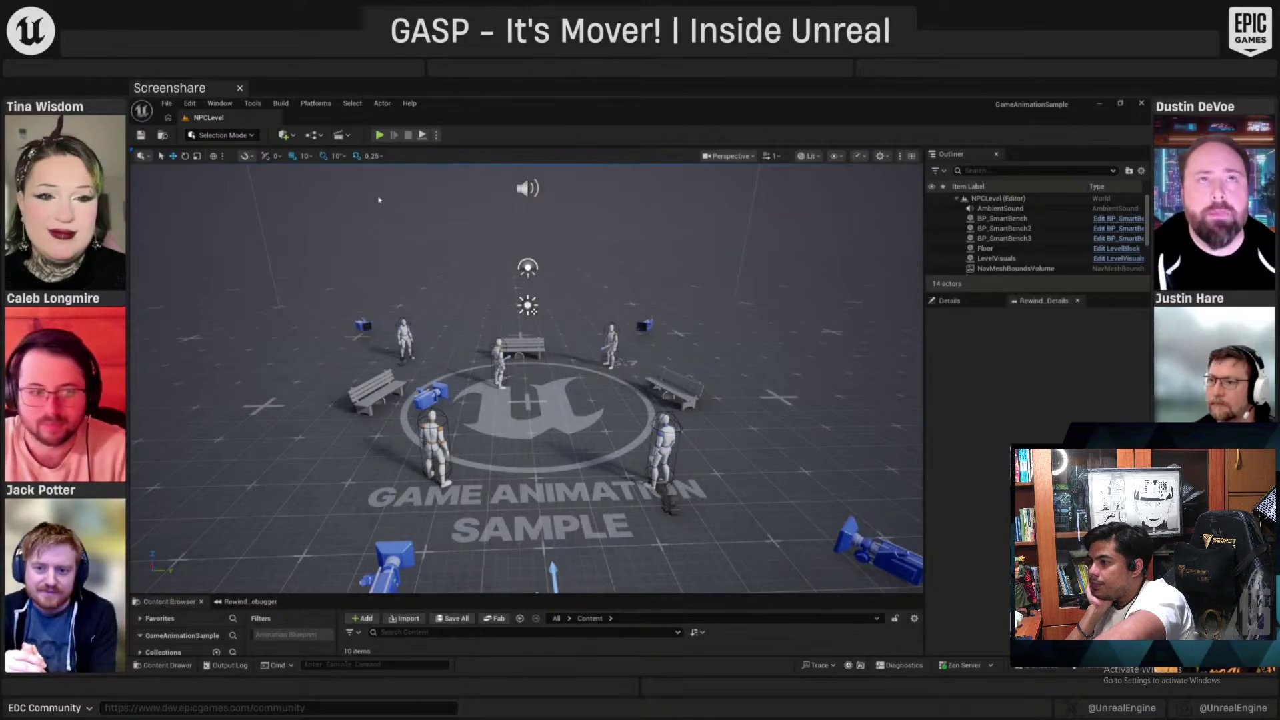
# Play-test the NPC level despite compile errors, moving the camera toward the benches, then stop
pyautogui.click(380, 136)
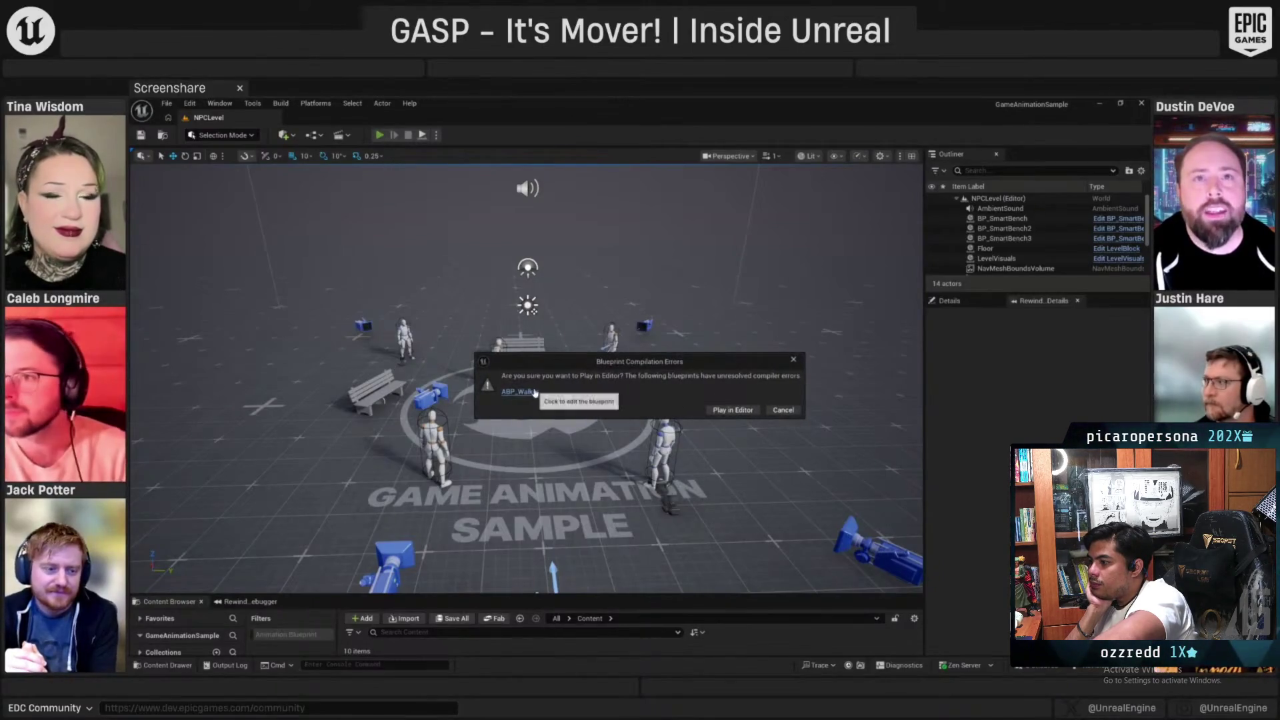
pyautogui.click(733, 410)
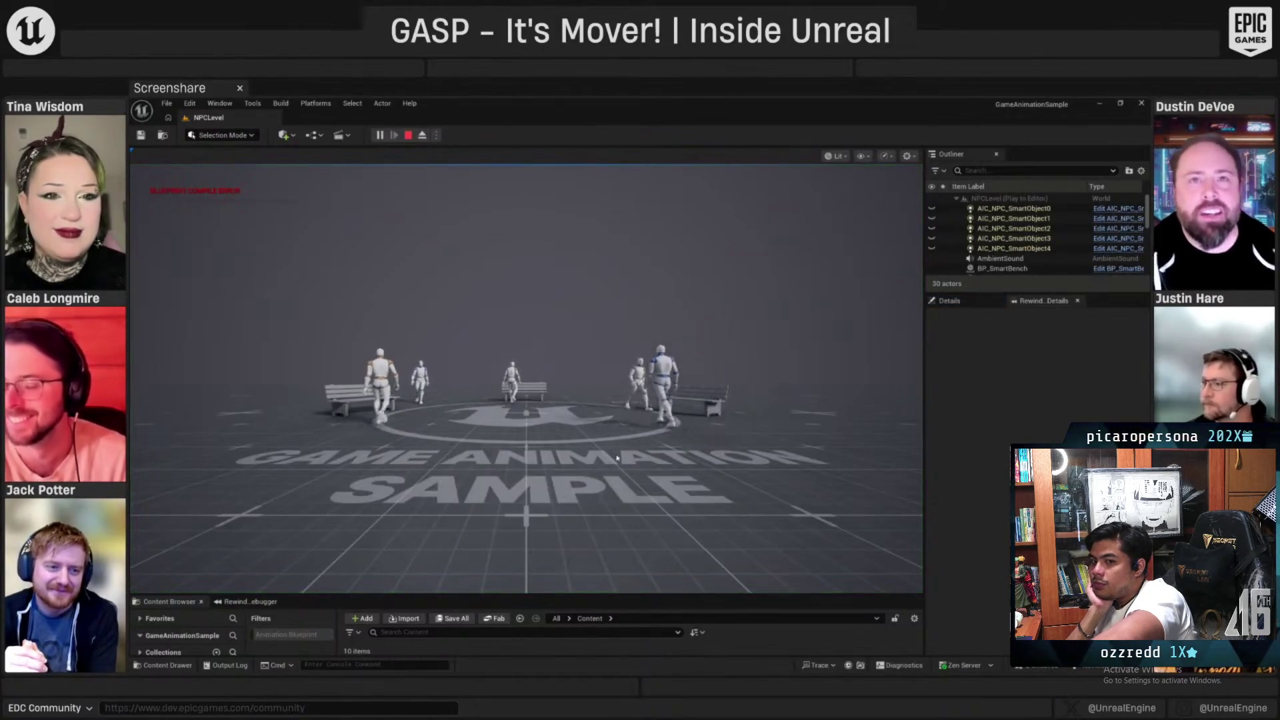
pyautogui.click(616, 454)
pyautogui.press('w')
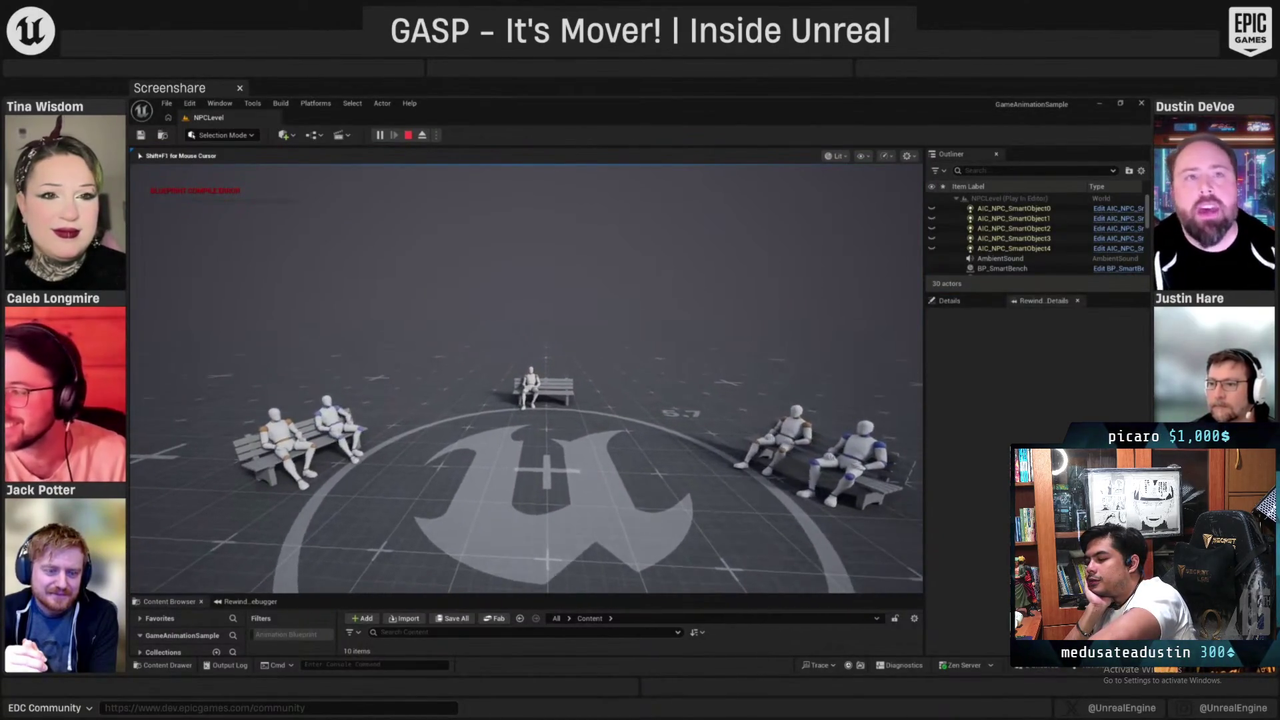
pyautogui.press('d')
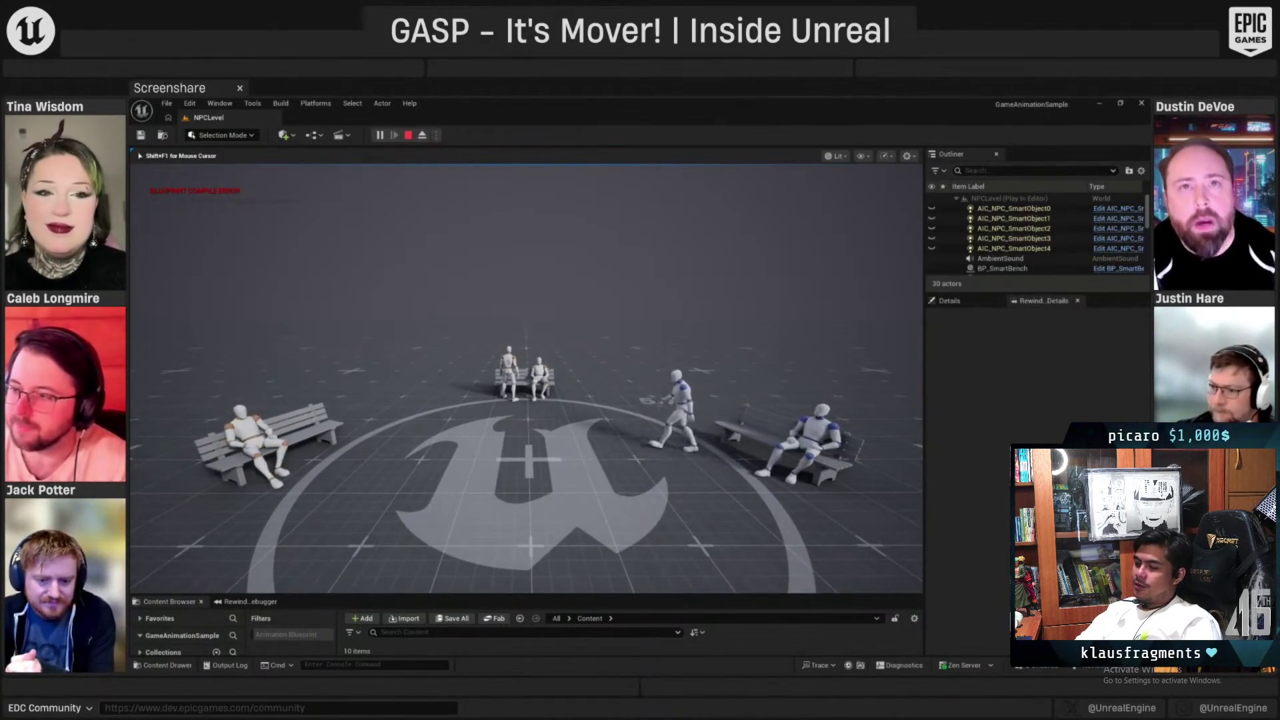
pyautogui.press('Escape')
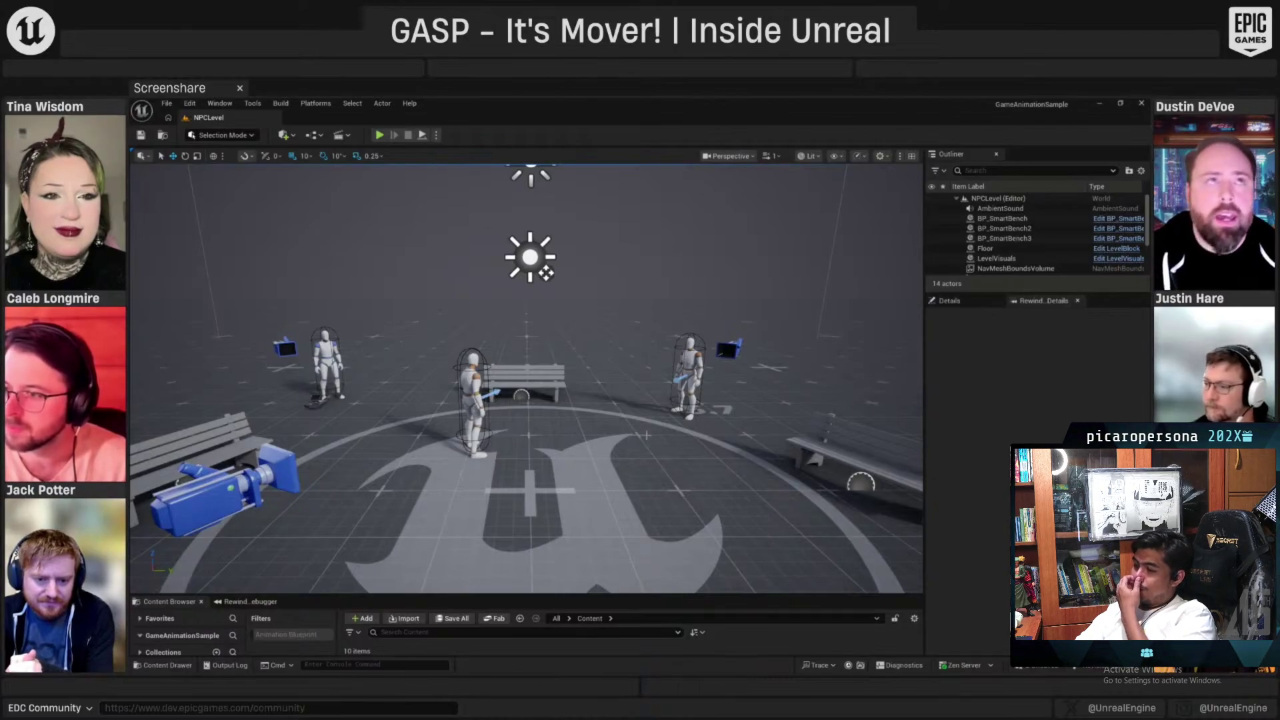
# Open LocomotorLevel via File > Open Level, choosing Don't Save for CR_Walker and SD_BenchDefinition
pyautogui.click(167, 104)
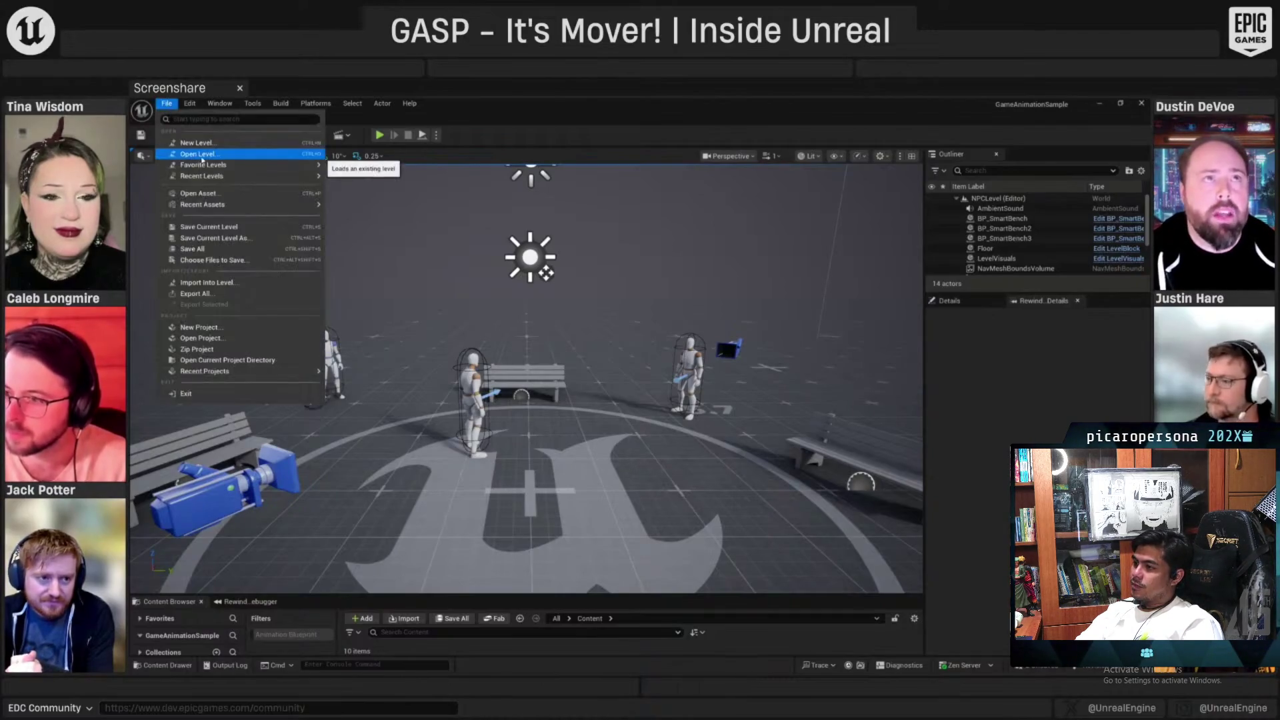
pyautogui.click(226, 158)
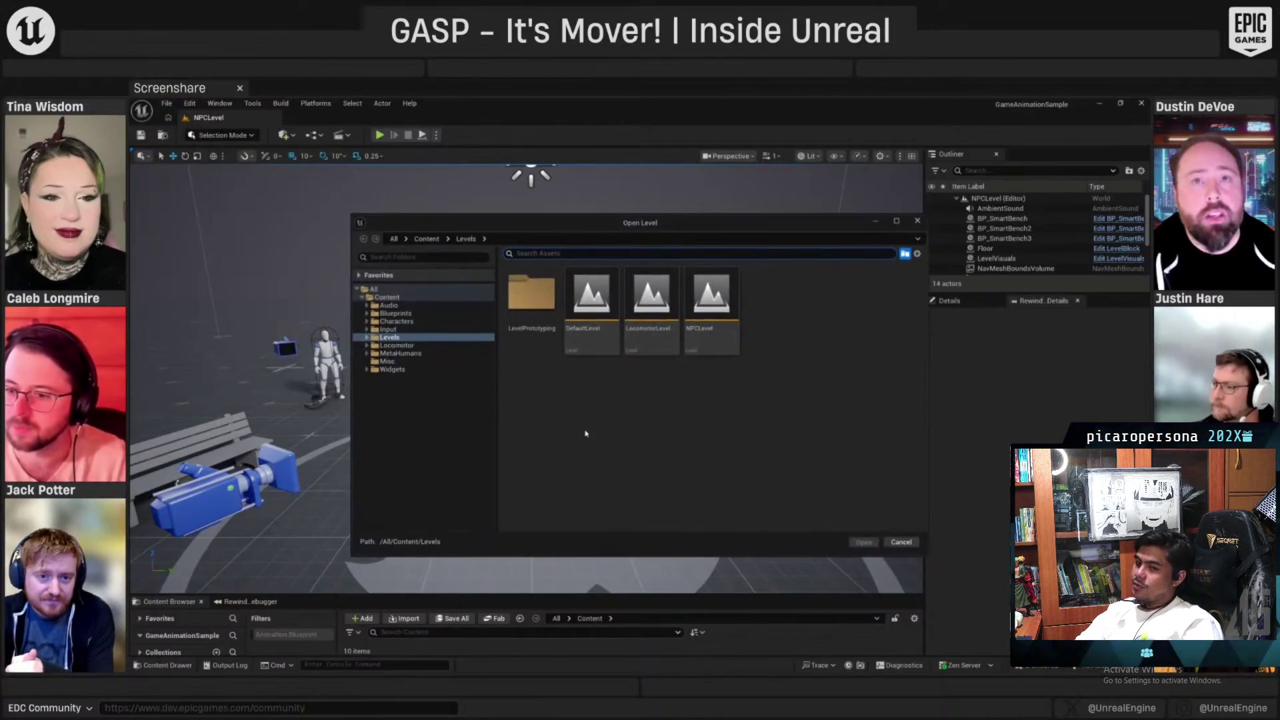
pyautogui.doubleClick(652, 300)
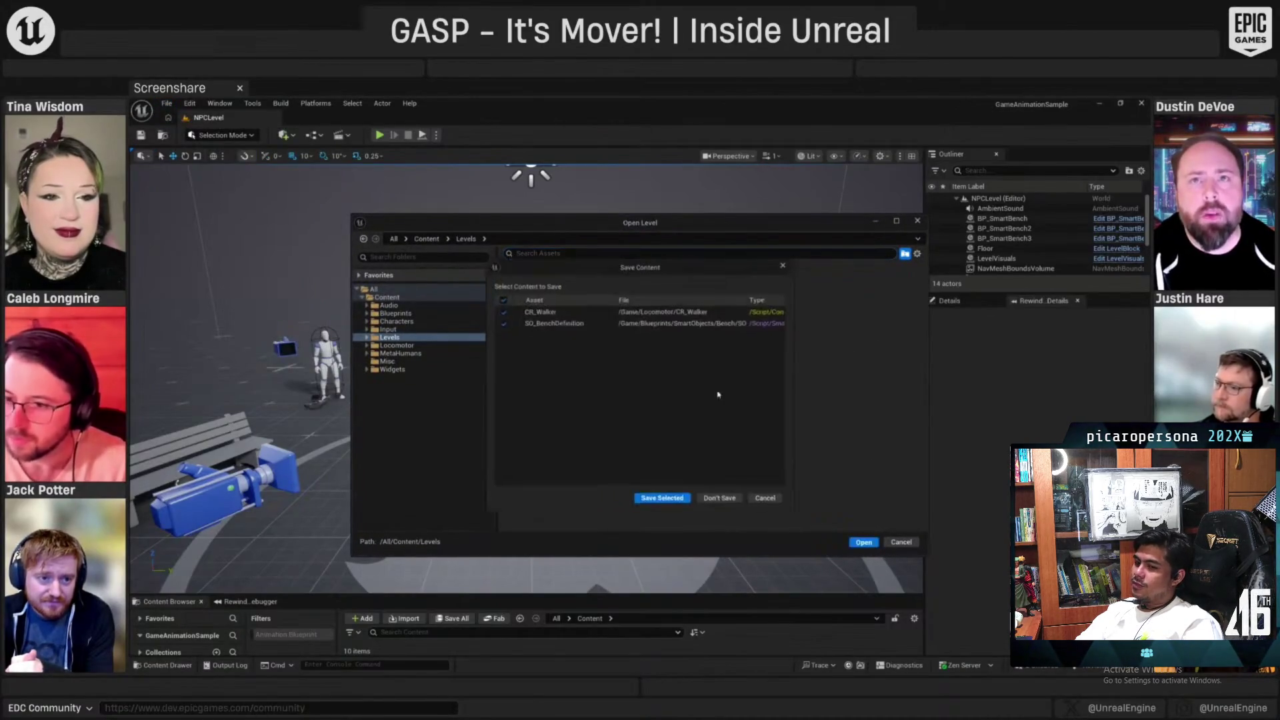
pyautogui.click(717, 504)
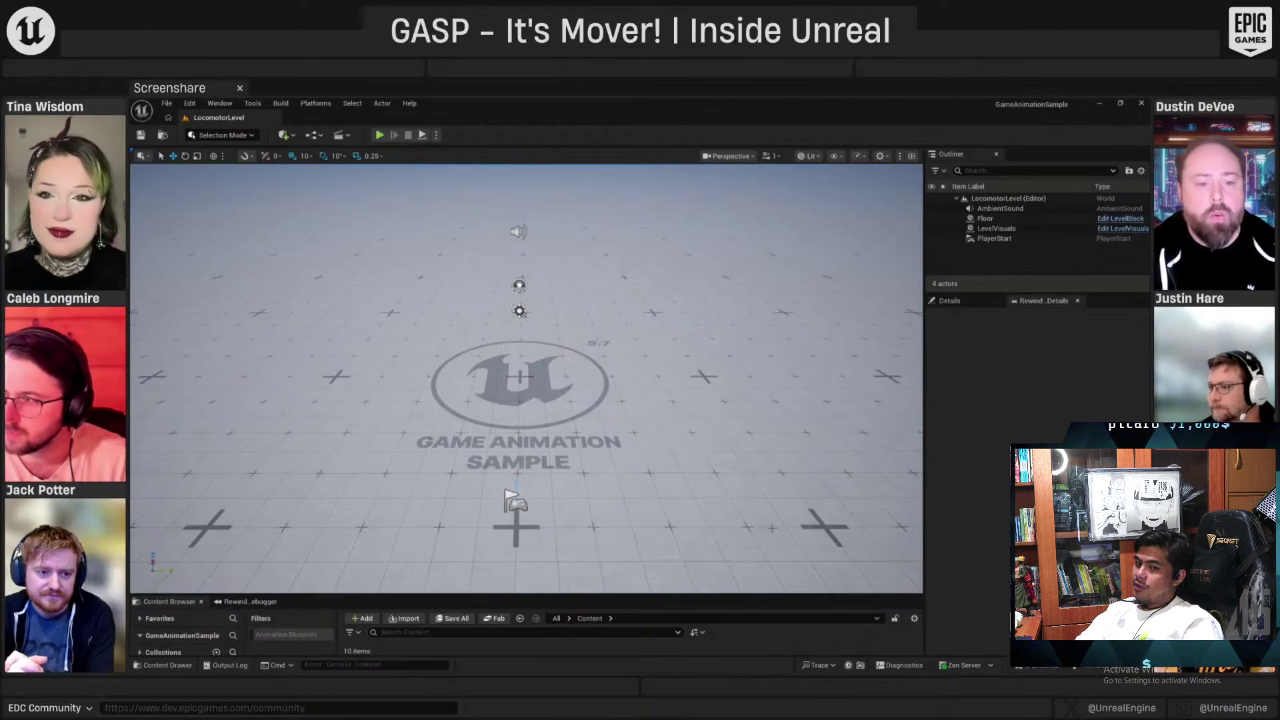
# Briefly play-test LocomotorLevel, then enlarge the Content Browser and select ABP_Walker in the Locomotor folder
pyautogui.click(379, 135)
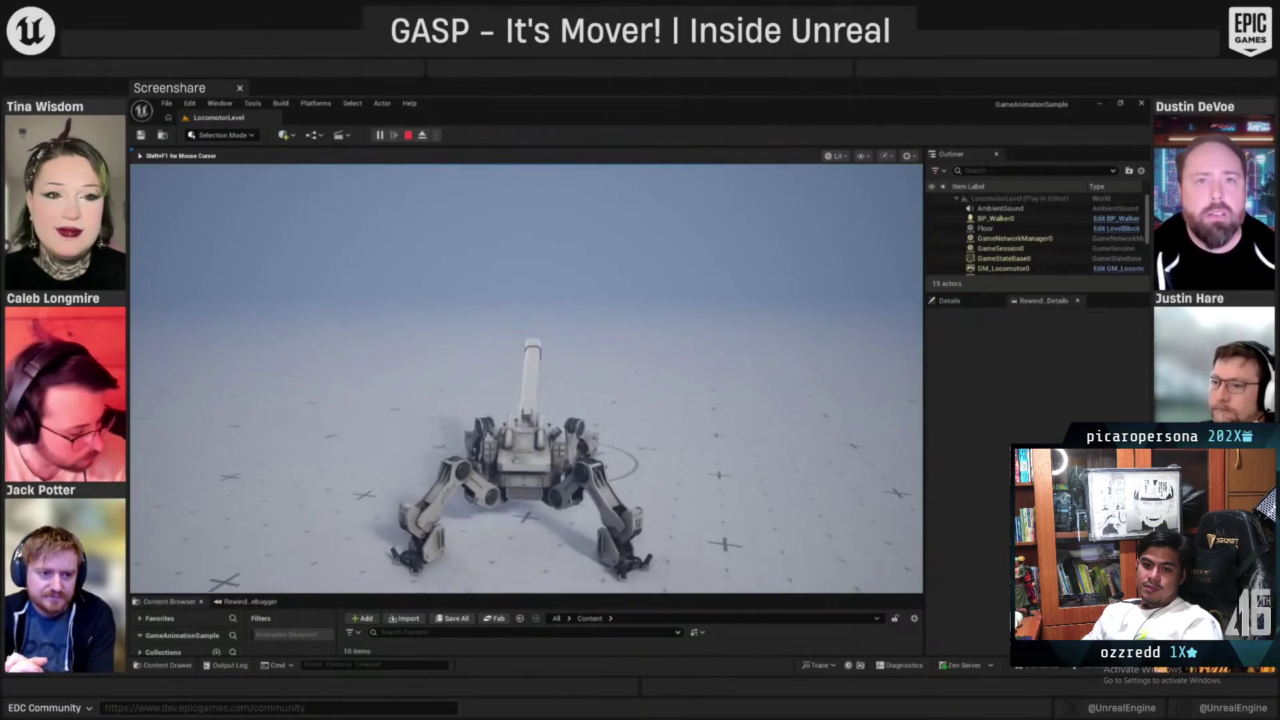
pyautogui.press('Escape')
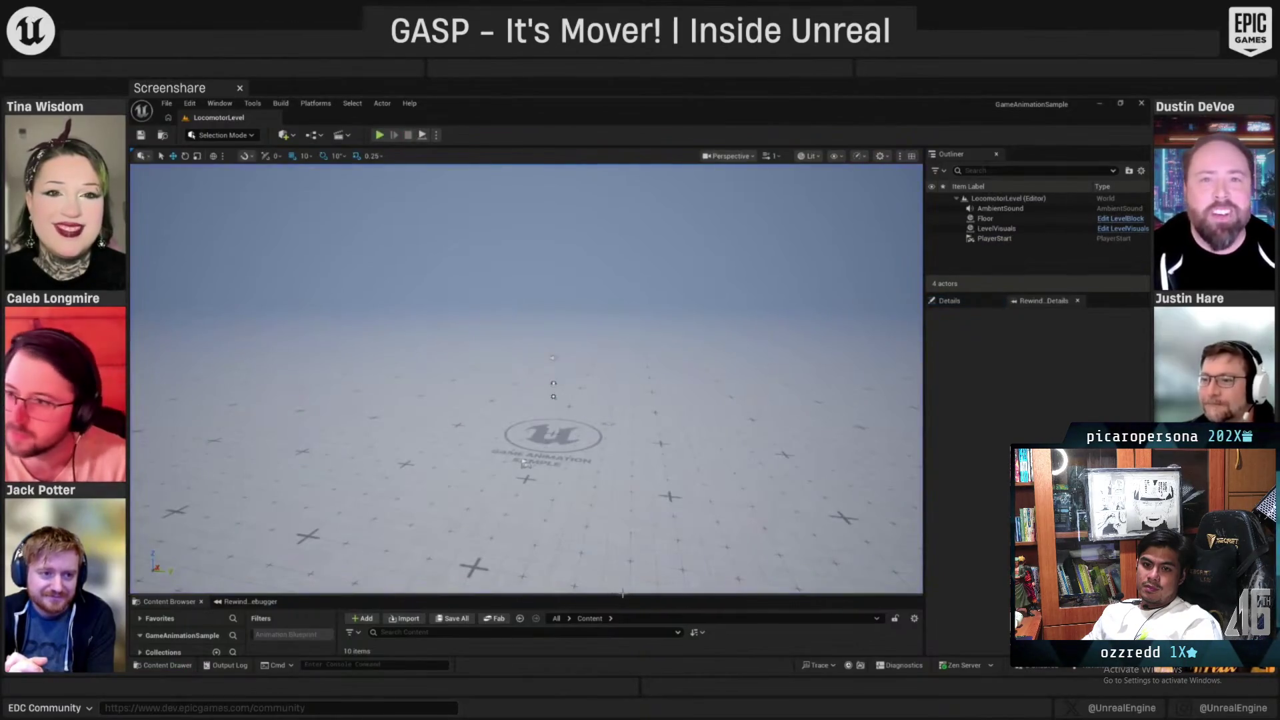
pyautogui.moveTo(624, 595); pyautogui.dragTo(625, 514)
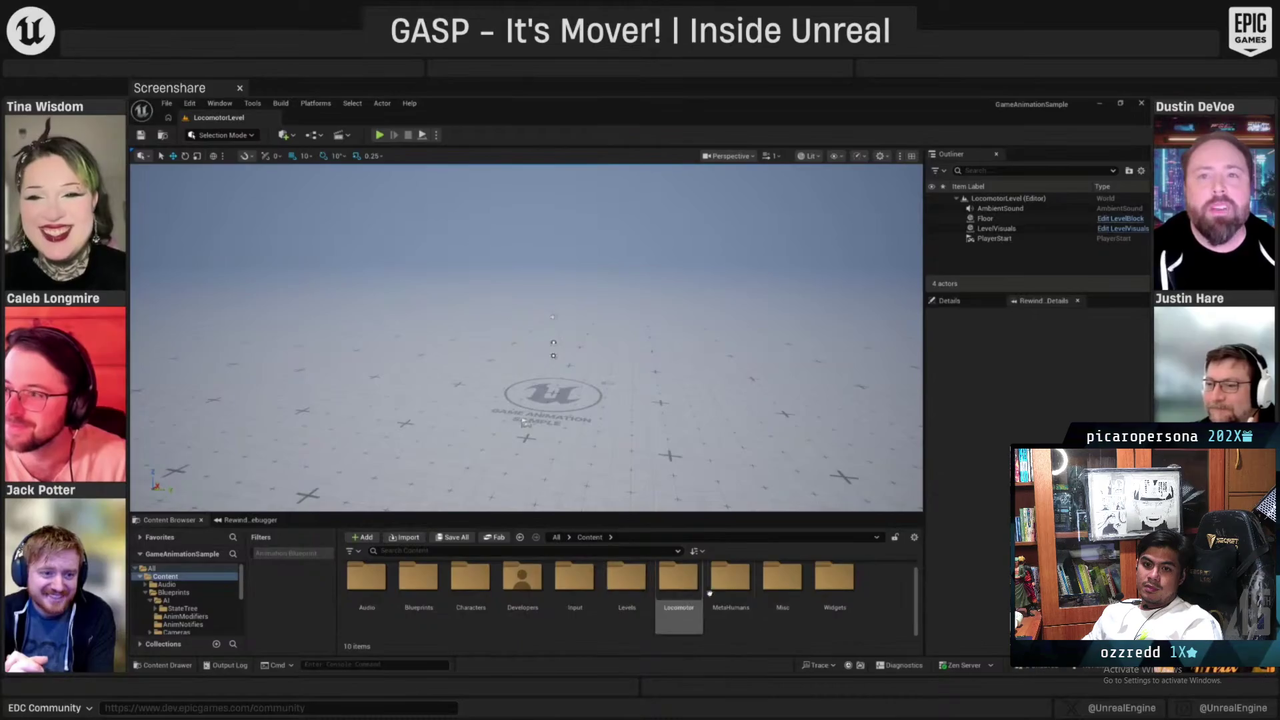
pyautogui.doubleClick(668, 591)
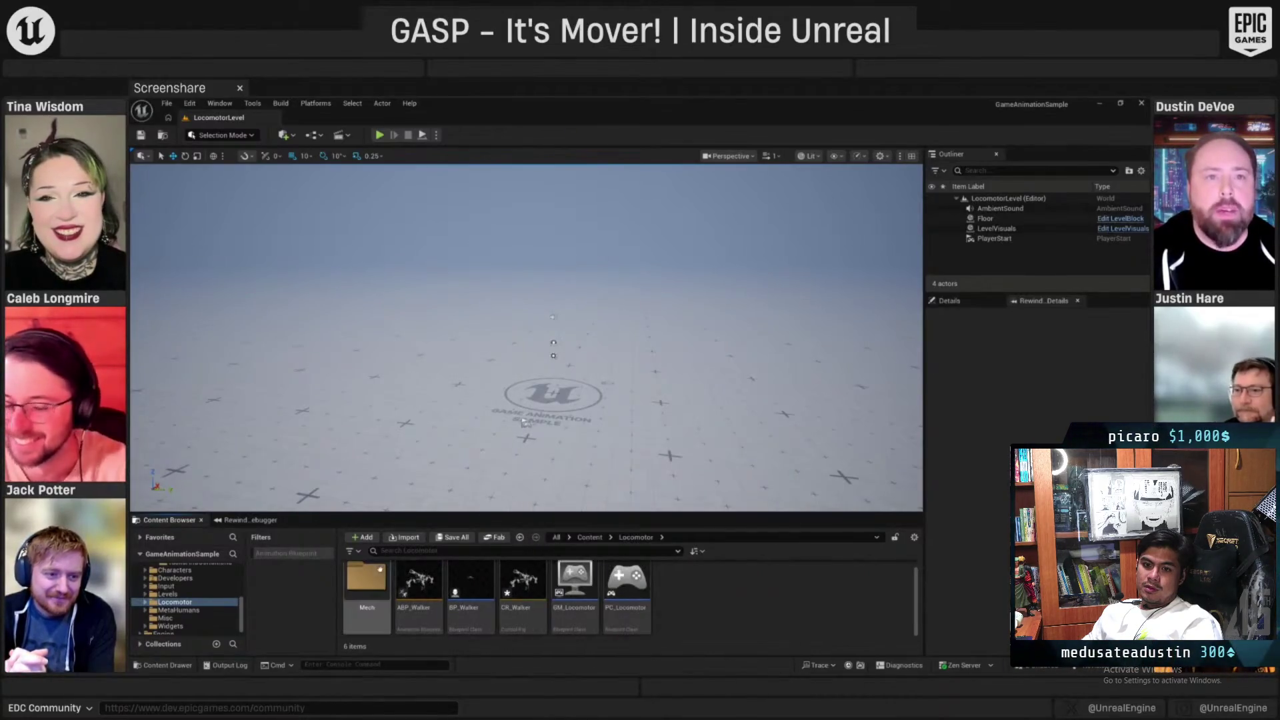
pyautogui.click(419, 586)
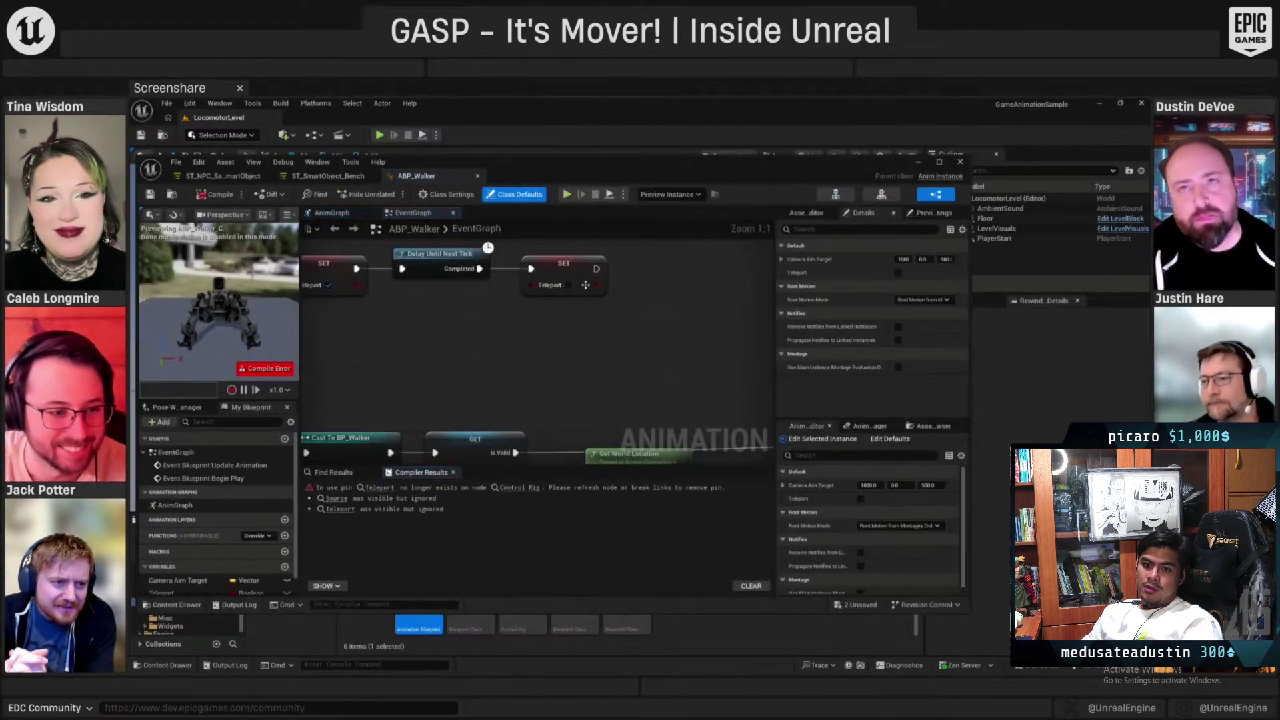
# Clear the Control Rig node's stale Teleport pin with Refresh Nodes, recompile ABP_Walker, and play the level
pyautogui.click(402, 489)
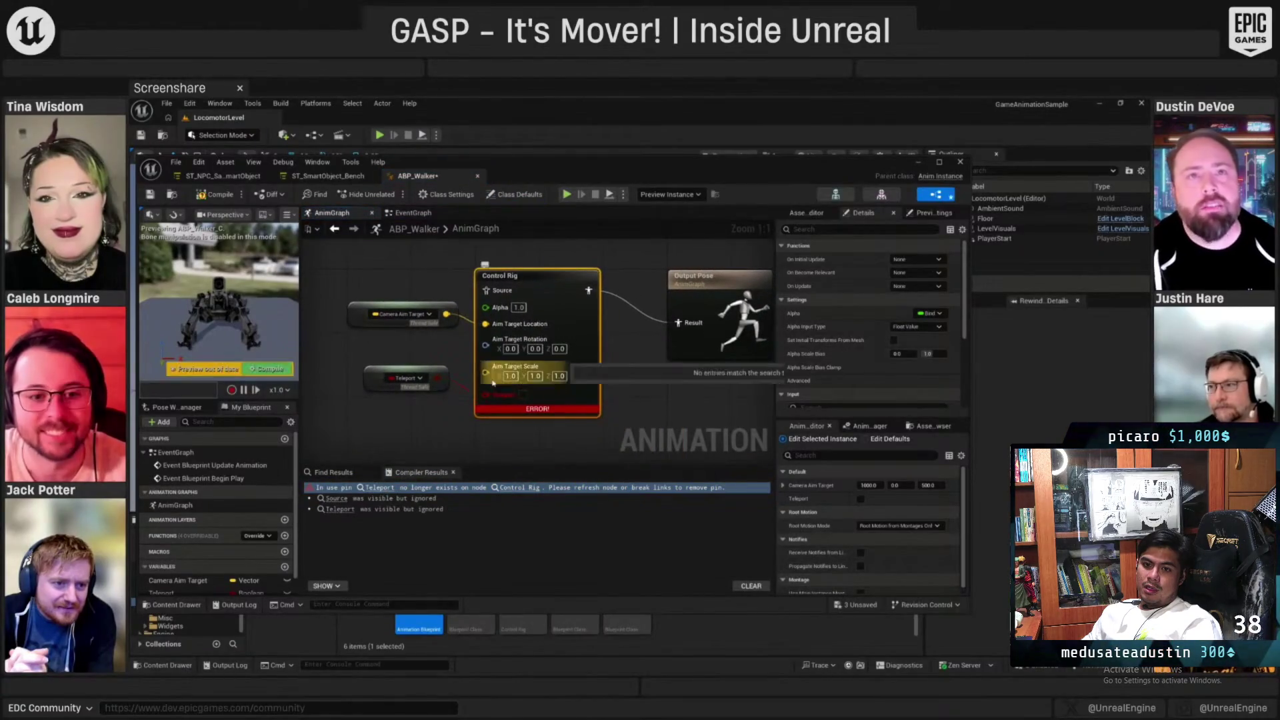
pyautogui.keyDown('alt'); pyautogui.click(482, 394); pyautogui.keyUp('alt')
pyautogui.rightClick(554, 292)
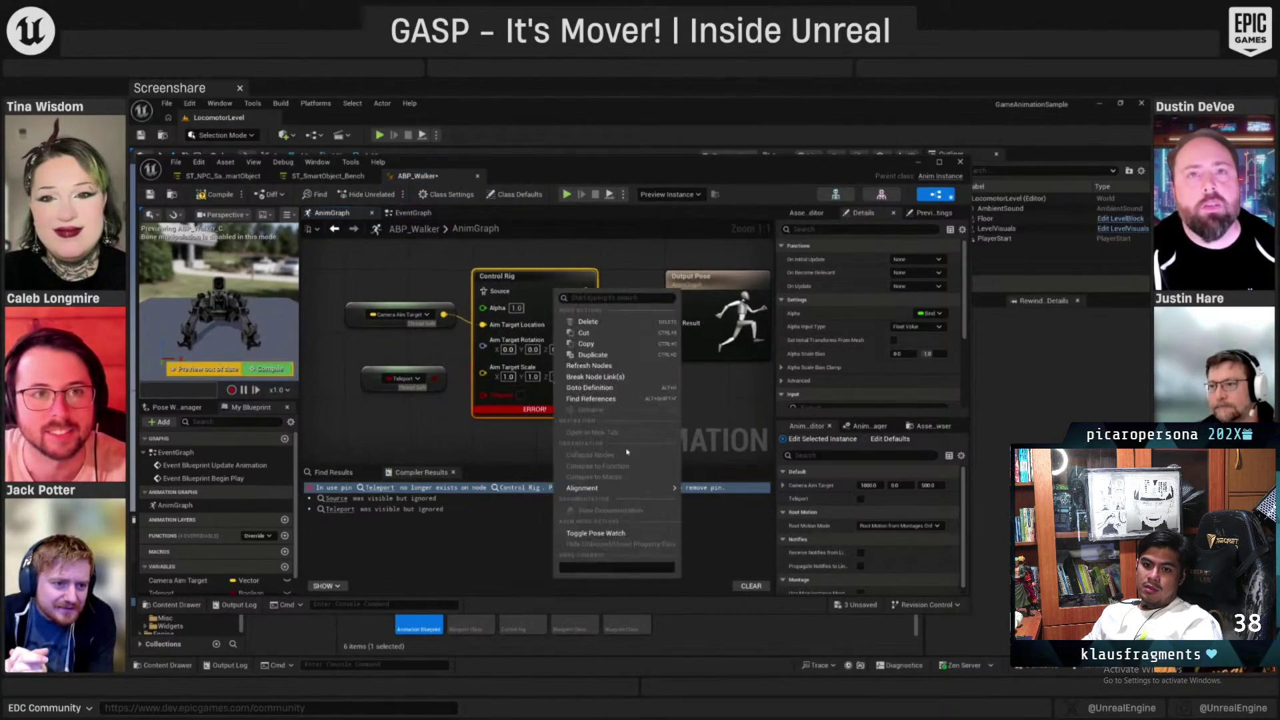
pyautogui.click(589, 365)
pyautogui.click(216, 194)
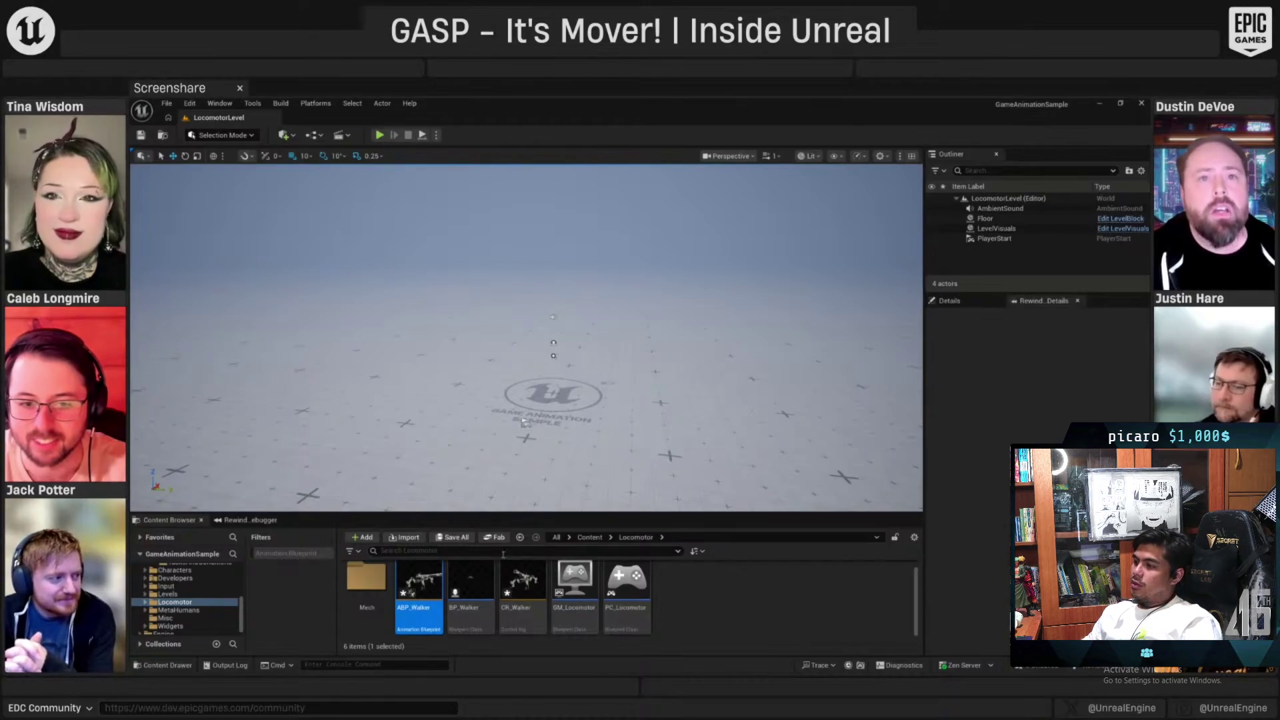
pyautogui.click(379, 135)
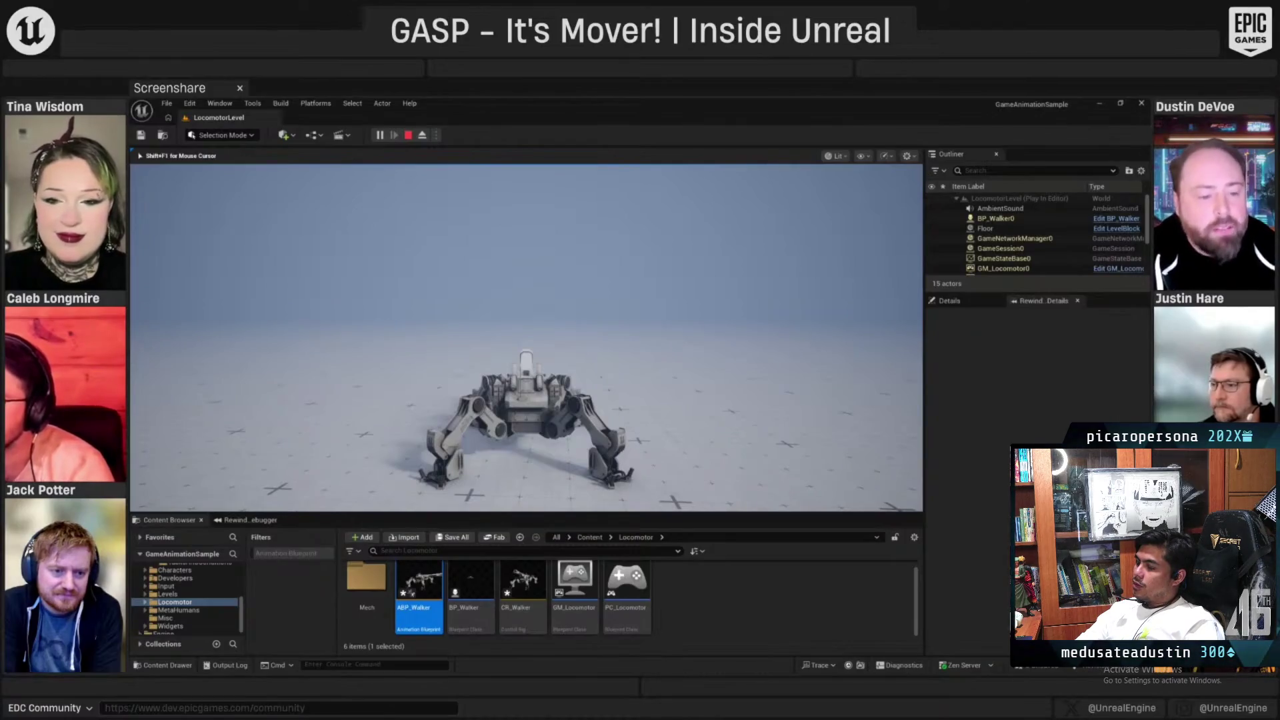
# Stop the Walker play session and open the CR_Walker control rig
pyautogui.press('Escape')
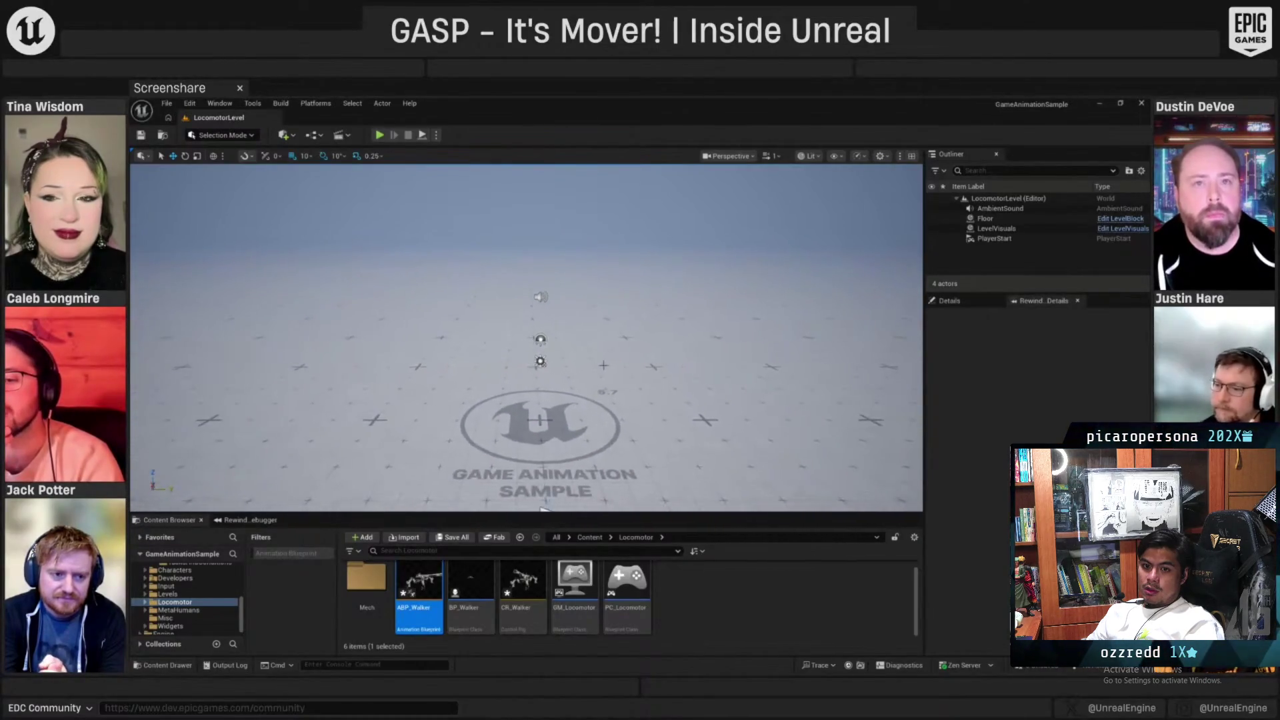
pyautogui.doubleClick(522, 581)
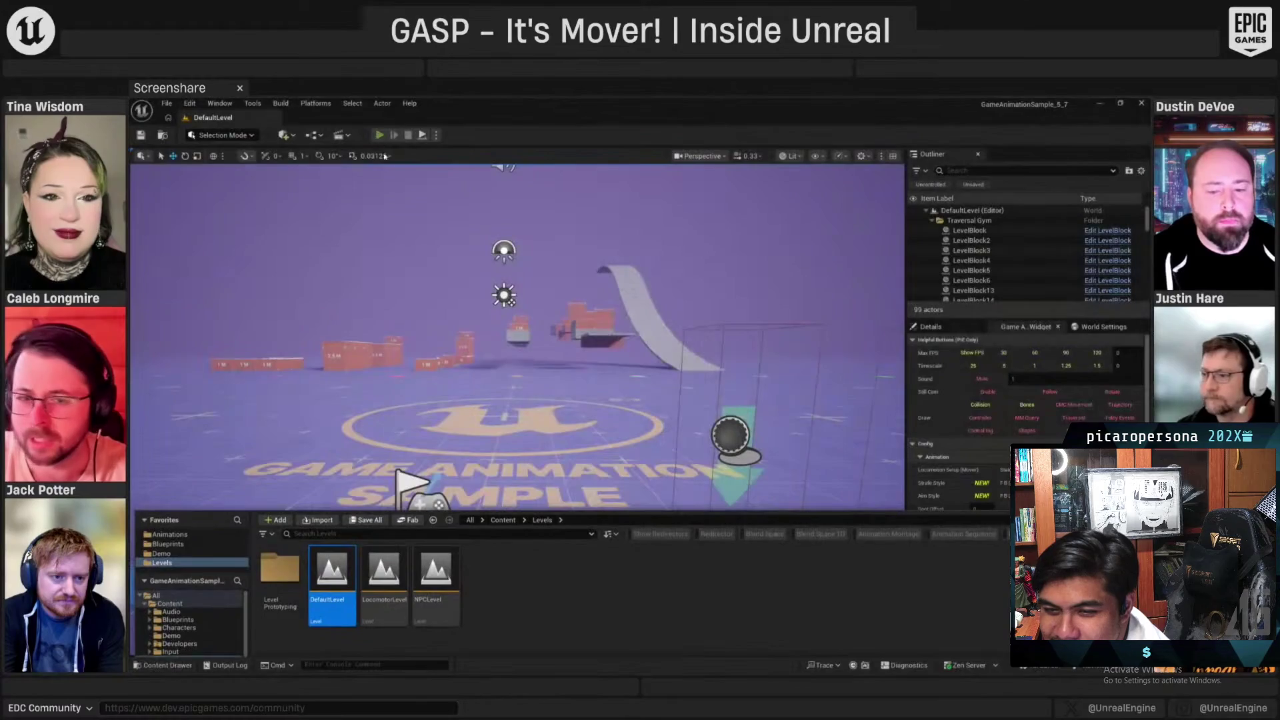
# Play the DefaultLevel and walk the mannequin to the left
pyautogui.click(379, 135)
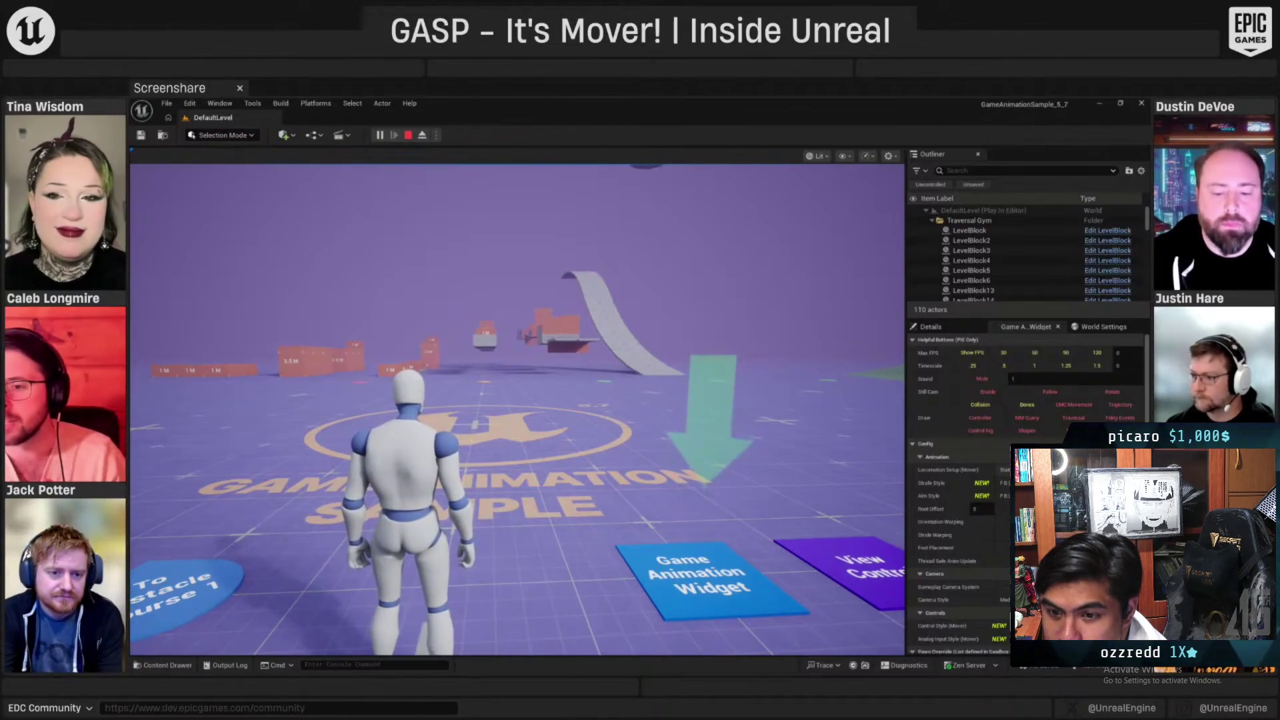
pyautogui.press('a')
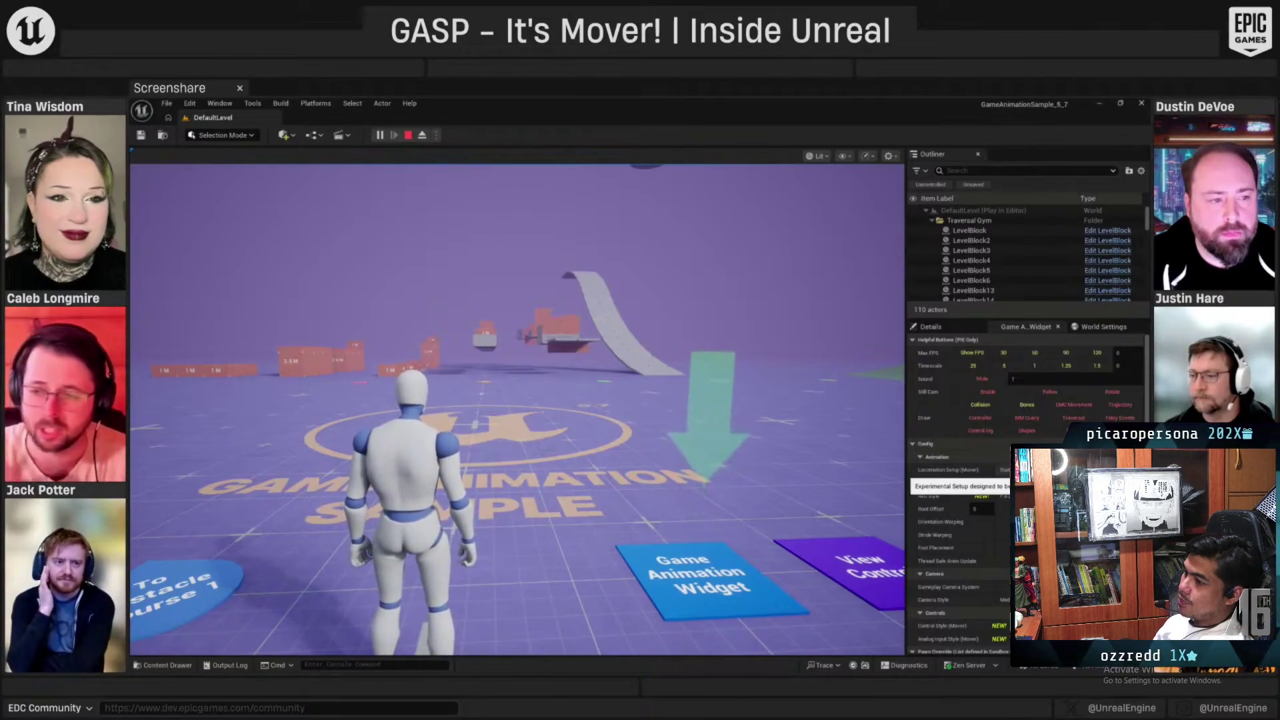
pyautogui.press('a')
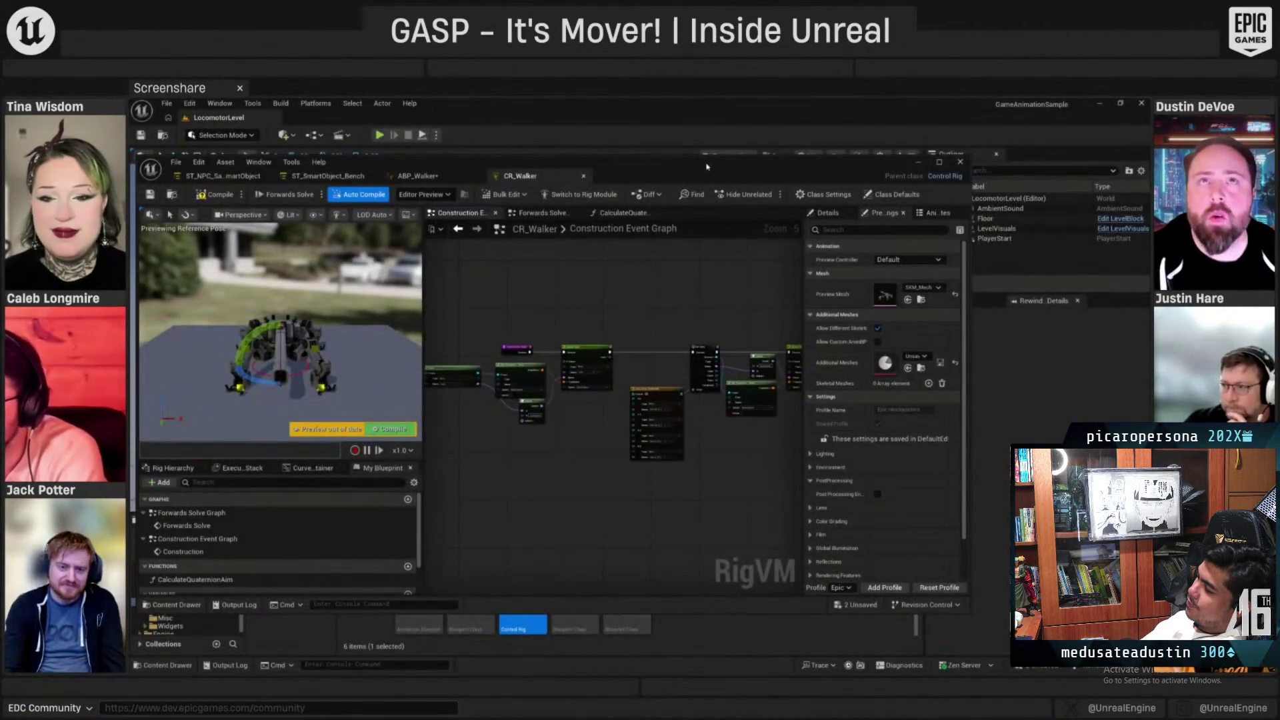
# Move and minimize the CR_Walker editor, then go up to the top-level Content folder
pyautogui.moveTo(707, 166); pyautogui.dragTo(711, 176)
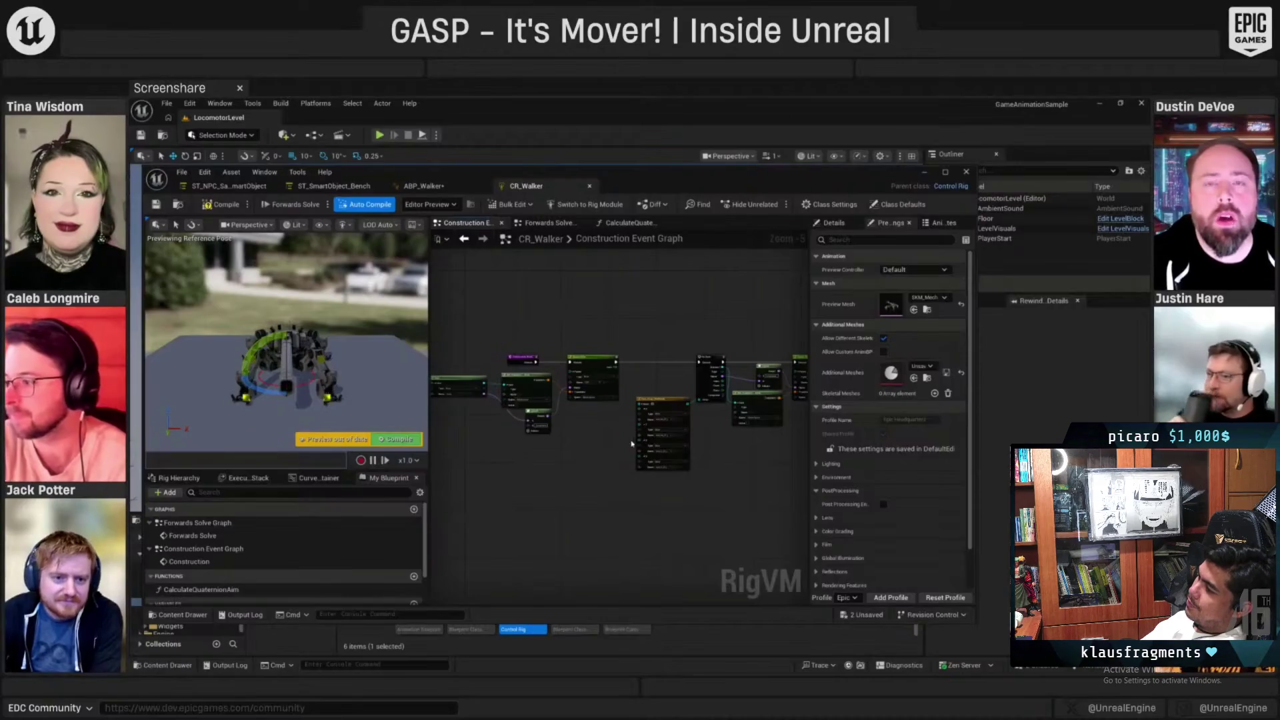
pyautogui.click(924, 171)
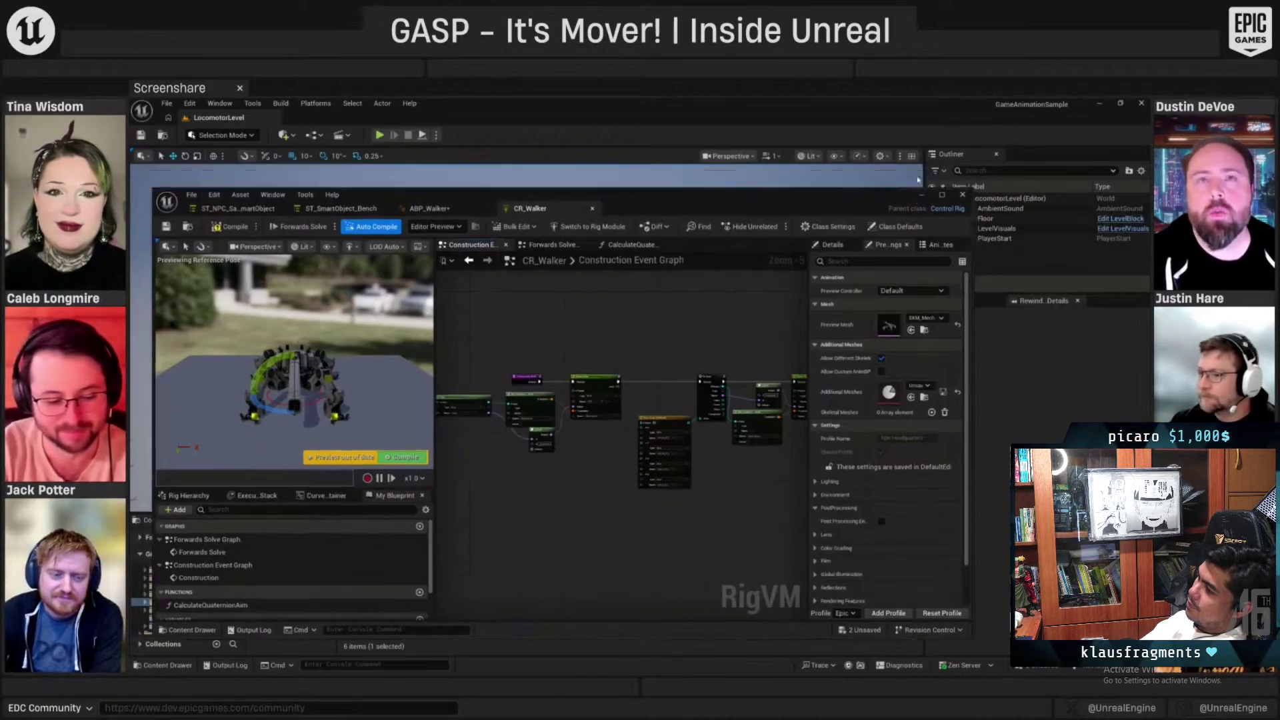
pyautogui.click(592, 538)
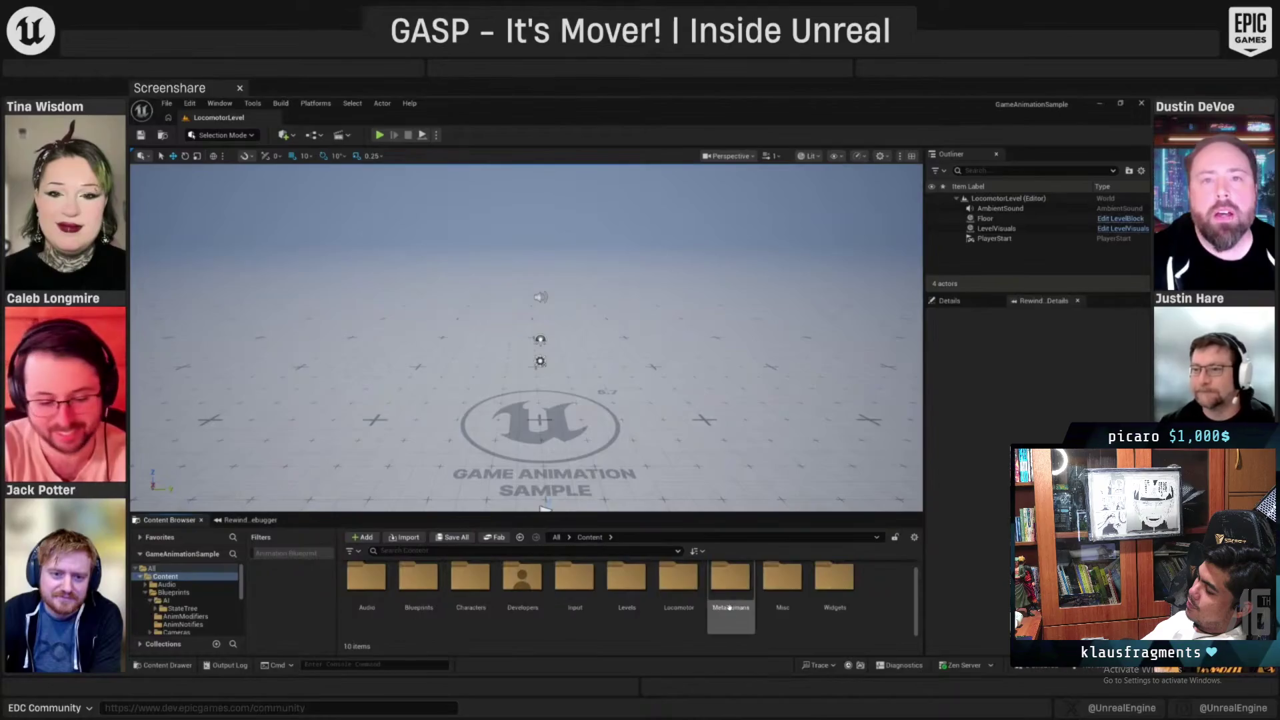
pyautogui.doubleClick(678, 579)
pyautogui.moveTo(630, 512); pyautogui.dragTo(630, 481)
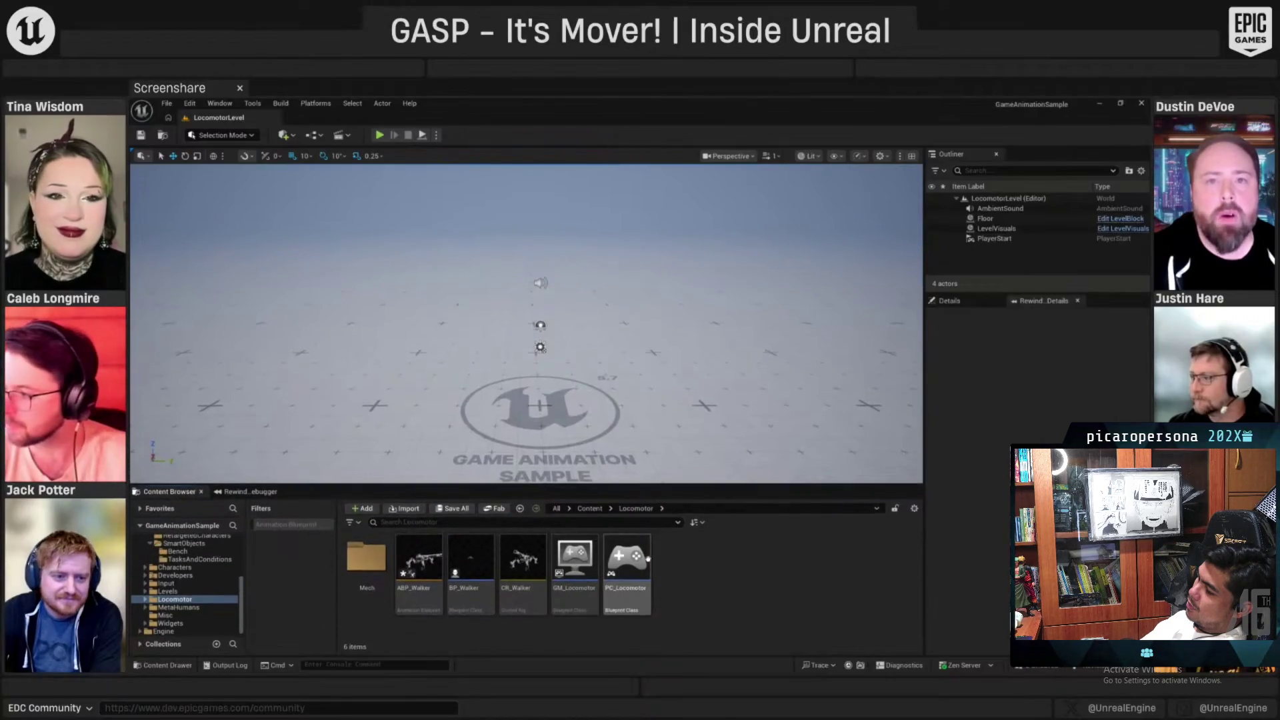
pyautogui.moveTo(636, 570)
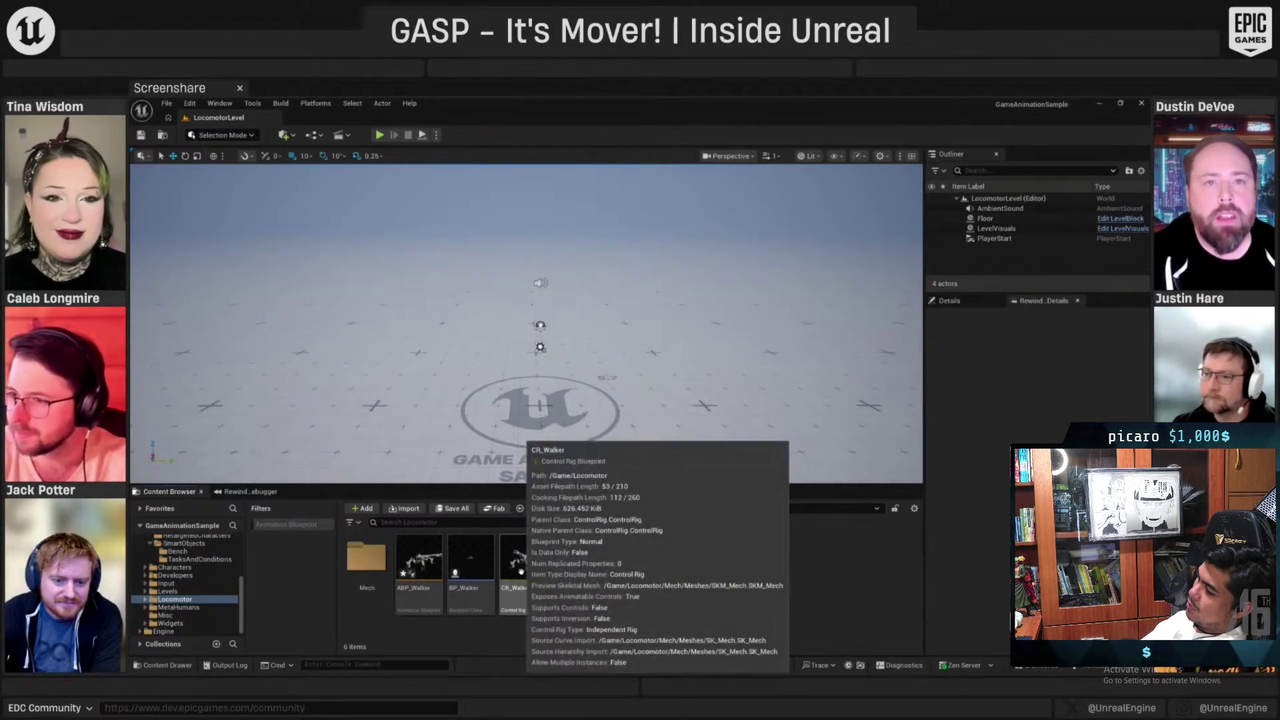
pyautogui.moveTo(534, 582)
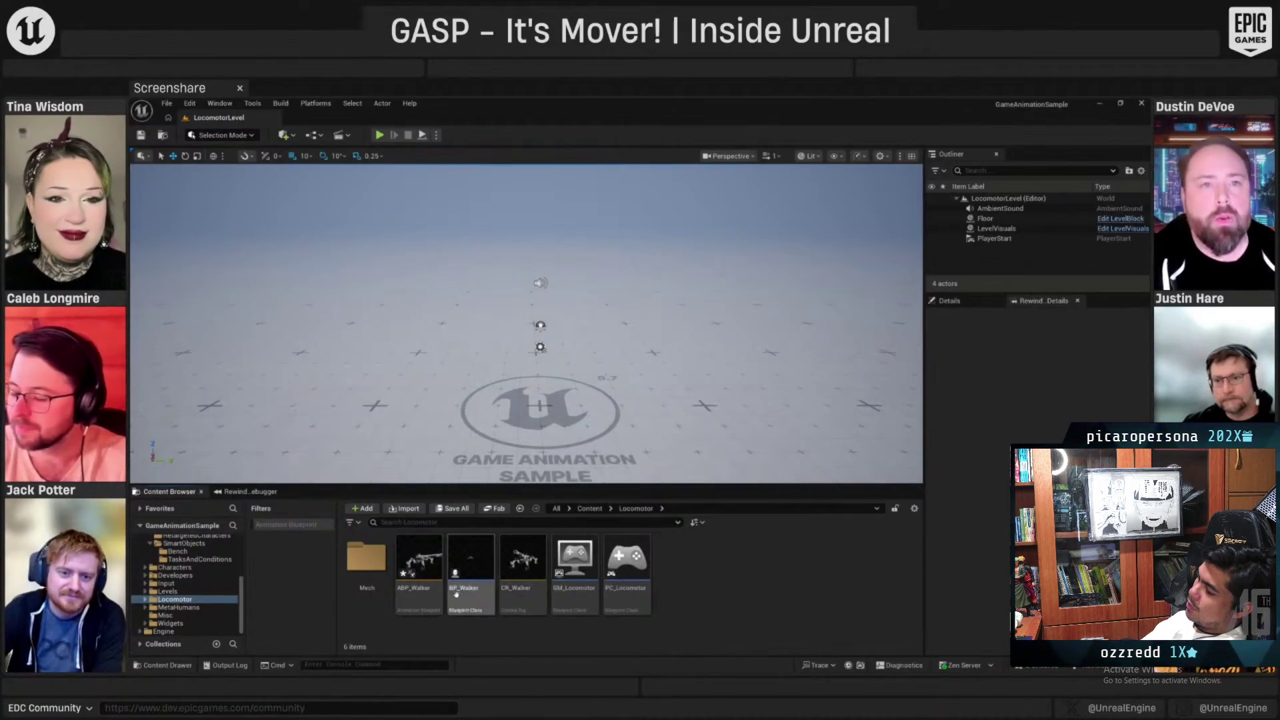
pyautogui.doubleClick(419, 560)
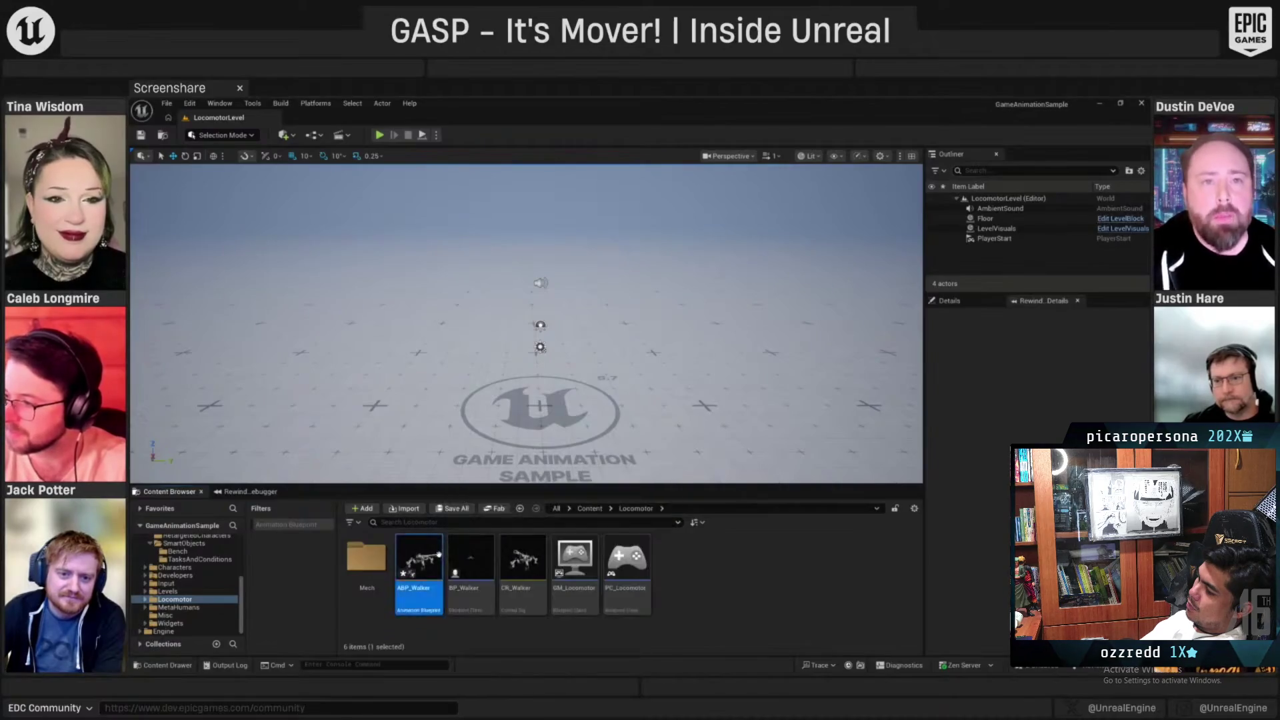
# Inspect the Teleport variable and Camera Aim Target nodes in ABP_Walker's AnimGraph
pyautogui.moveTo(535, 378); pyautogui.dragTo(568, 344)
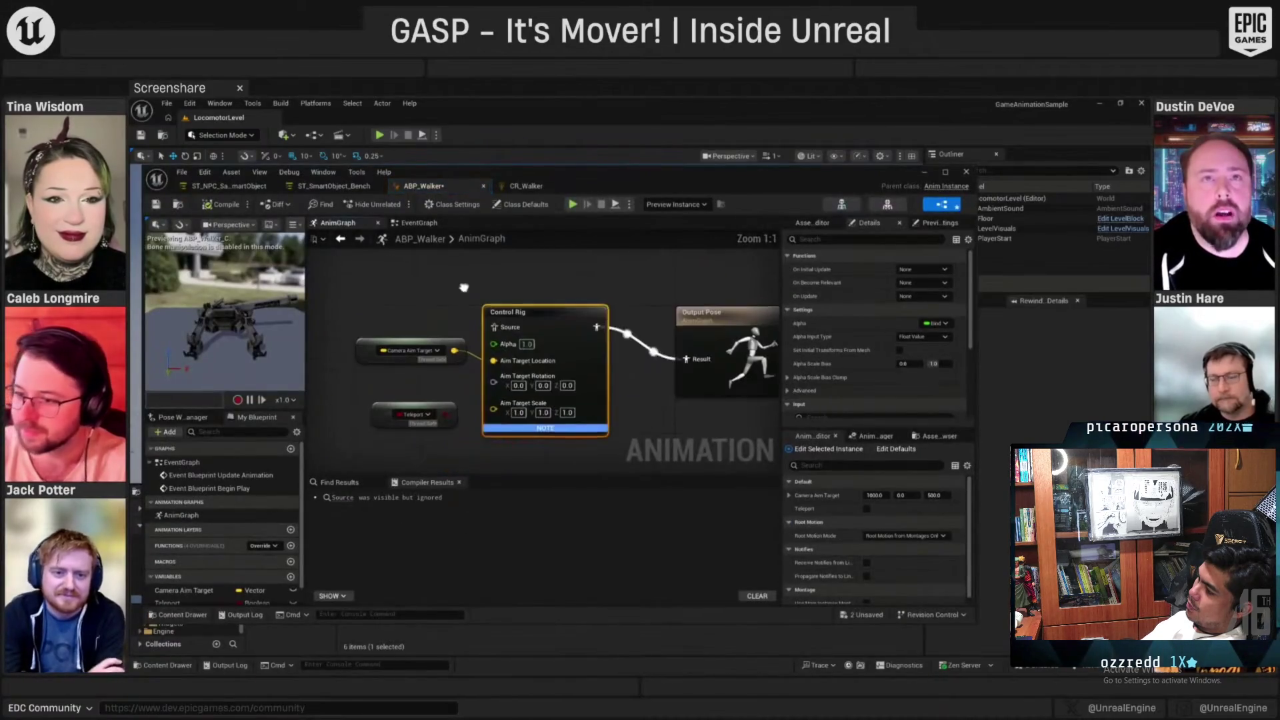
pyautogui.click(398, 424)
pyautogui.moveTo(399, 423); pyautogui.dragTo(405, 406)
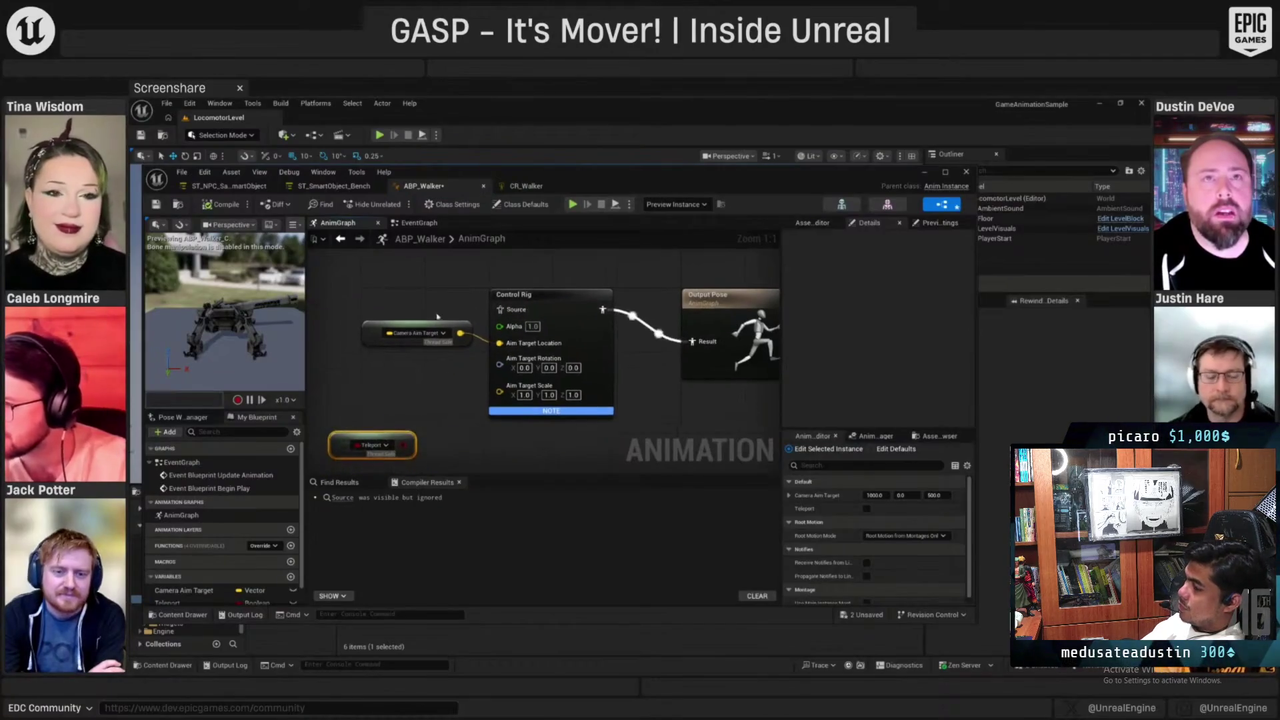
pyautogui.click(370, 344)
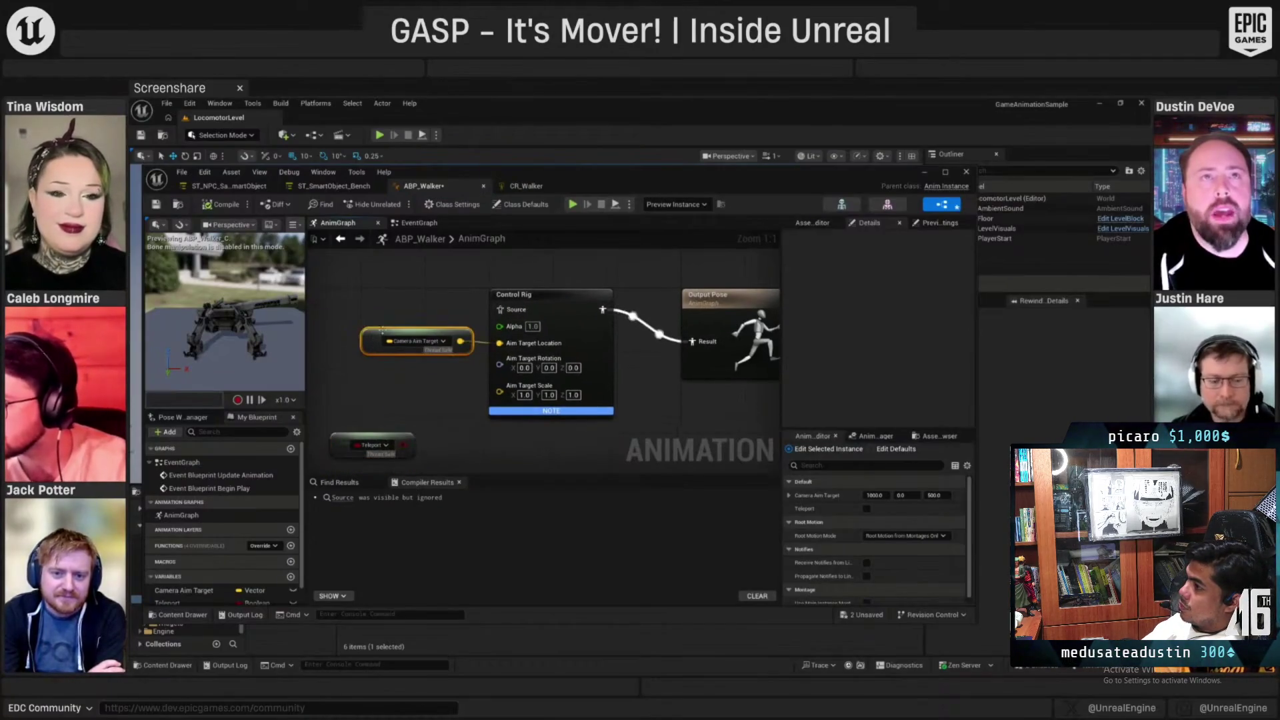
# Browse the EventGraph's Update Animation network, Inverse Transform Position, SET and Draw Debug nodes
pyautogui.click(419, 223)
pyautogui.scroll(-2, 544, 353)
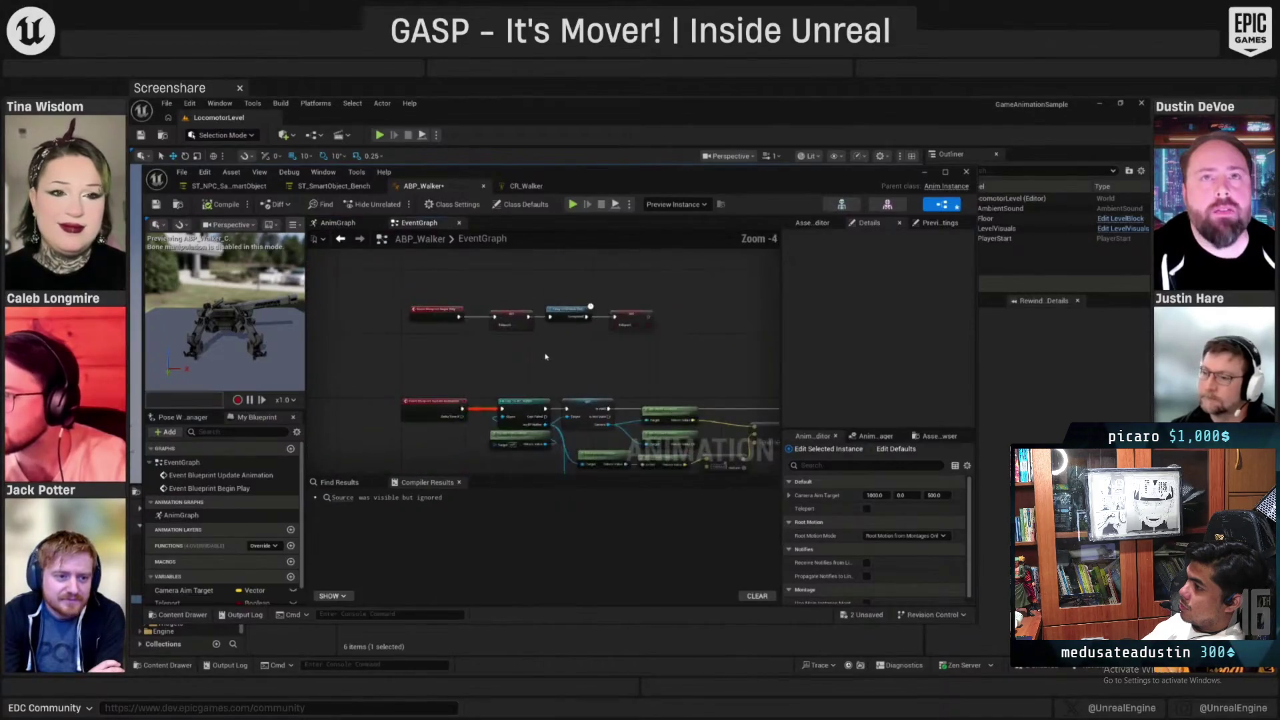
pyautogui.moveTo(544, 374); pyautogui.dragTo(476, 333)
pyautogui.scroll(2, 476, 333)
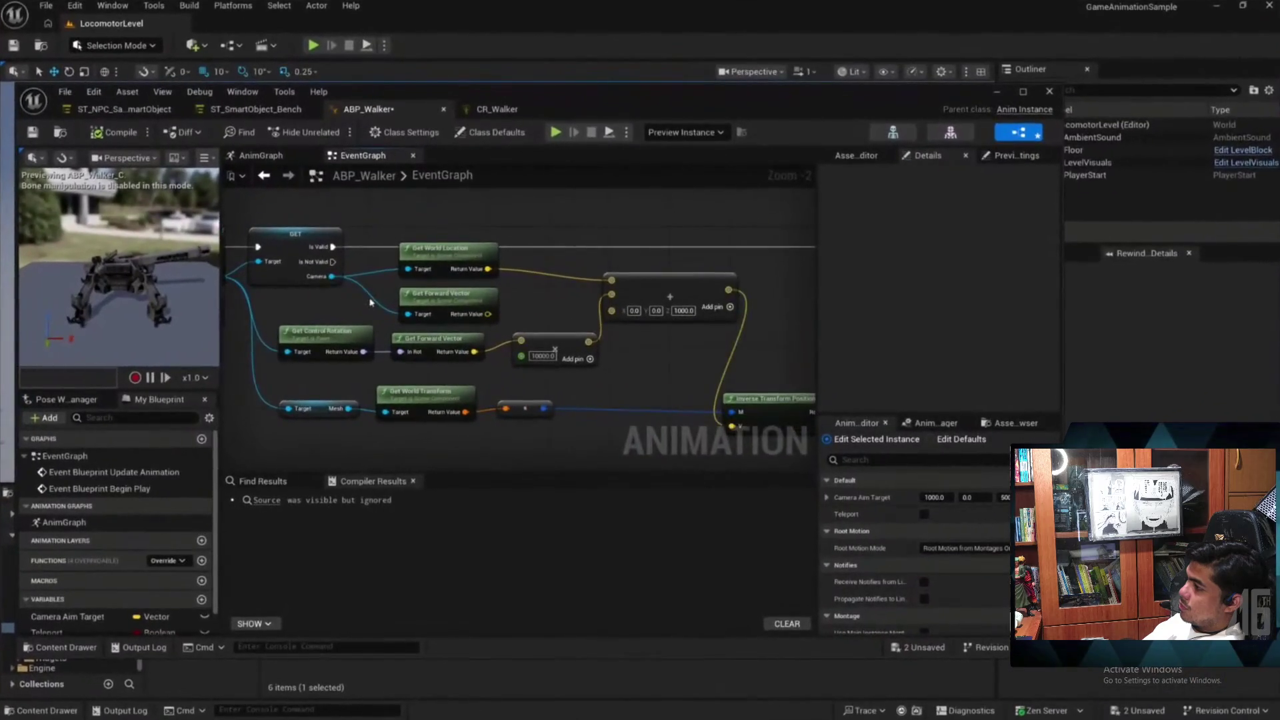
pyautogui.moveTo(588, 334); pyautogui.dragTo(481, 324)
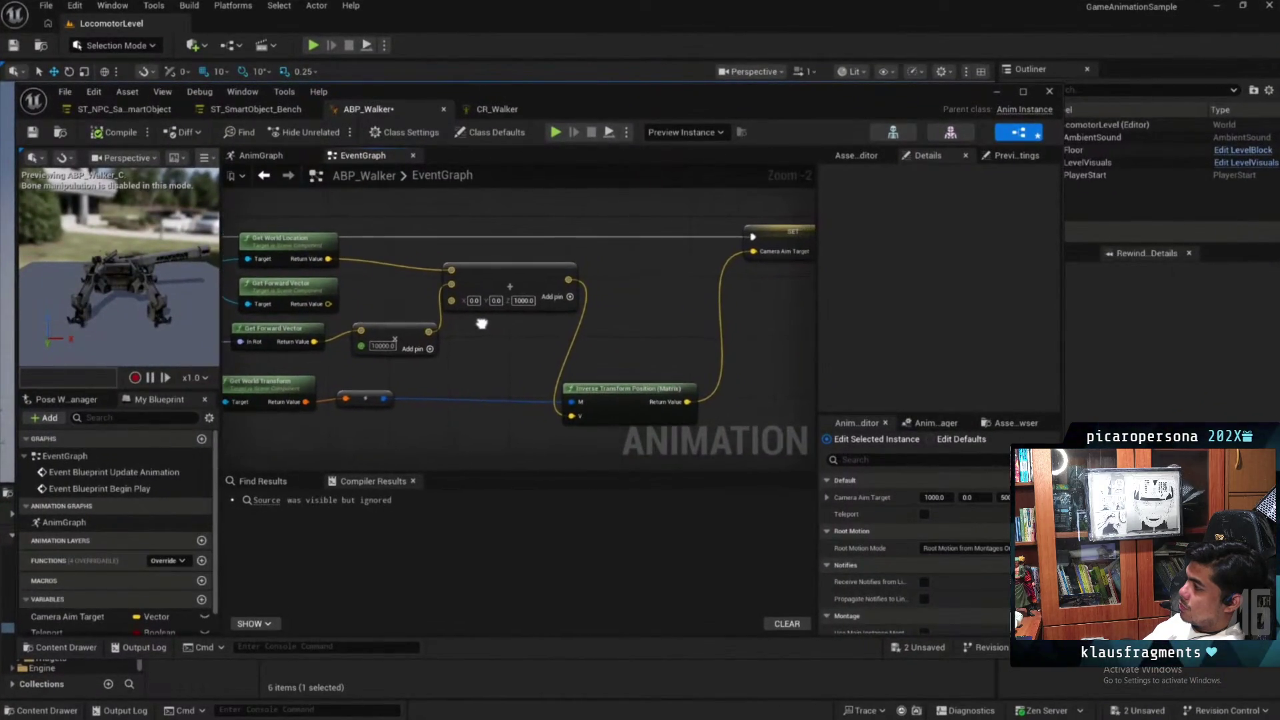
pyautogui.moveTo(566, 326); pyautogui.dragTo(487, 323)
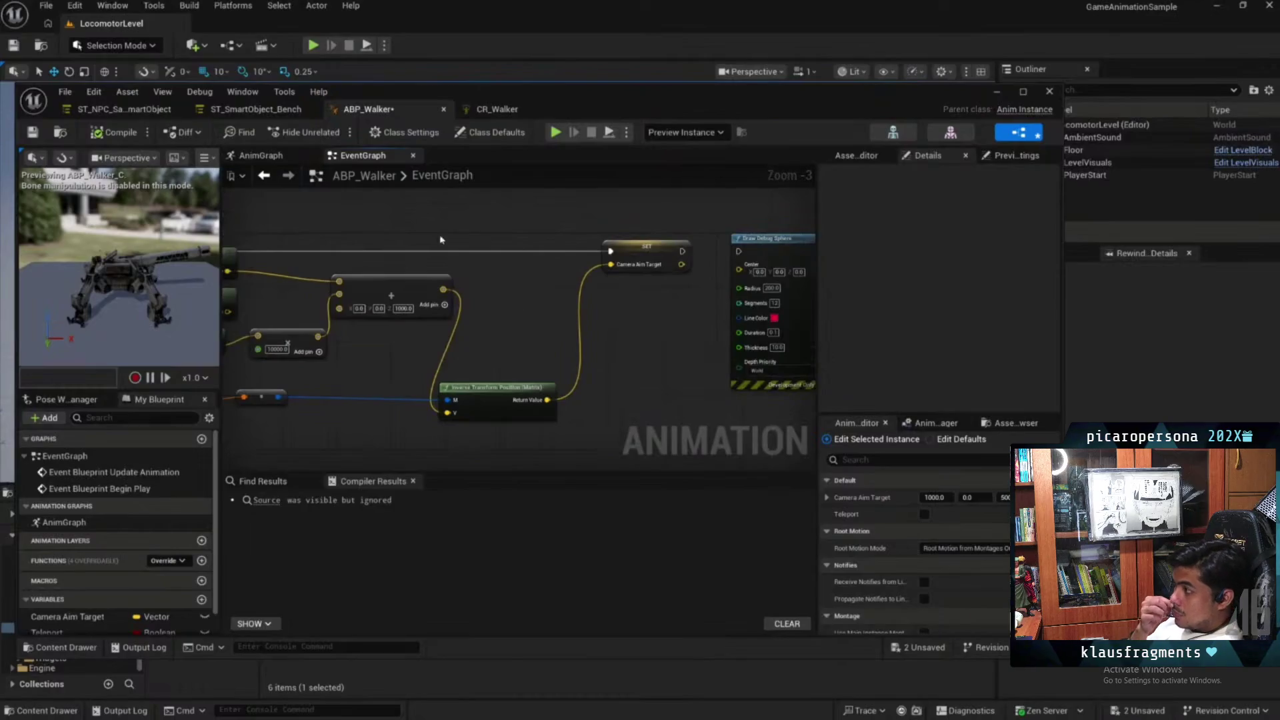
# Back in the AnimGraph, move Output Pose up-left and view the Control Rig node's settings
pyautogui.click(263, 157)
pyautogui.moveTo(492, 211)
pyautogui.mouseDown()
pyautogui.moveTo(555, 284)
pyautogui.moveTo(576, 267)
pyautogui.mouseUp()
pyautogui.moveTo(761, 256); pyautogui.dragTo(739, 215)
pyautogui.click(515, 244)
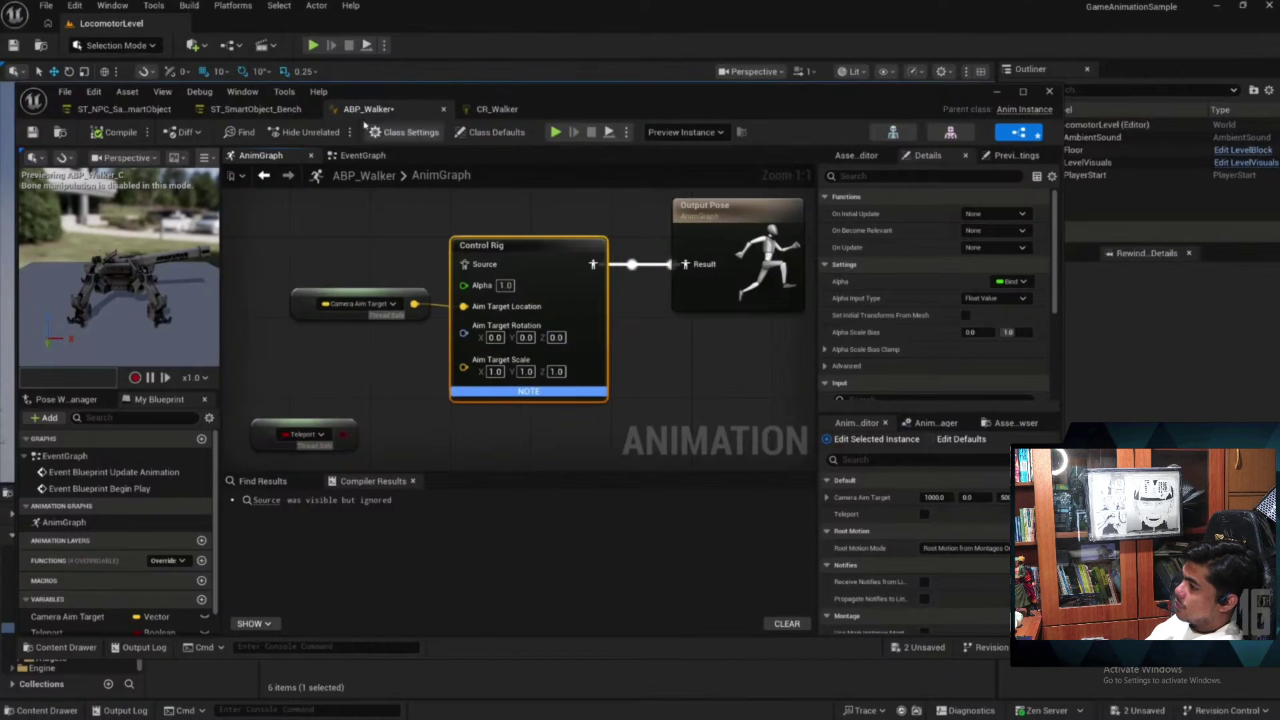
pyautogui.click(485, 110)
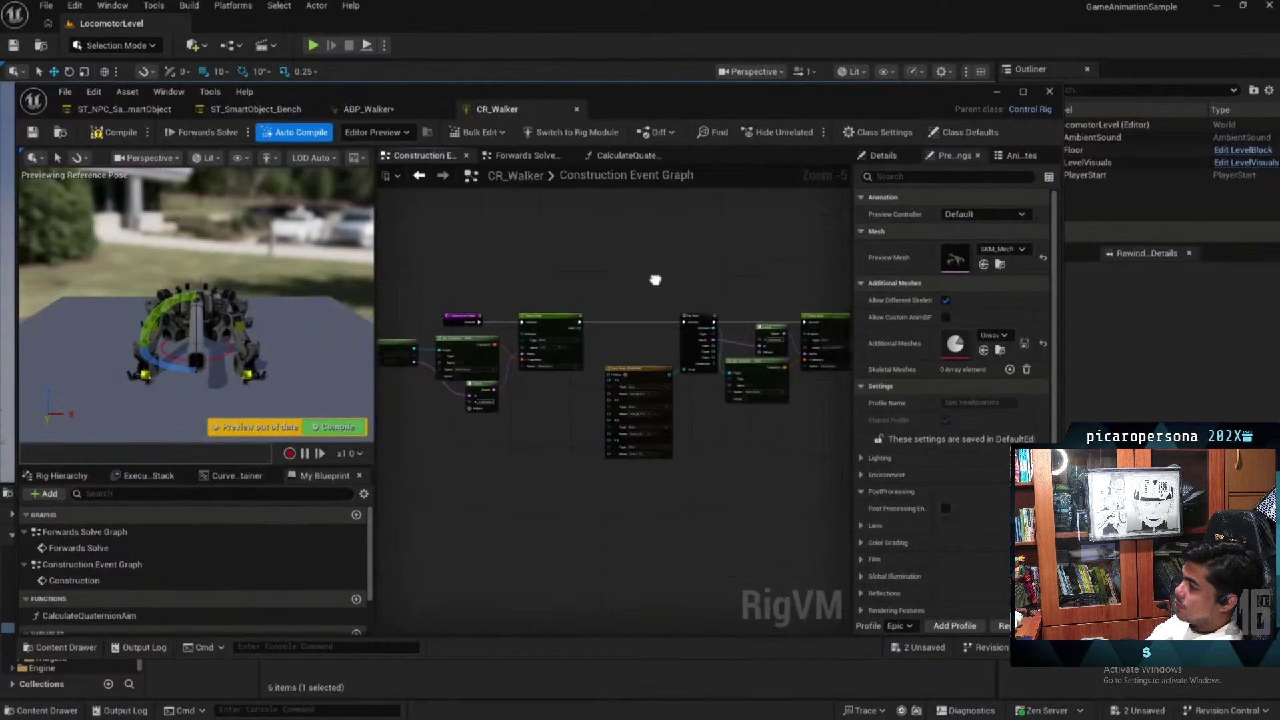
# Maximize CR_Walker and inspect the Construction graph's Item Array, For Each and Spawn Bone nodes
pyautogui.doubleClick(702, 105)
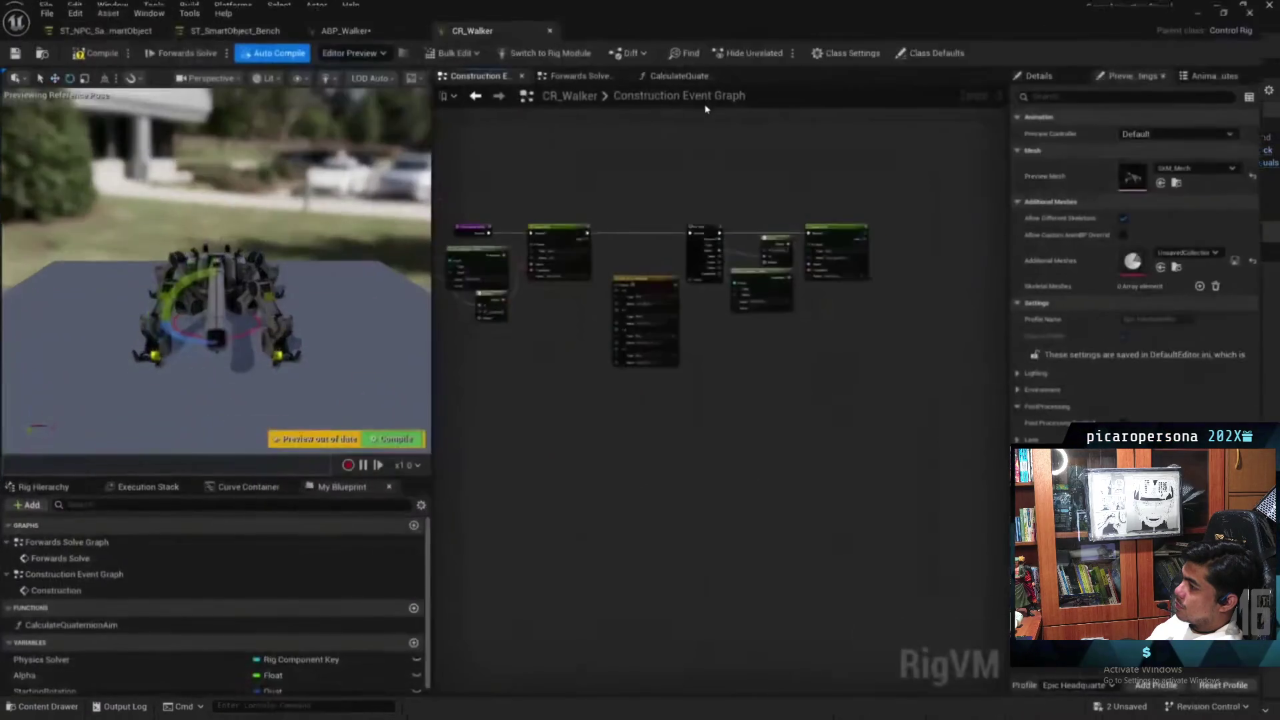
pyautogui.scroll(1, 749, 258)
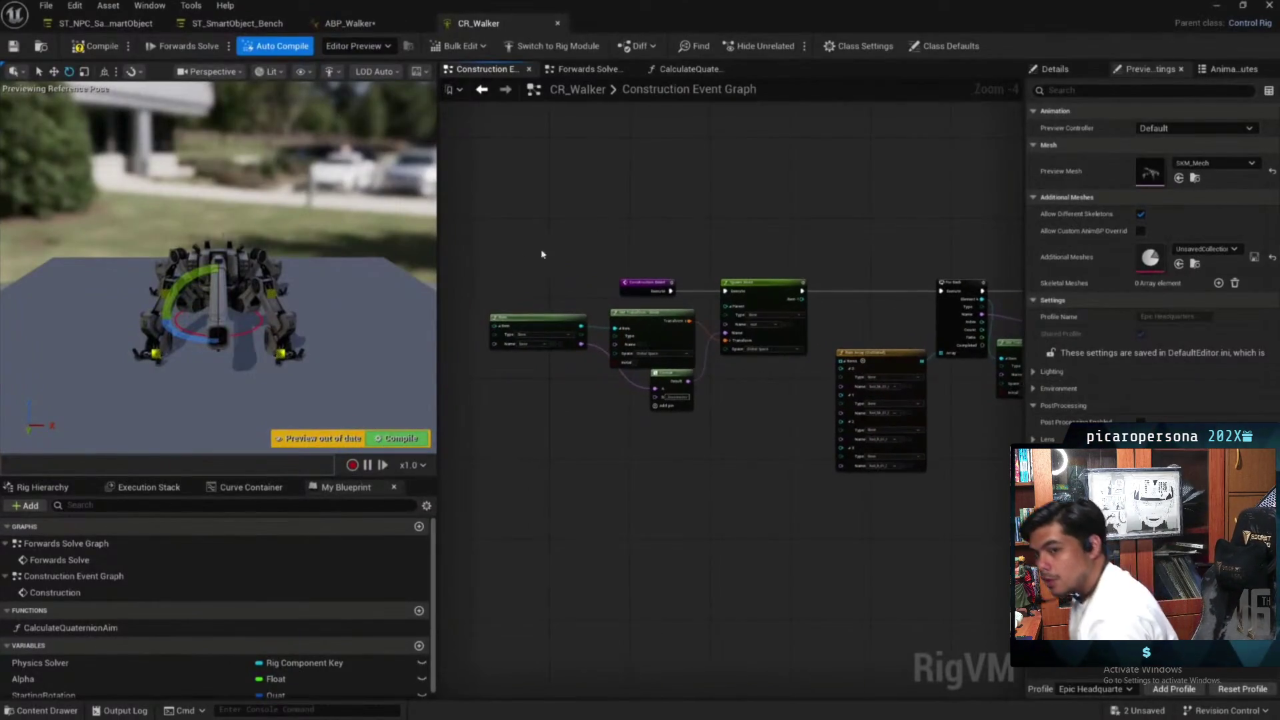
pyautogui.moveTo(438, 268); pyautogui.dragTo(350, 269)
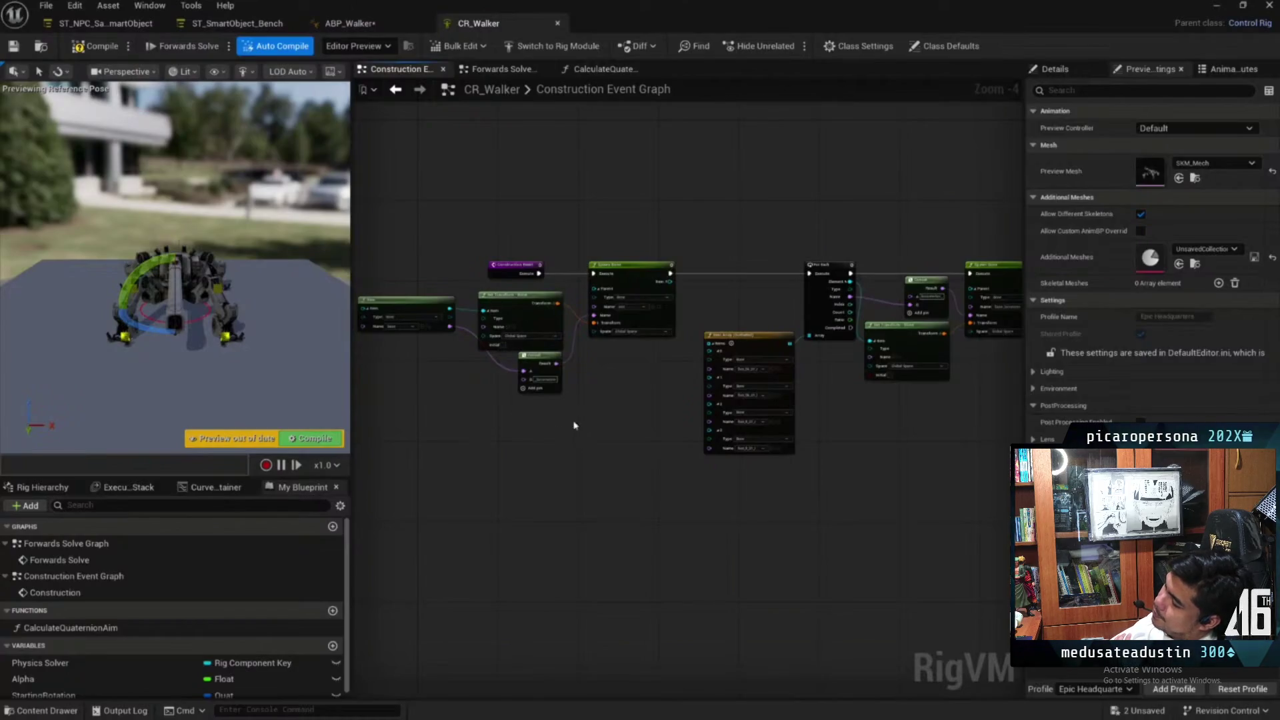
pyautogui.scroll(1, 657, 347)
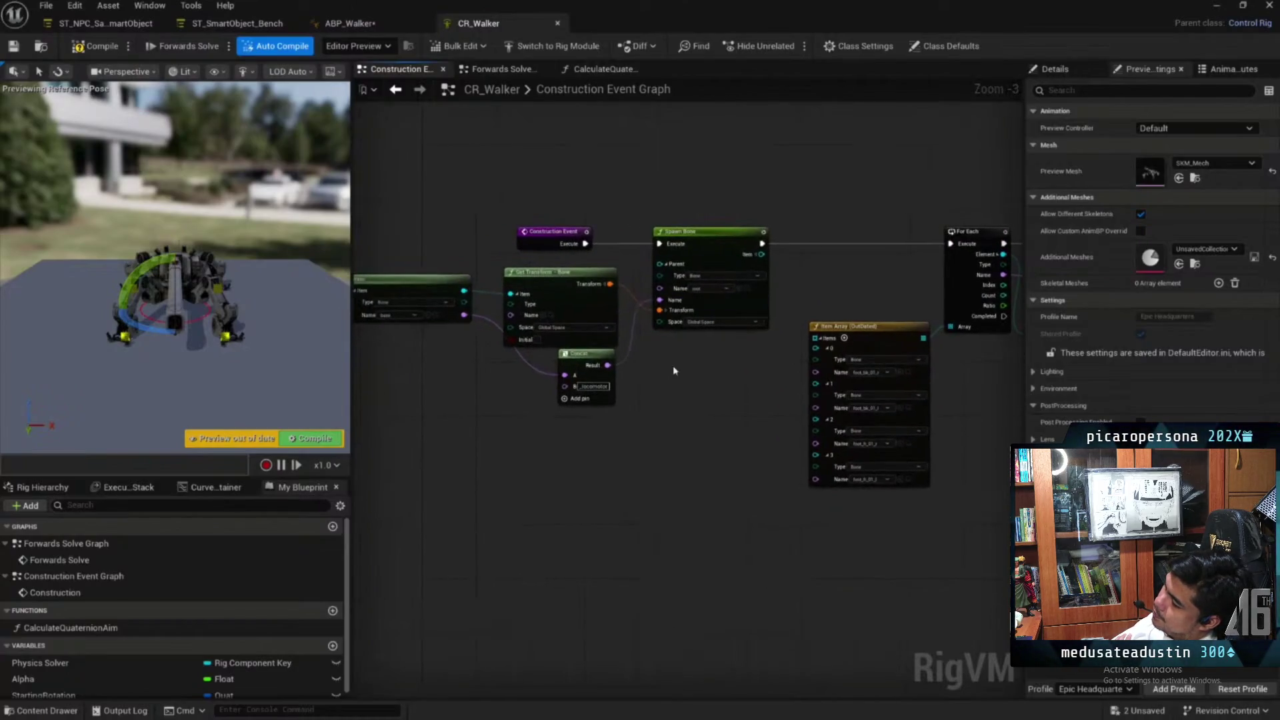
pyautogui.scroll(2, 673, 370)
pyautogui.moveTo(674, 371); pyautogui.dragTo(777, 367)
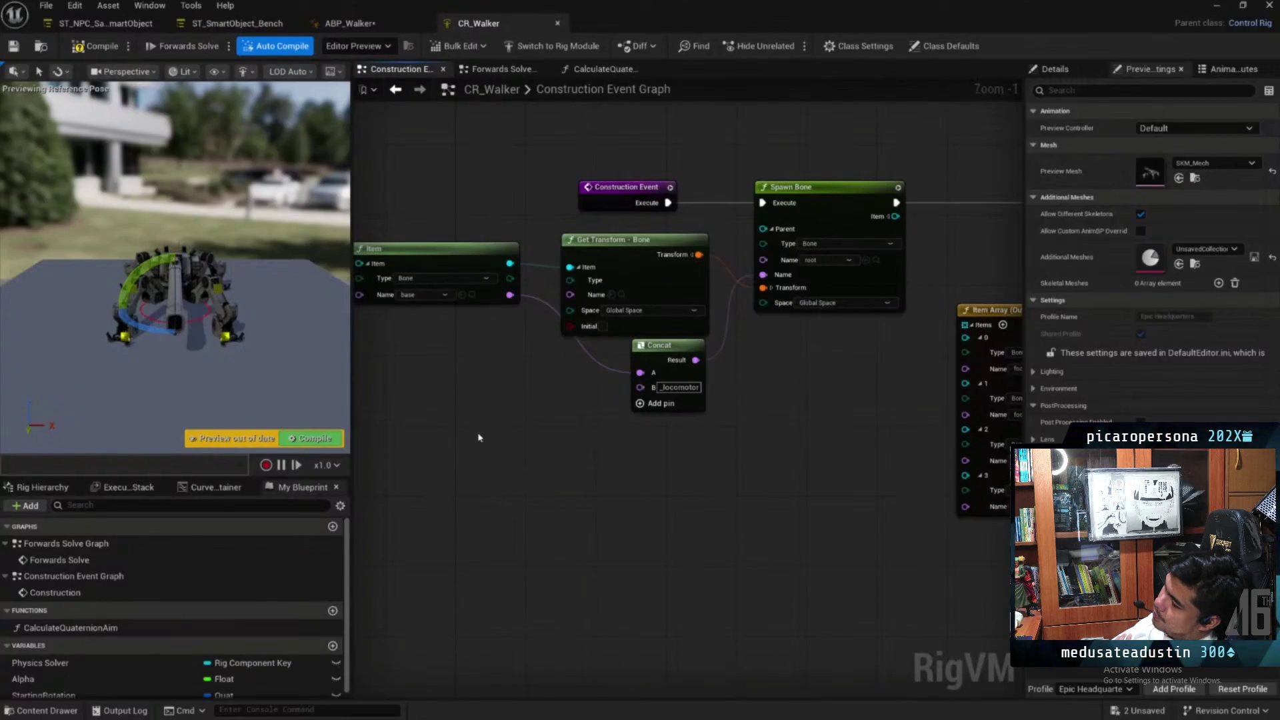
pyautogui.moveTo(488, 444); pyautogui.dragTo(857, 273)
pyautogui.moveTo(991, 306)
pyautogui.mouseDown()
pyautogui.moveTo(791, 282)
pyautogui.moveTo(614, 282)
pyautogui.mouseUp()
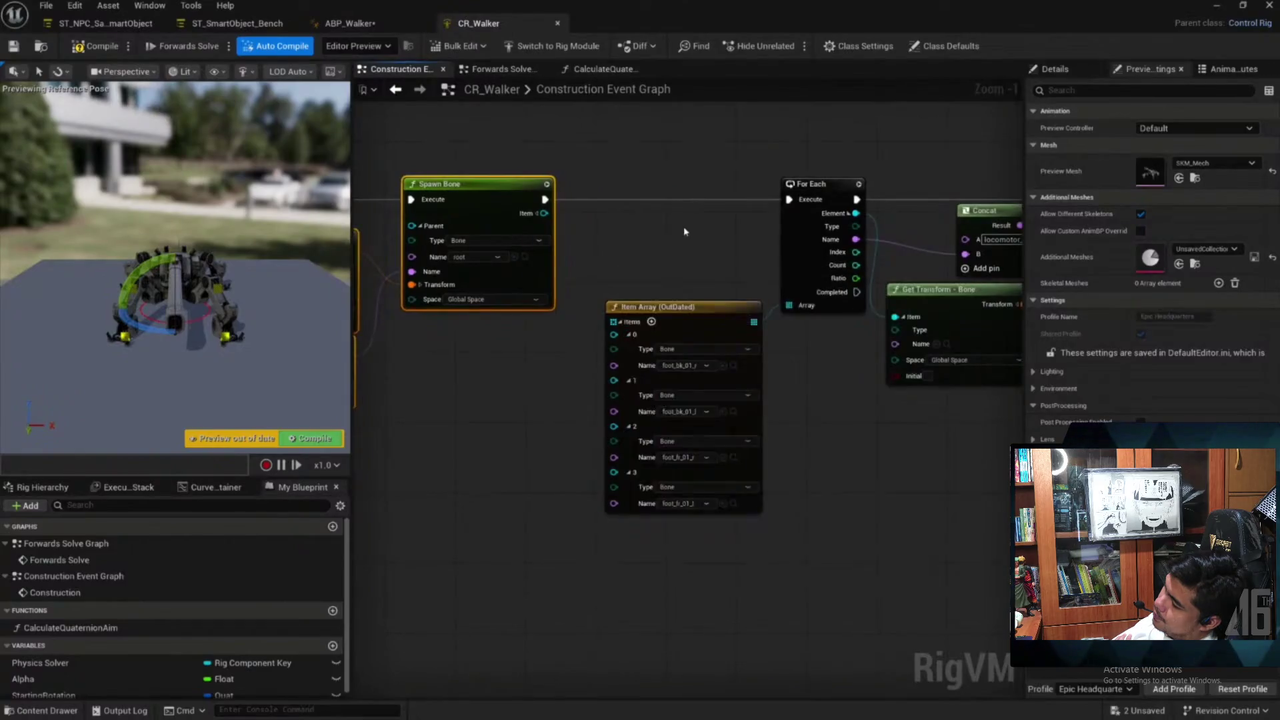
pyautogui.moveTo(684, 232); pyautogui.dragTo(449, 218)
pyautogui.moveTo(470, 549)
pyautogui.mouseDown()
pyautogui.moveTo(650, 414)
pyautogui.moveTo(560, 443)
pyautogui.mouseUp()
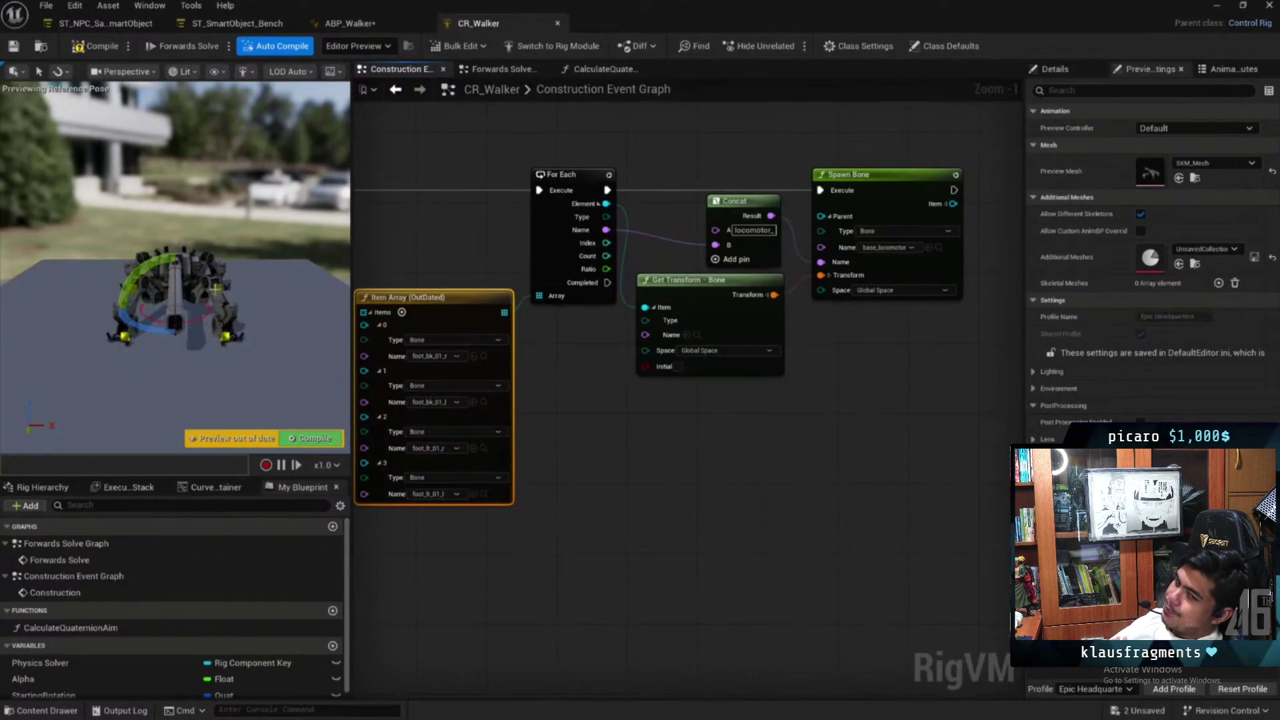
# Open CR_Walker's Forwards Solve Graph and zoom in on the Locomotor node
pyautogui.click(517, 75)
pyautogui.scroll(3, 600, 362)
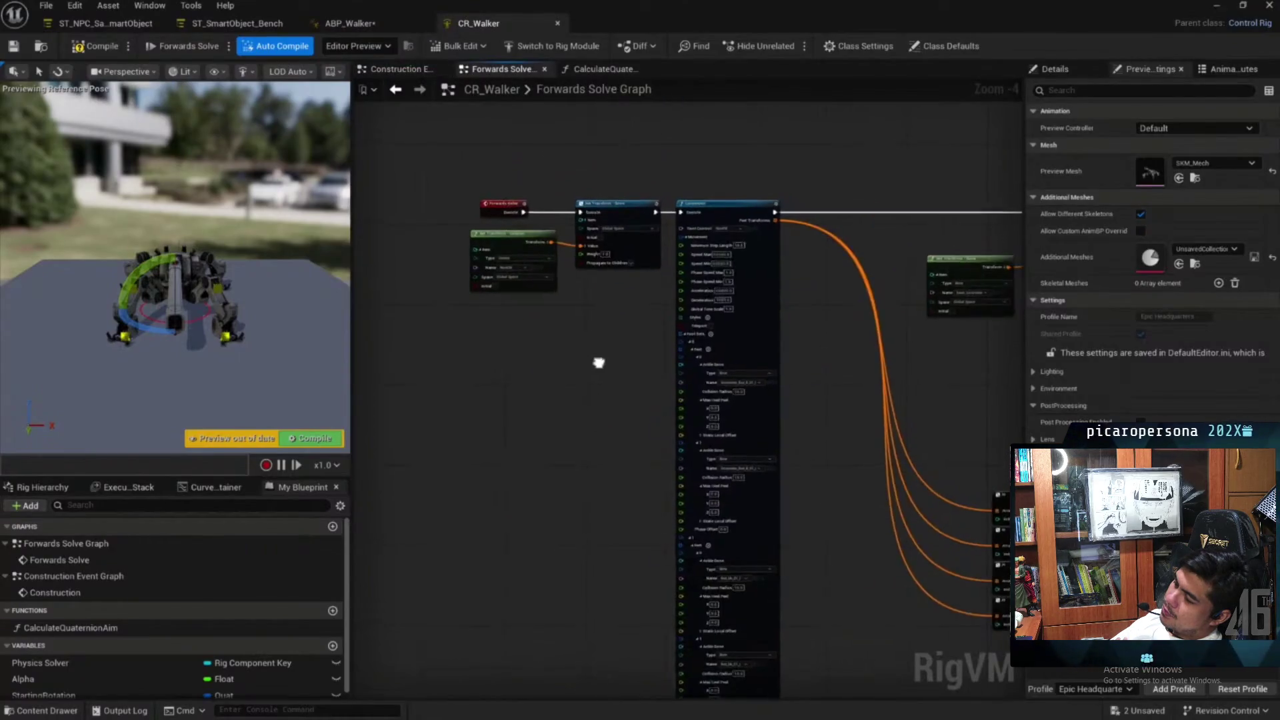
pyautogui.moveTo(700, 191); pyautogui.dragTo(771, 235)
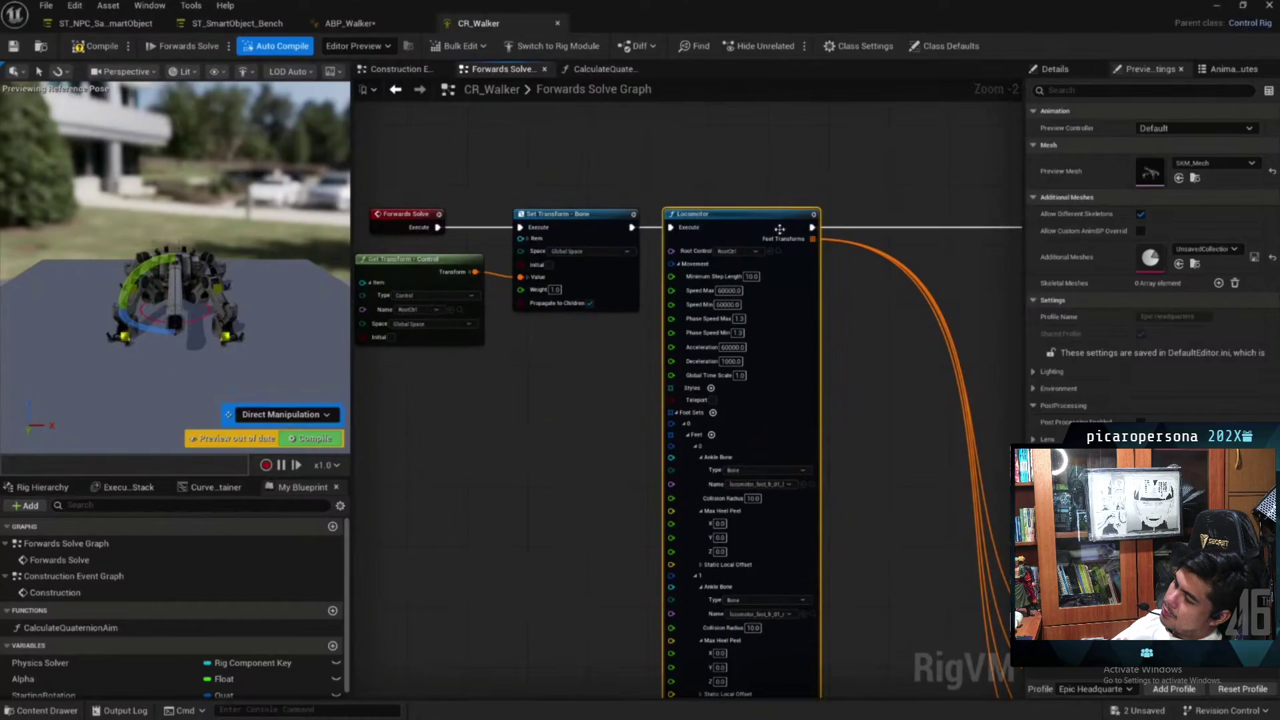
pyautogui.moveTo(869, 388); pyautogui.dragTo(842, 331)
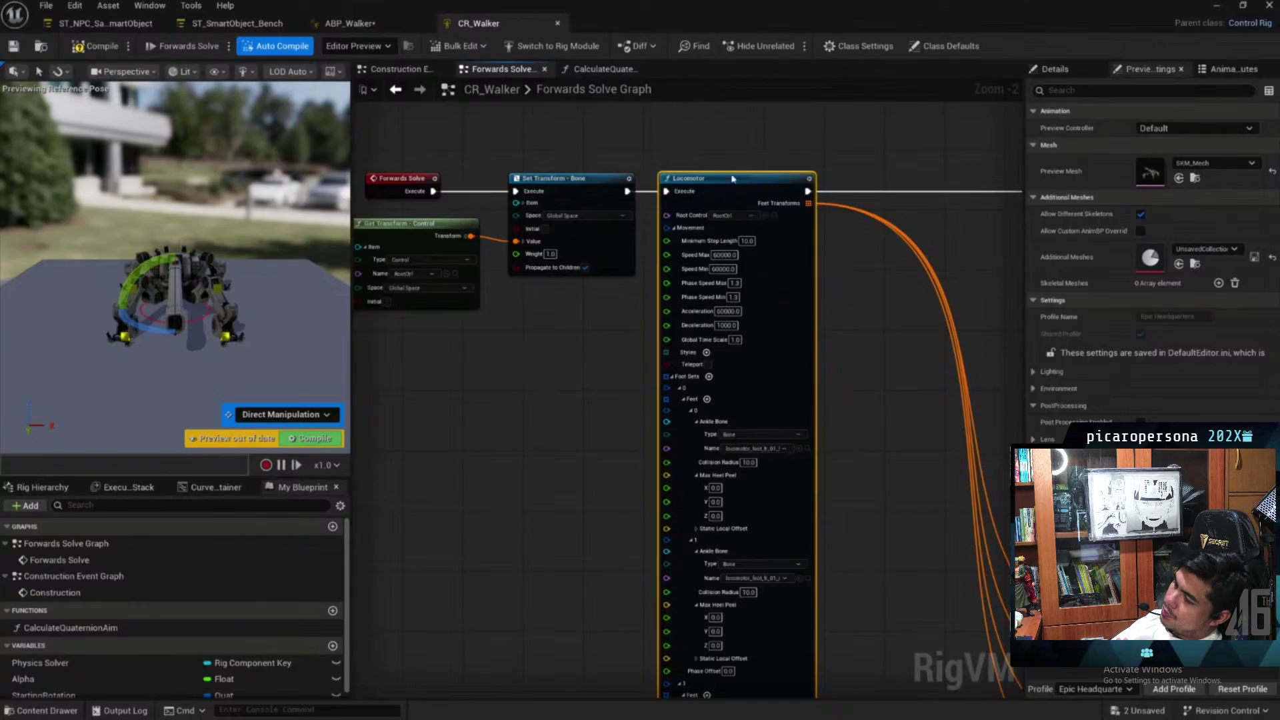
pyautogui.scroll(2, 549, 185)
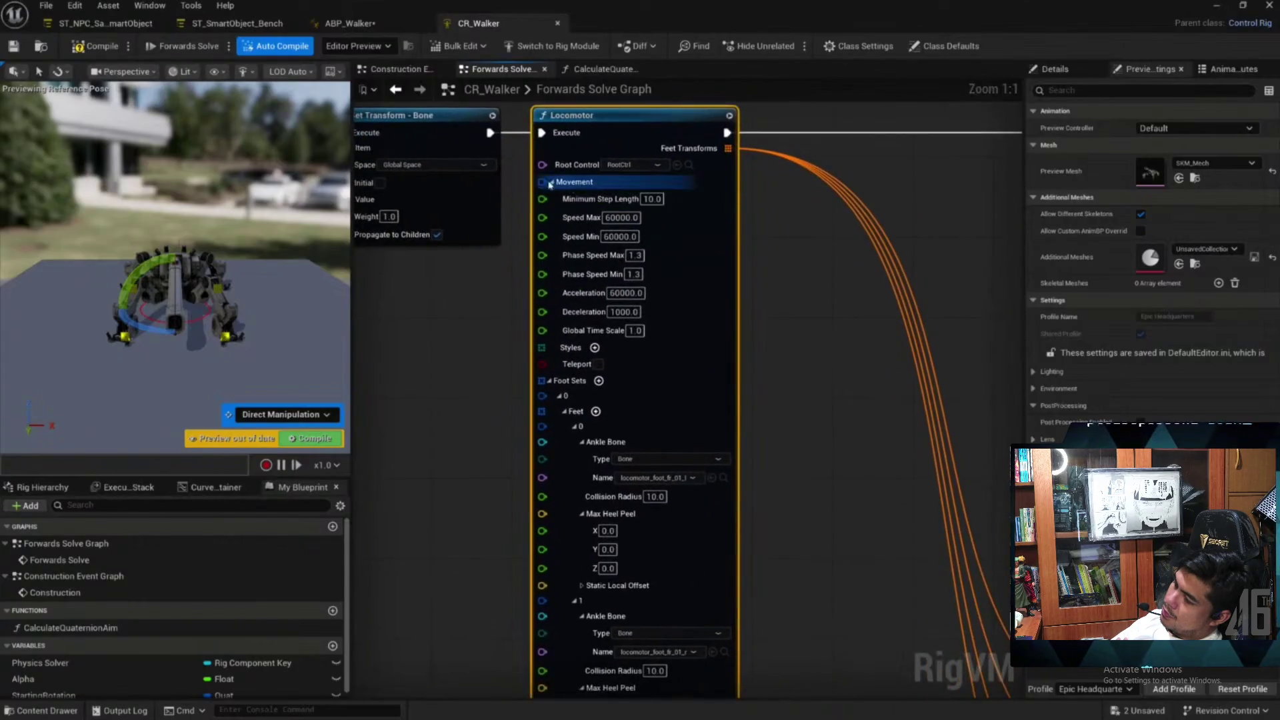
# Collapse Locomotor's Movement, Foot Sets, Stepping, Pelvis and Debug groups, re-expand Movement, and orbit the preview
pyautogui.click(550, 182)
pyautogui.click(548, 197)
pyautogui.click(551, 212)
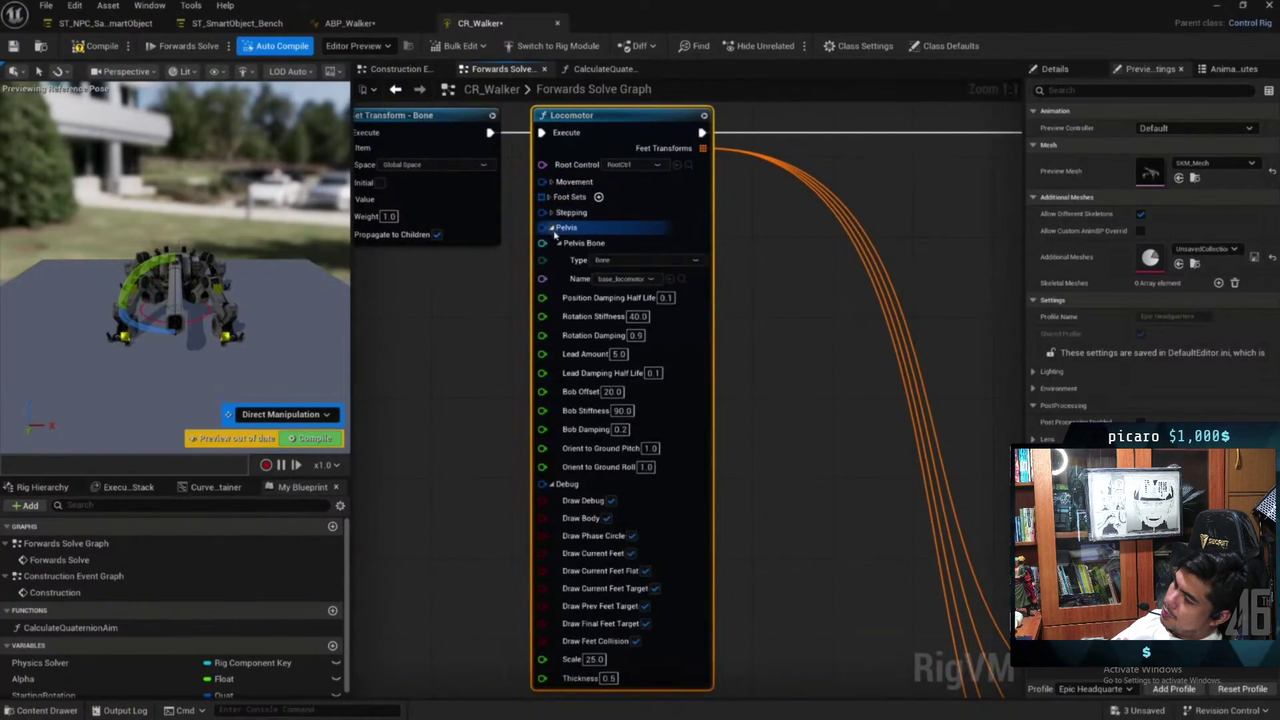
pyautogui.click(552, 227)
pyautogui.click(551, 243)
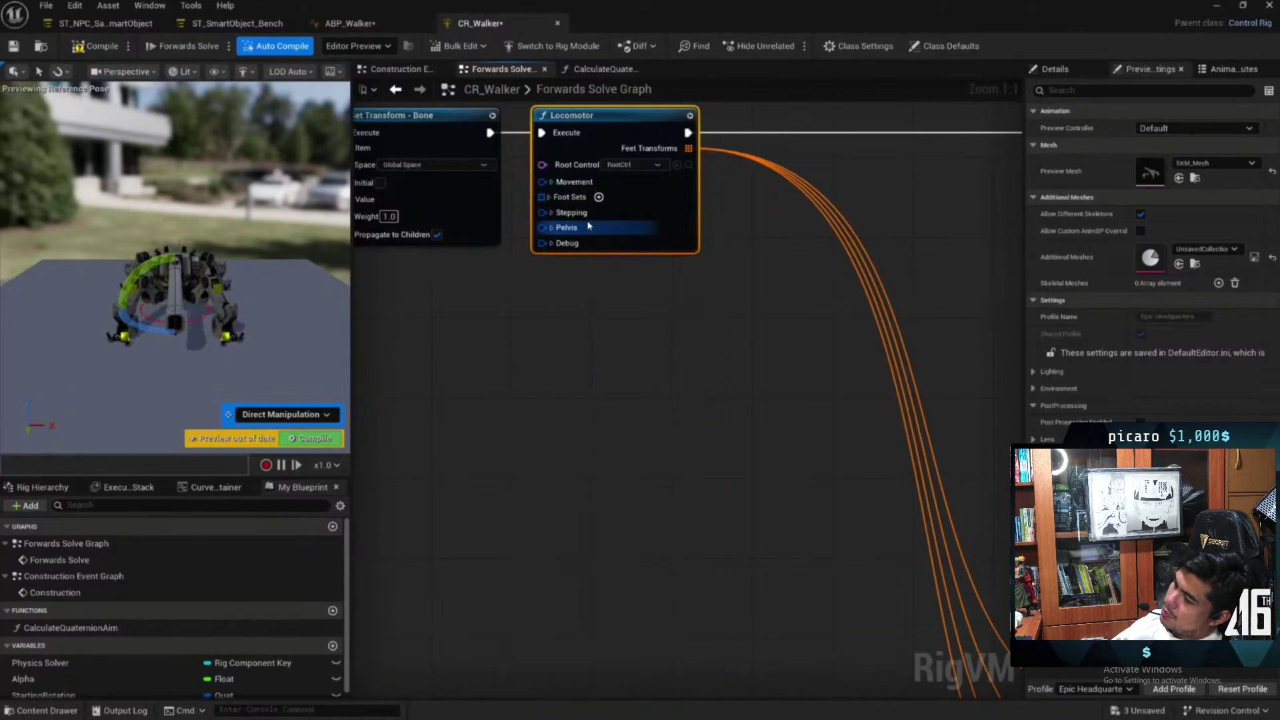
pyautogui.click(552, 182)
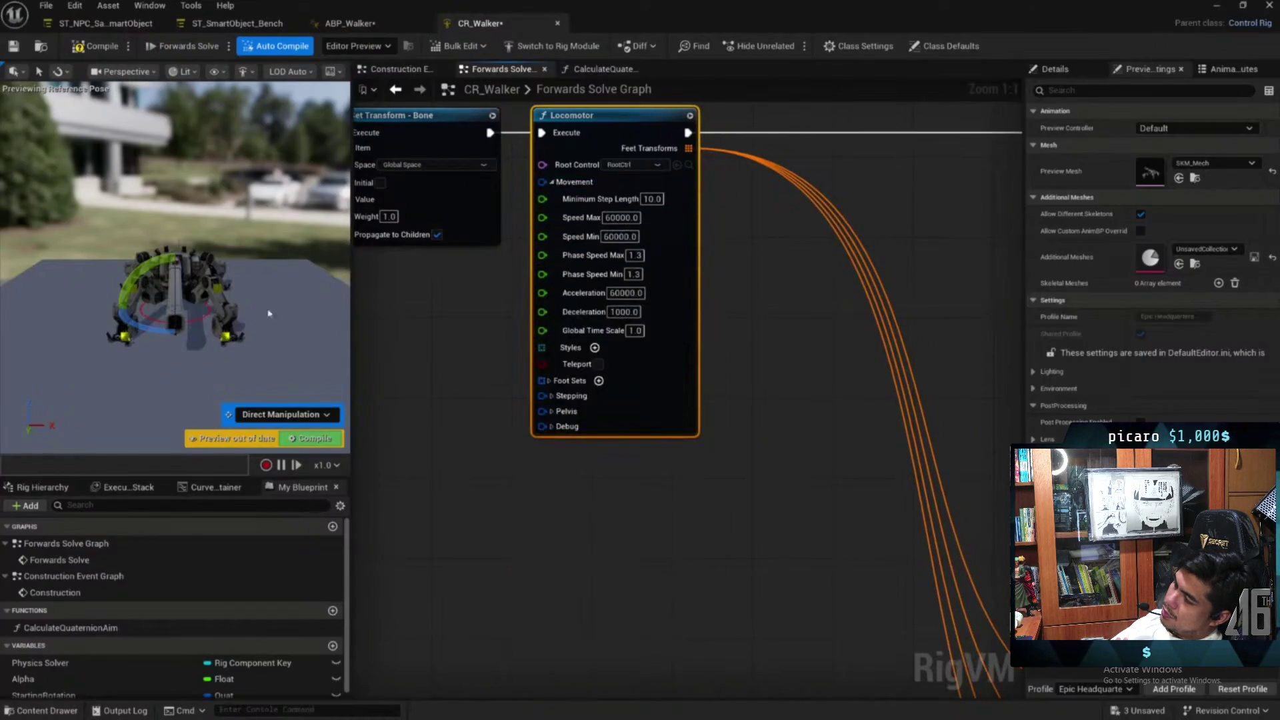
pyautogui.moveTo(250, 332); pyautogui.dragTo(187, 326)
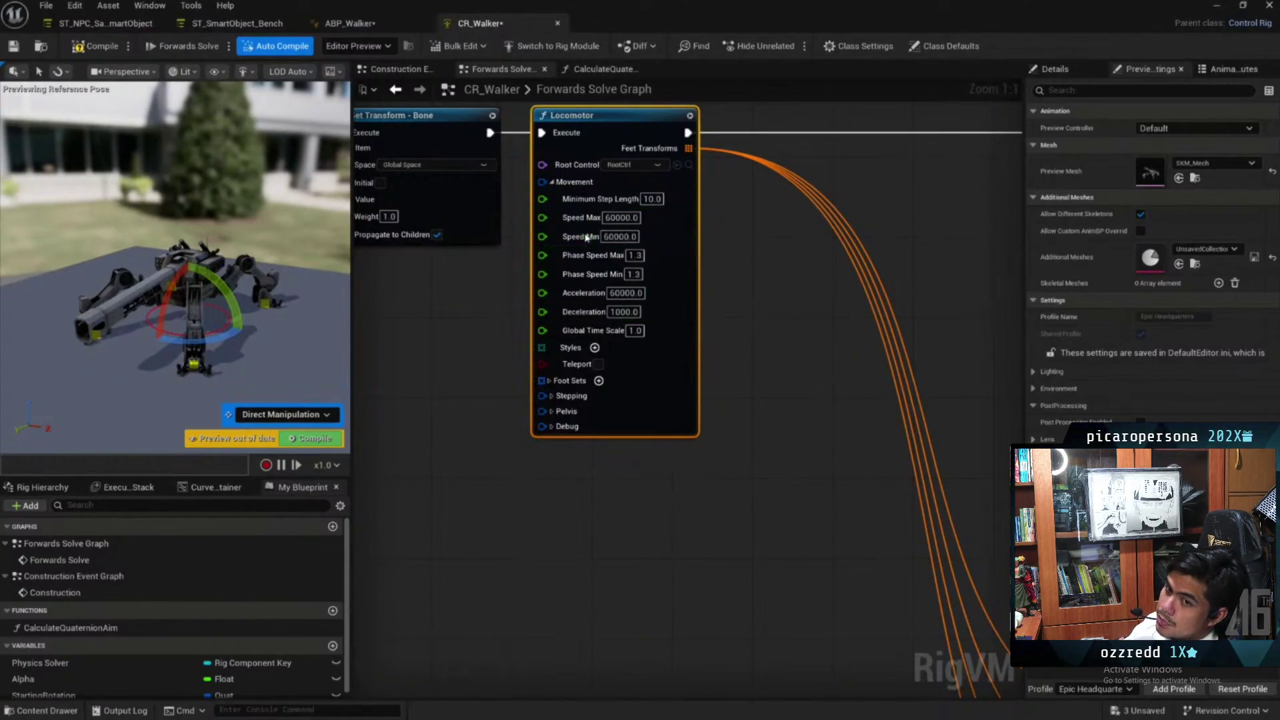
pyautogui.moveTo(543, 592)
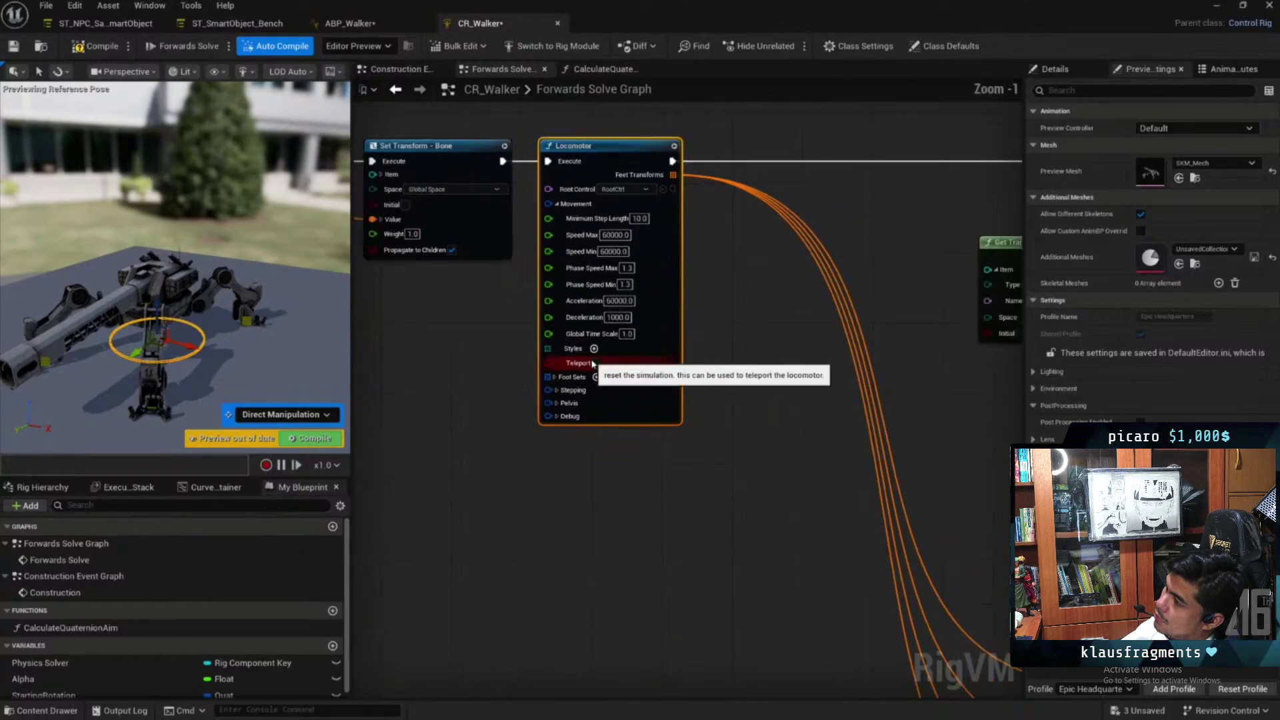
# Expand Locomotor's Foot Sets and Pelvis settings and nudge the root control to test leg stepping
pyautogui.click(554, 379)
pyautogui.moveTo(771, 409)
pyautogui.mouseDown()
pyautogui.moveTo(808, 234)
pyautogui.moveTo(634, 181)
pyautogui.mouseUp()
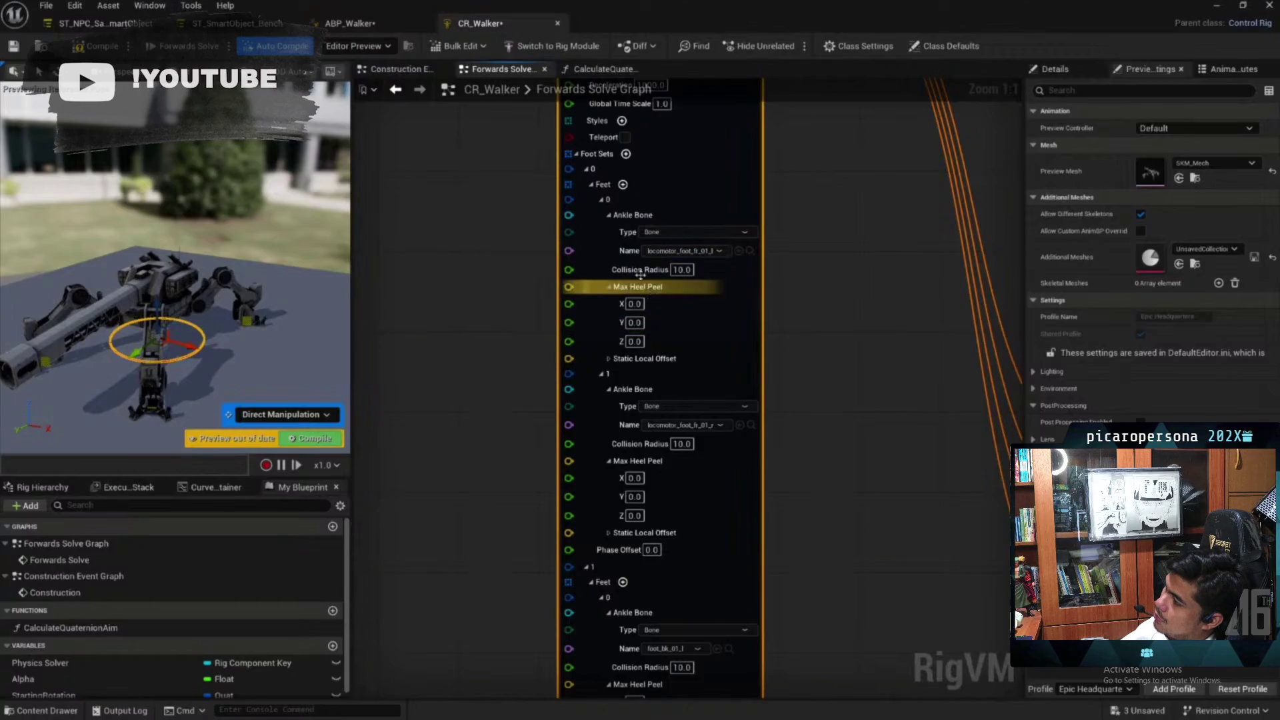
pyautogui.moveTo(723, 371)
pyautogui.mouseDown()
pyautogui.moveTo(759, 346)
pyautogui.moveTo(654, 380)
pyautogui.mouseUp()
pyautogui.scroll(-5, 628, 255)
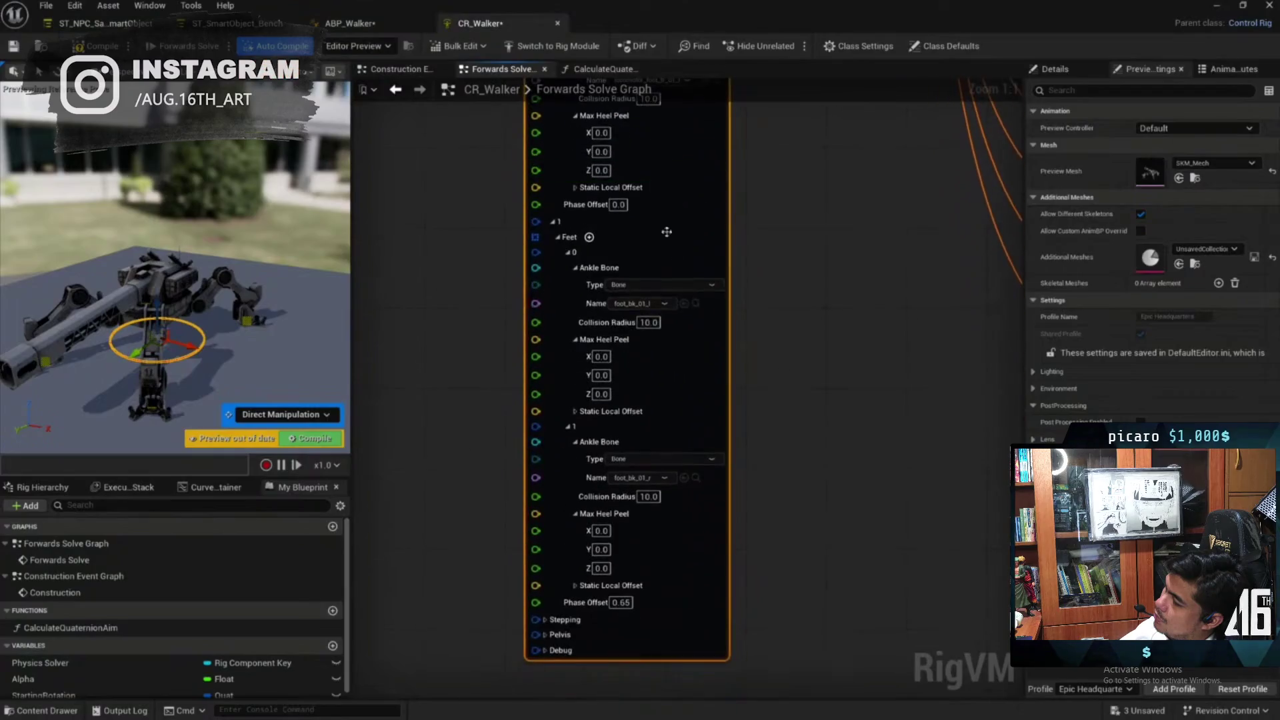
pyautogui.click(546, 526)
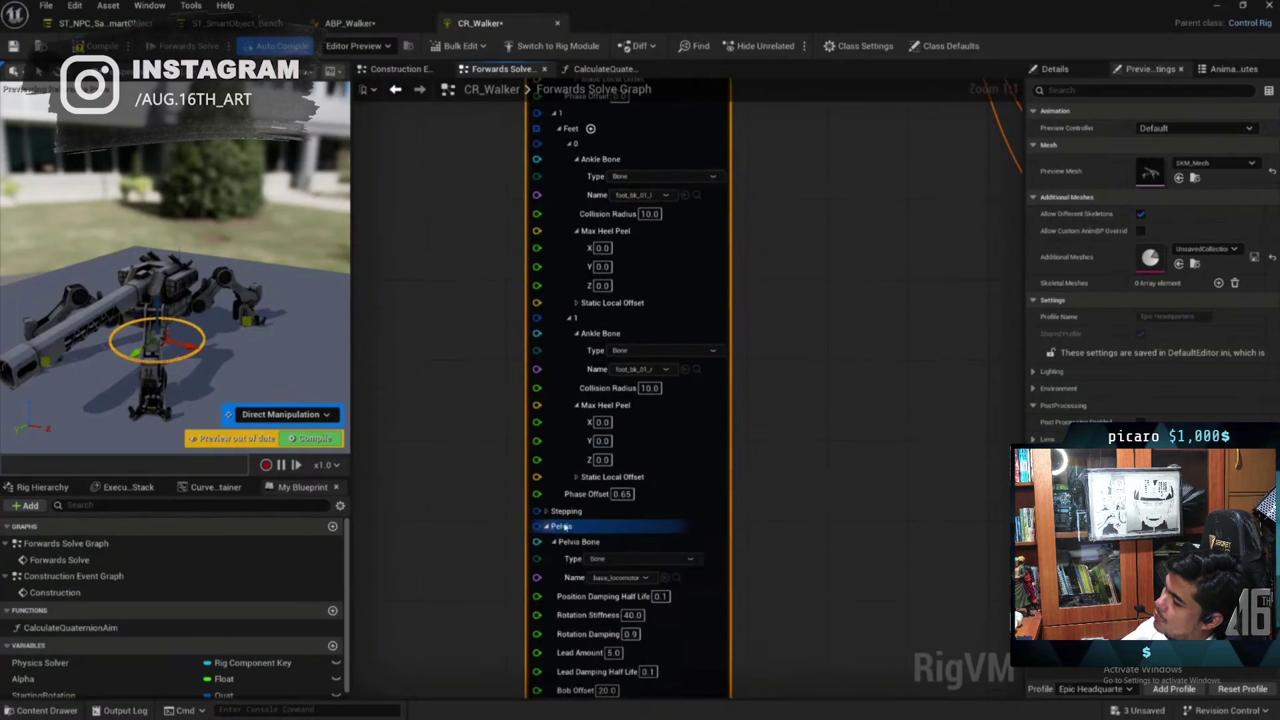
pyautogui.scroll(-4, 600, 400)
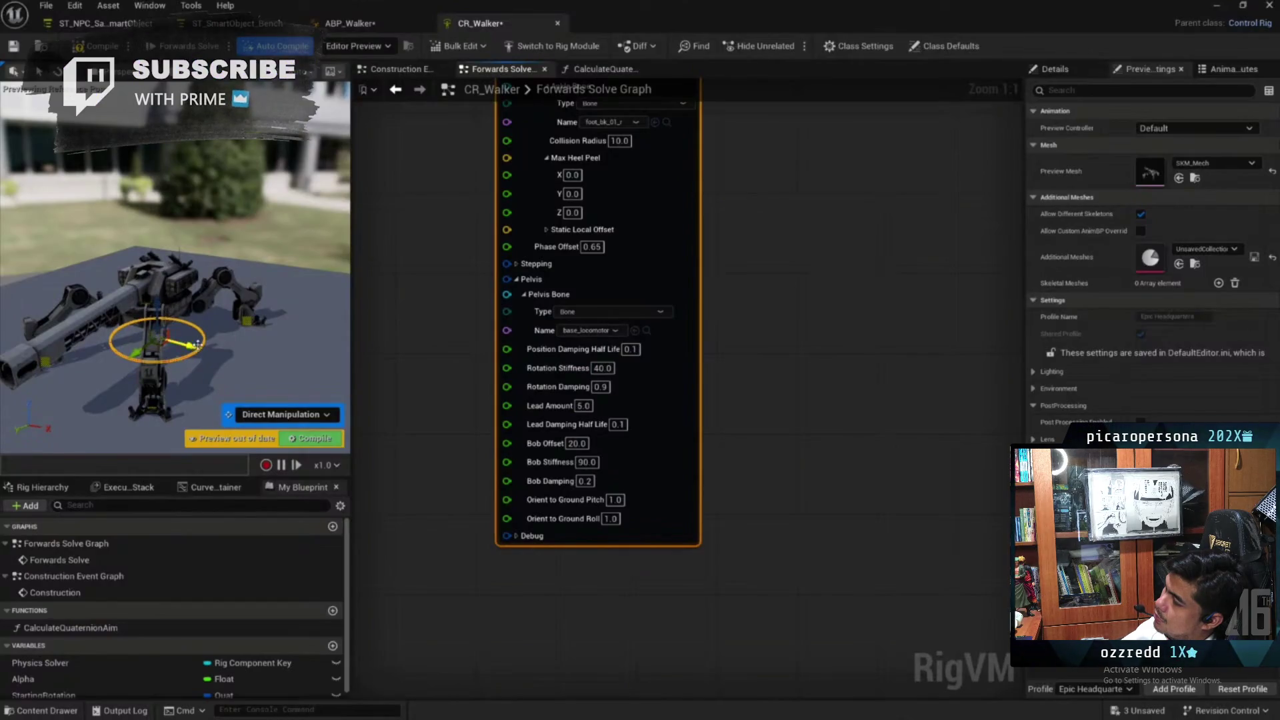
pyautogui.moveTo(198, 343); pyautogui.dragTo(202, 330)
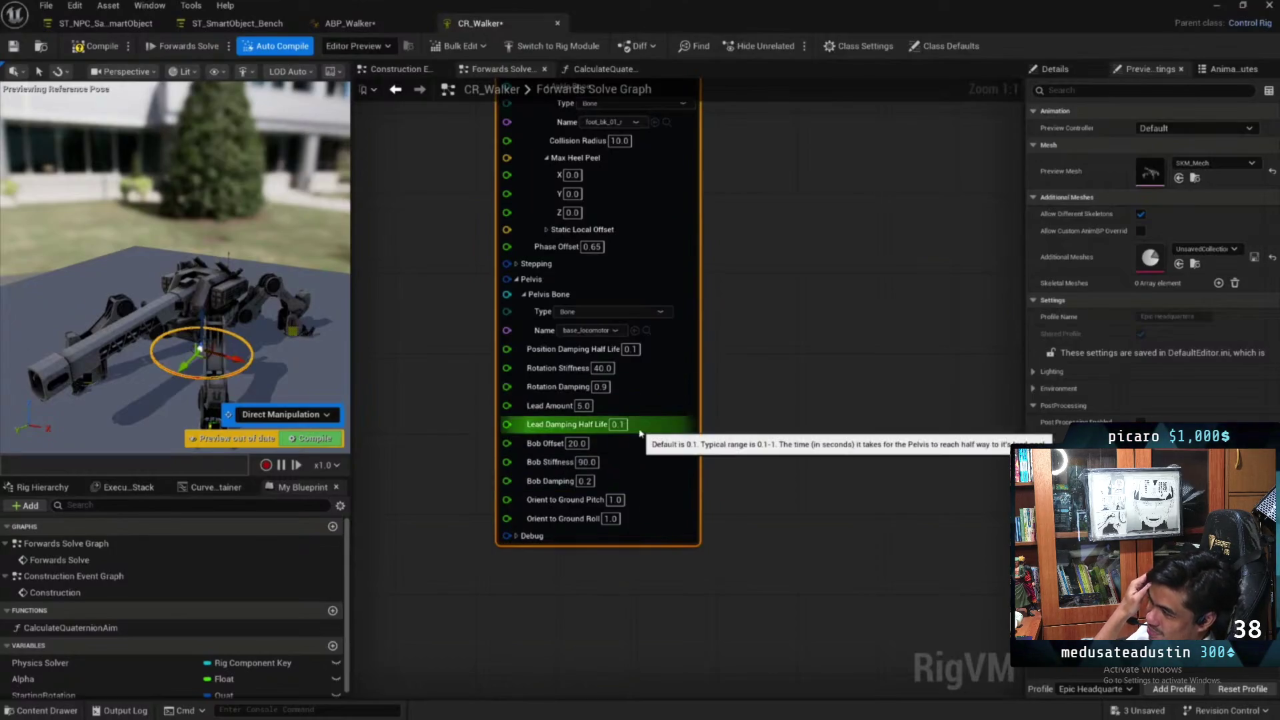
pyautogui.scroll(-3, 691, 434)
pyautogui.moveTo(692, 434)
pyautogui.mouseDown()
pyautogui.moveTo(756, 234)
pyautogui.moveTo(728, 638)
pyautogui.mouseUp()
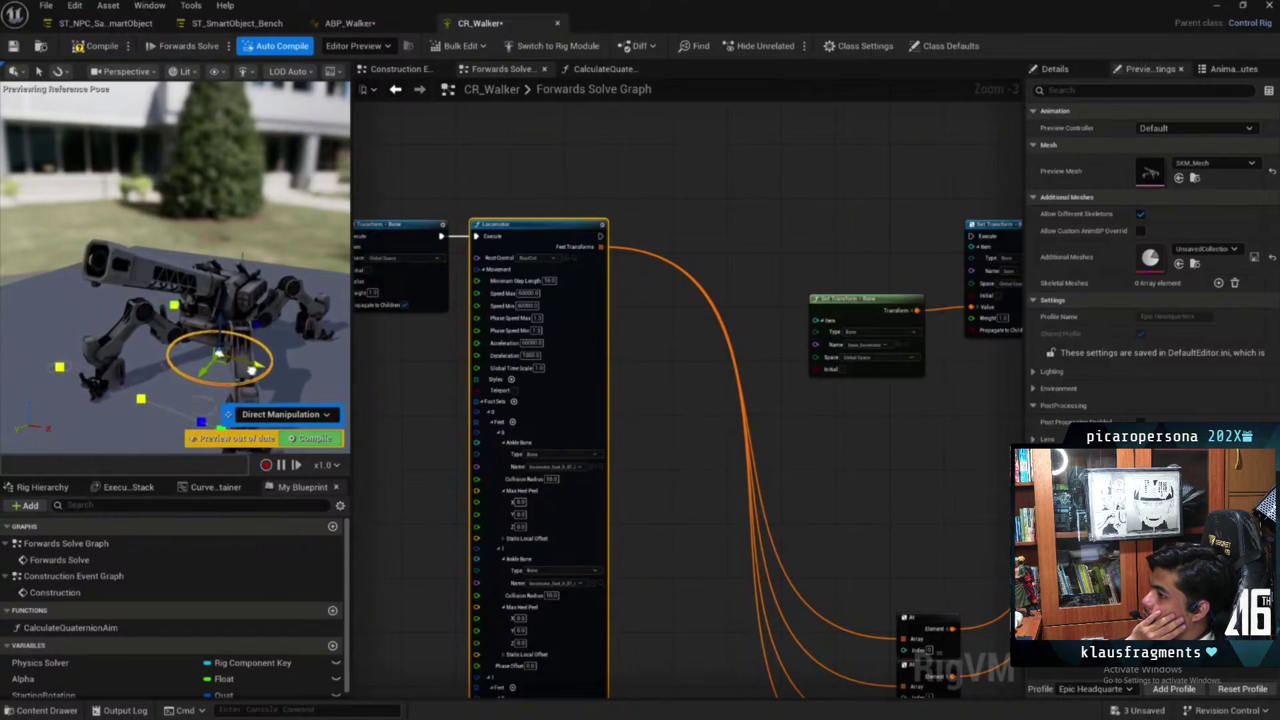
pyautogui.moveTo(220, 358)
pyautogui.mouseDown()
pyautogui.moveTo(179, 341)
pyautogui.moveTo(202, 354)
pyautogui.mouseUp()
# Connect Locomotor's execution output to Set Transform's Execute pin, then select the Full Body IK node
pyautogui.moveTo(600, 230)
pyautogui.mouseDown()
pyautogui.moveTo(382, 209)
pyautogui.moveTo(811, 211)
pyautogui.mouseUp()
pyautogui.moveTo(787, 373)
pyautogui.mouseDown()
pyautogui.moveTo(534, 349)
pyautogui.moveTo(600, 316)
pyautogui.moveTo(650, 245)
pyautogui.mouseUp()
pyautogui.moveTo(644, 179)
pyautogui.mouseDown()
pyautogui.moveTo(652, 244)
pyautogui.moveTo(601, 250)
pyautogui.mouseUp()
pyautogui.click(652, 245)
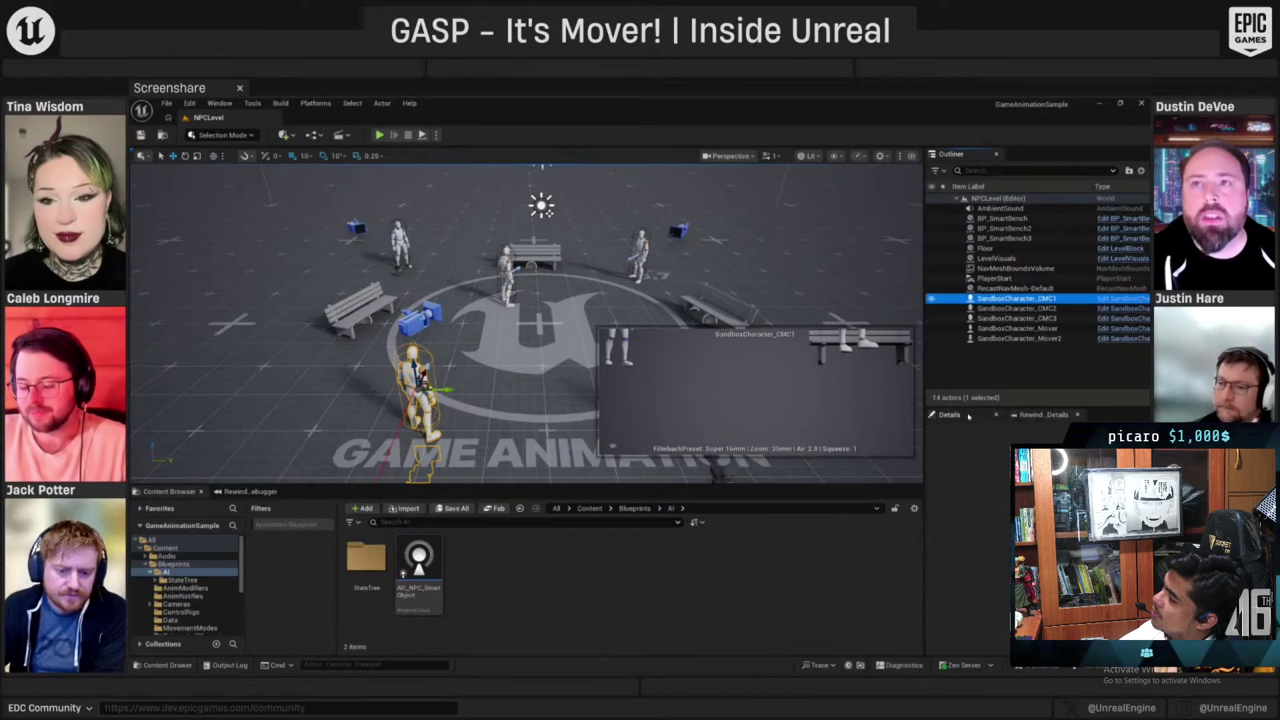
# Scroll through the Blueprints > AI folder and open the AIC_NPC_SmartObject controller blueprint
pyautogui.moveTo(1047, 380); pyautogui.dragTo(1047, 348)
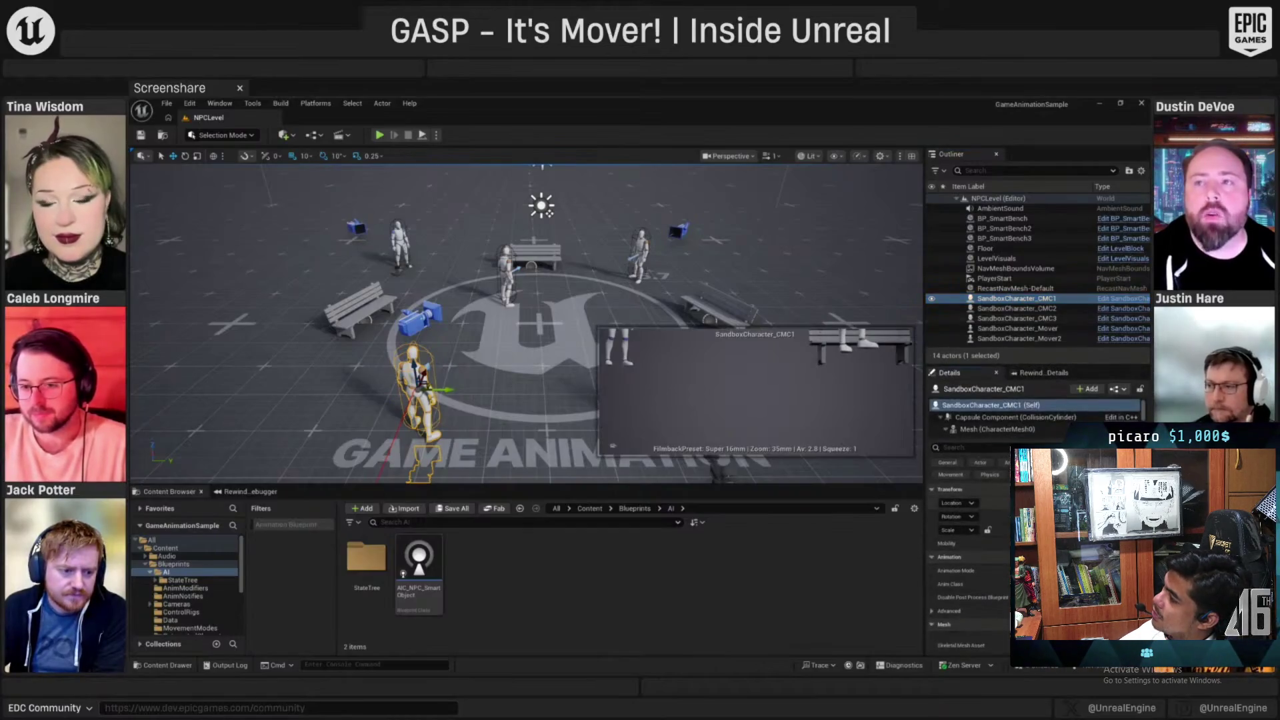
pyautogui.scroll(-5, 970, 566)
pyautogui.scroll(-8, 970, 567)
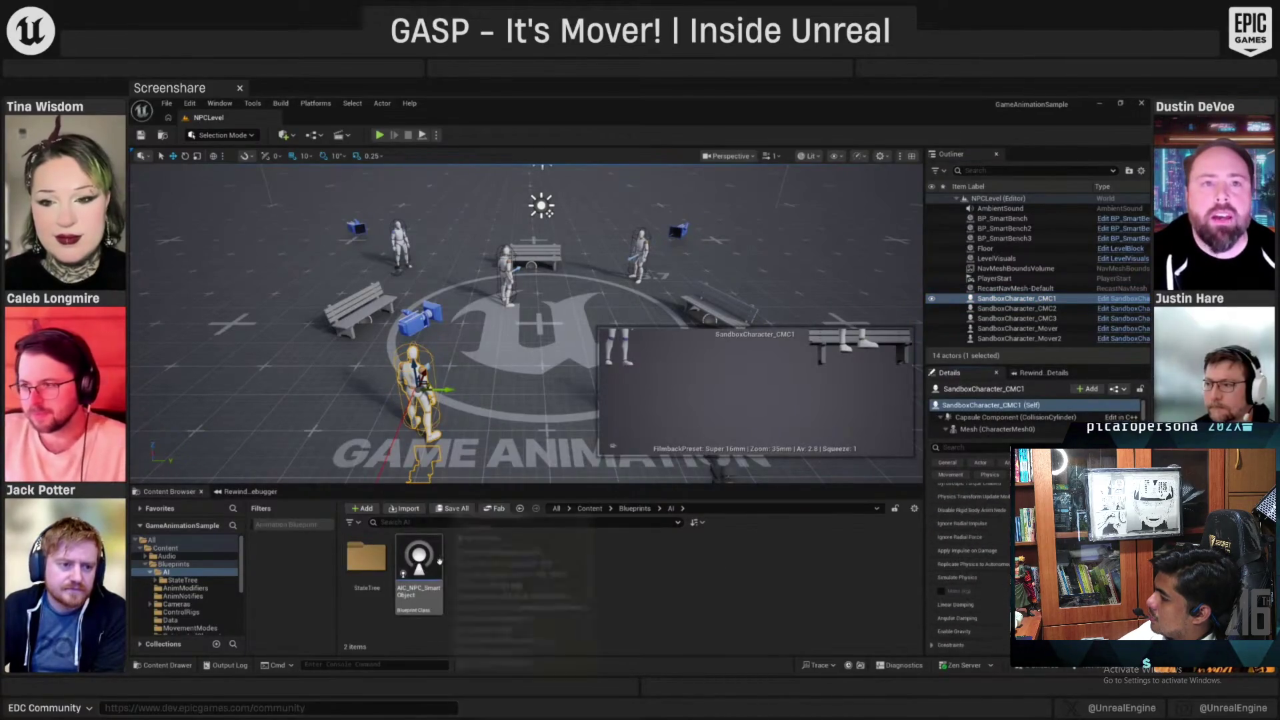
pyautogui.scroll(-5, 988, 556)
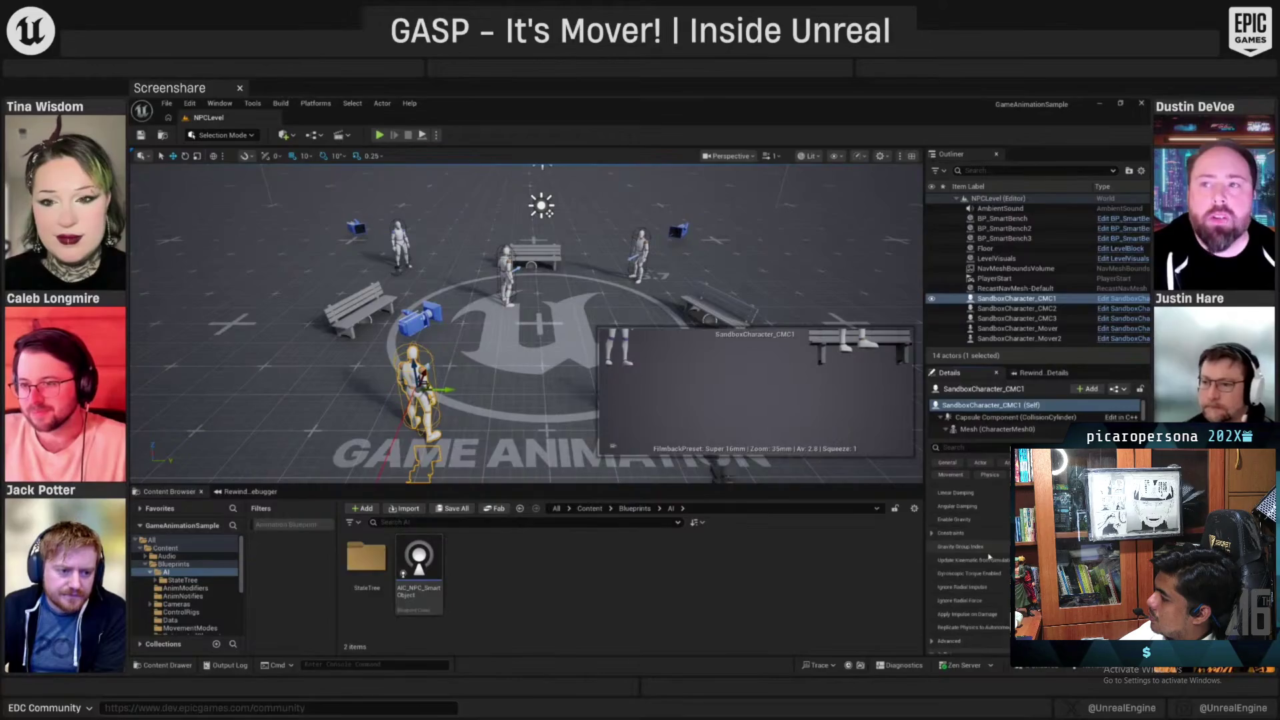
pyautogui.scroll(-6, 989, 557)
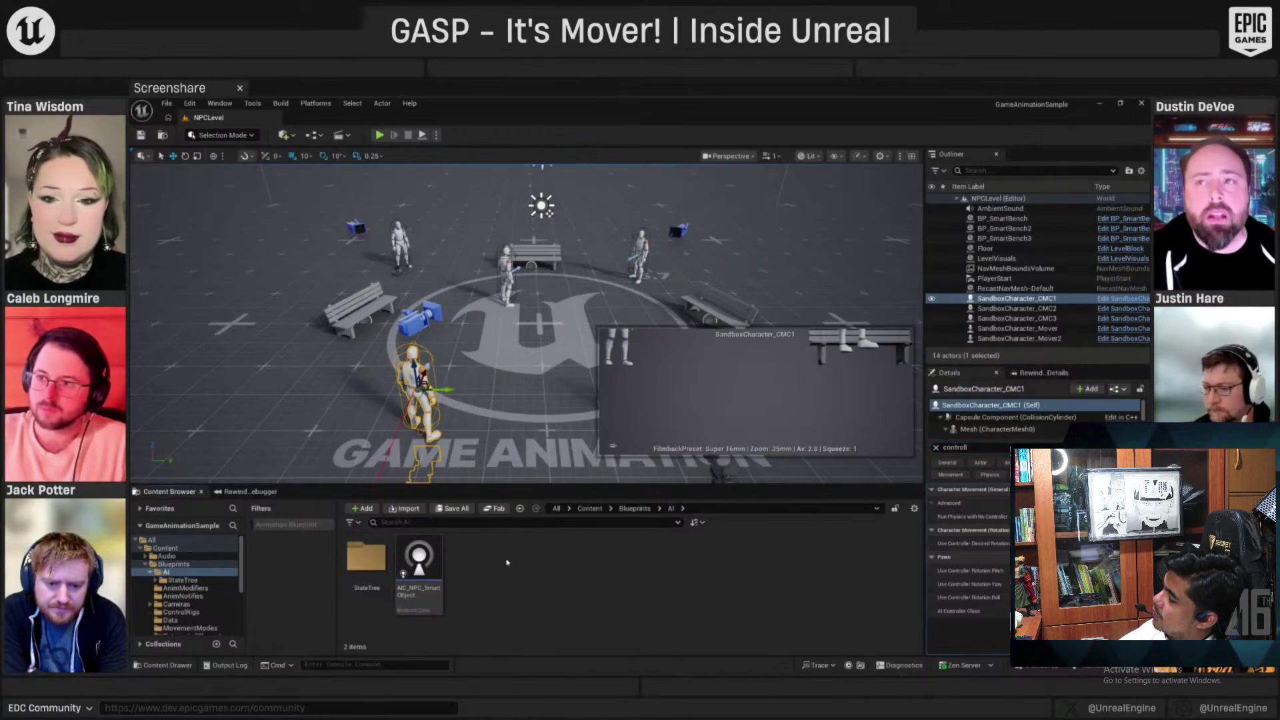
pyautogui.doubleClick(419, 567)
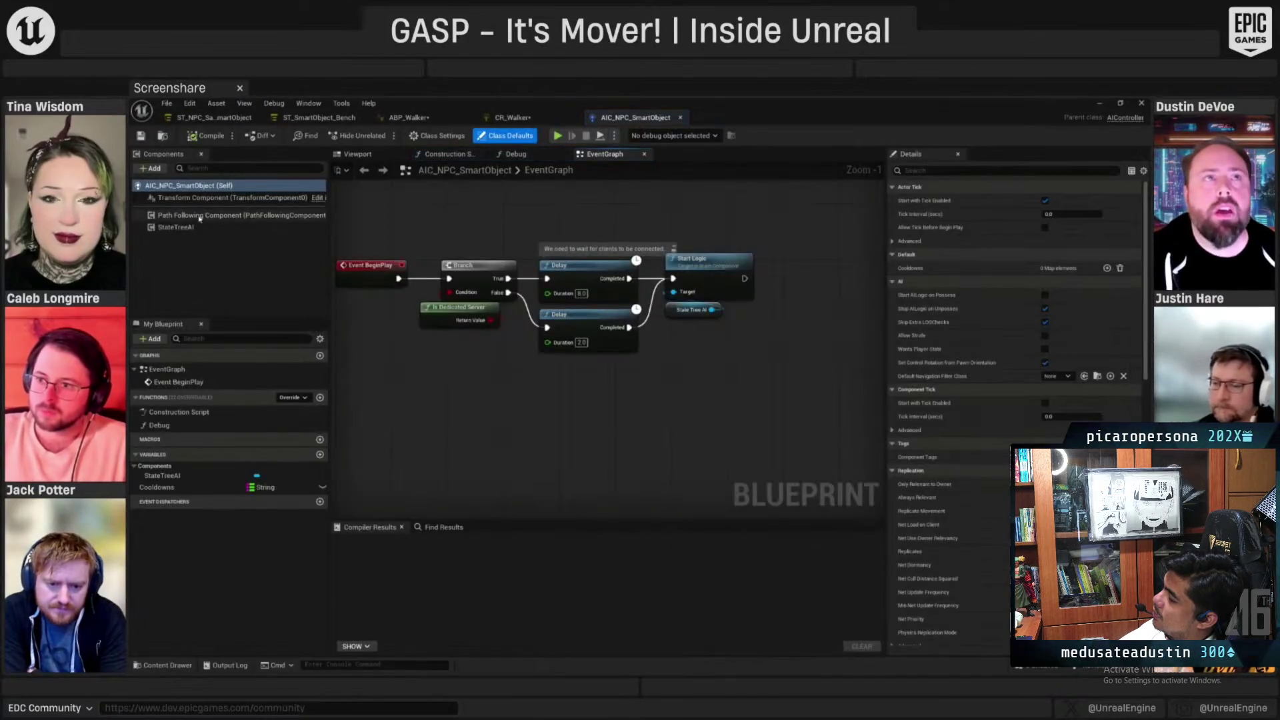
# Review the StateTreeAI component and event graph, then open its ST_NPC_SmartObject State Tree asset
pyautogui.click(212, 227)
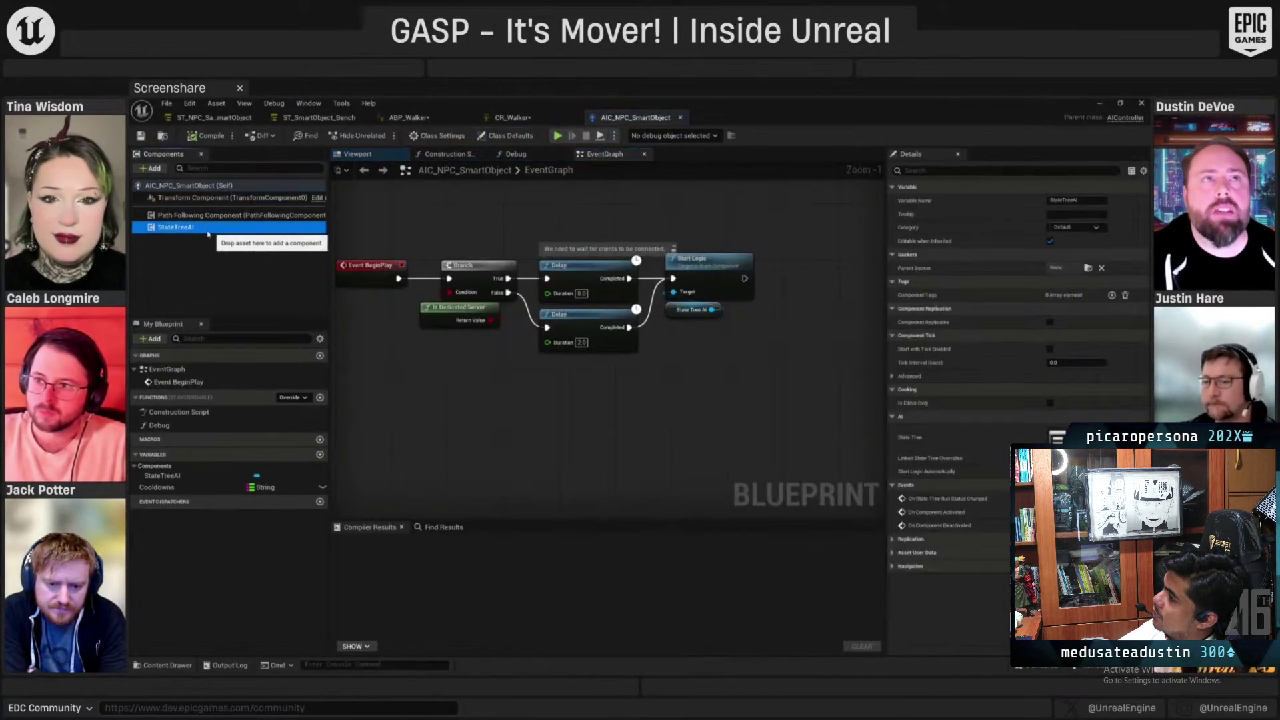
pyautogui.moveTo(666, 330); pyautogui.dragTo(740, 320)
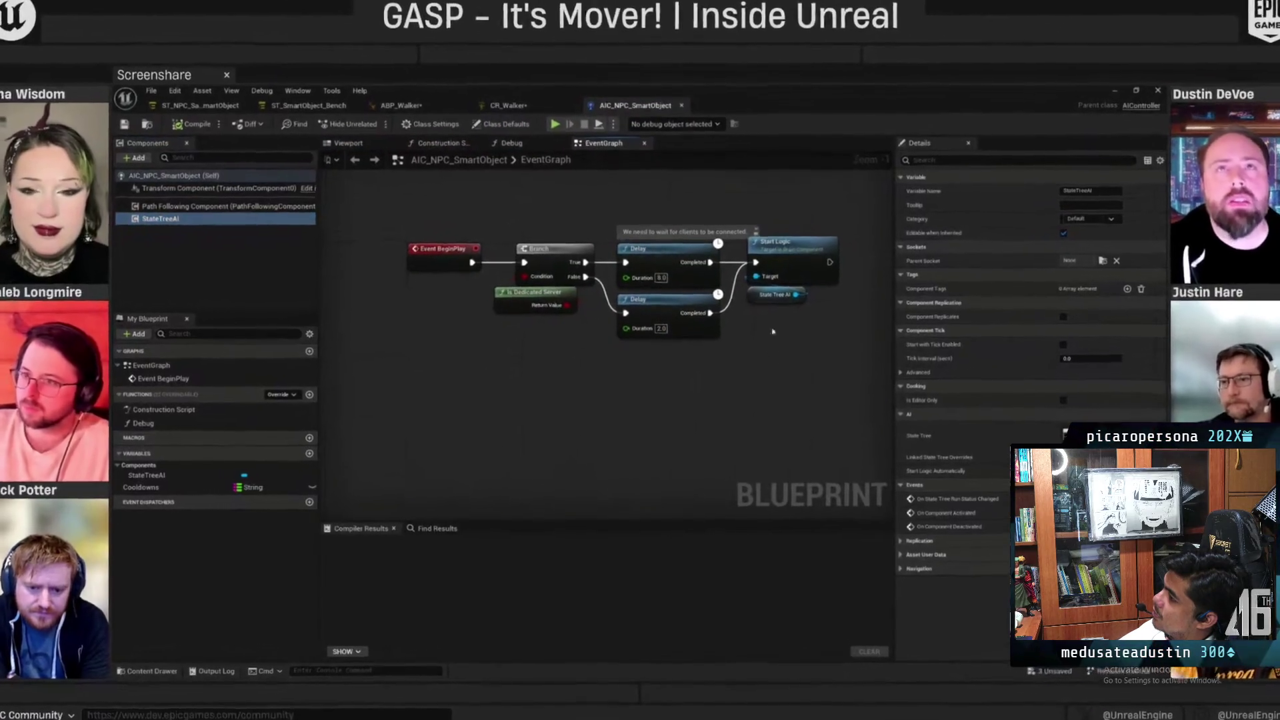
pyautogui.press('Home')
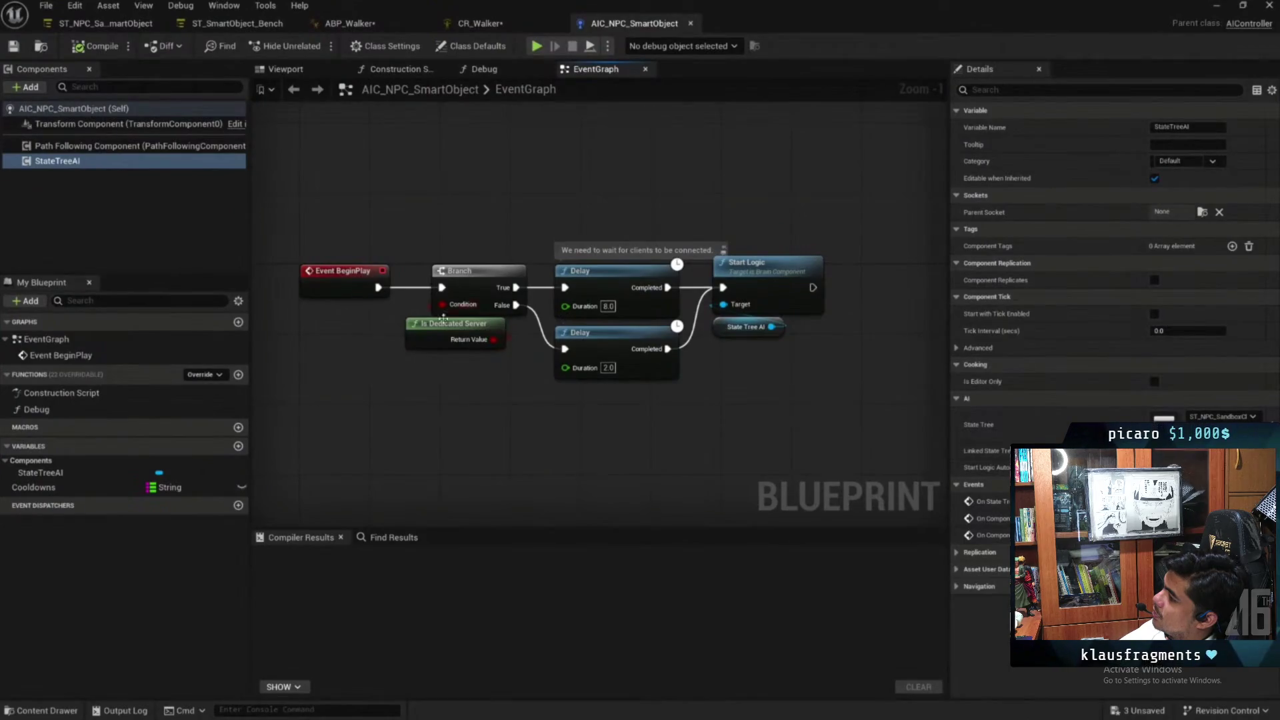
pyautogui.moveTo(822, 248); pyautogui.dragTo(777, 419)
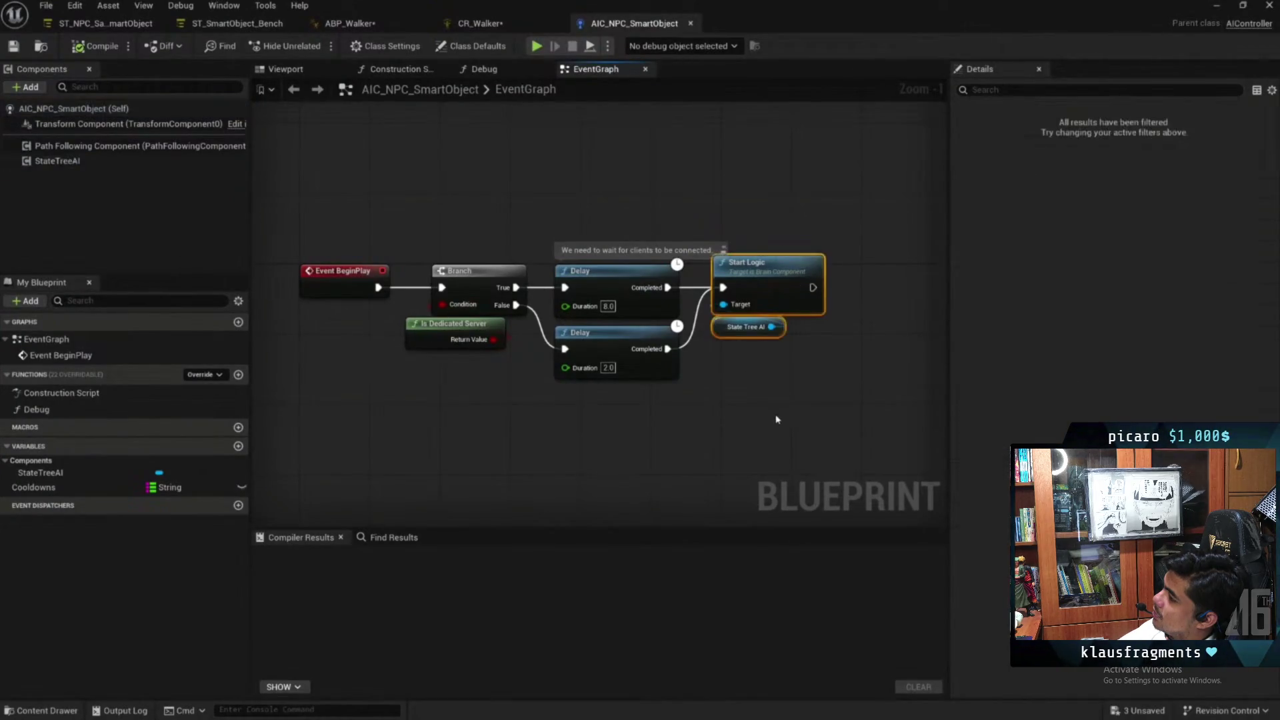
pyautogui.click(847, 249)
pyautogui.click(148, 162)
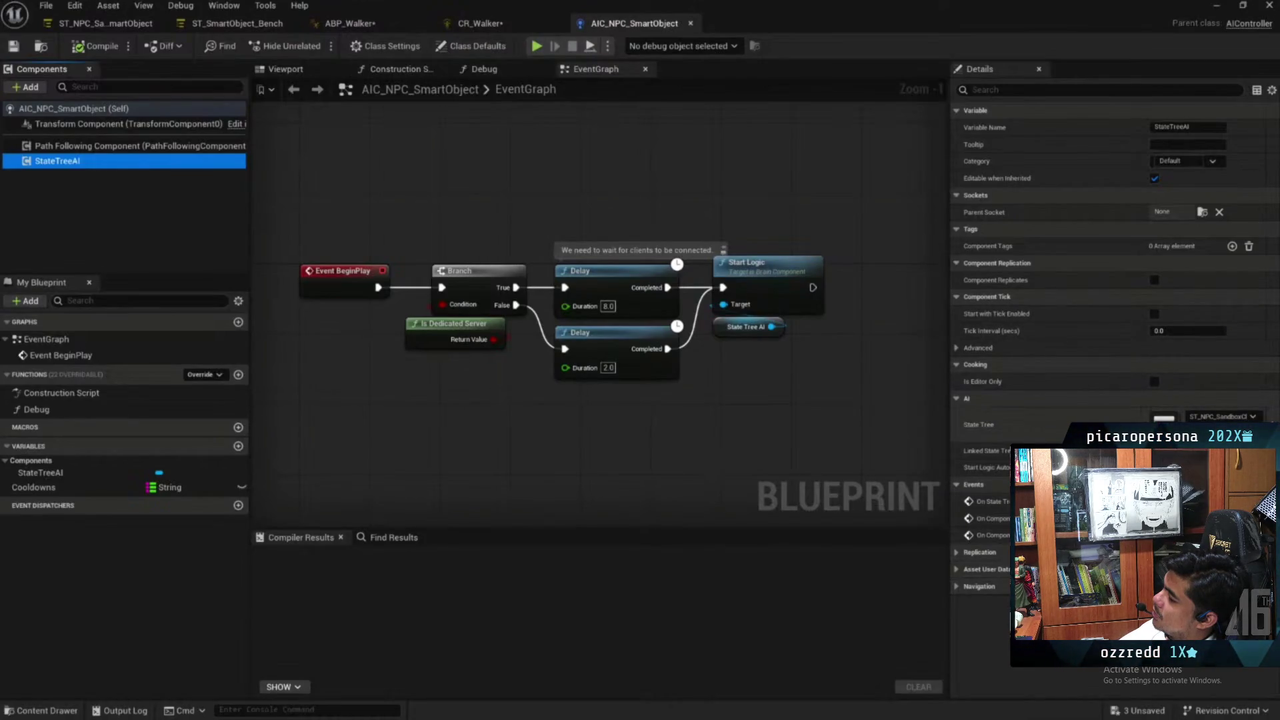
pyautogui.doubleClick(1164, 419)
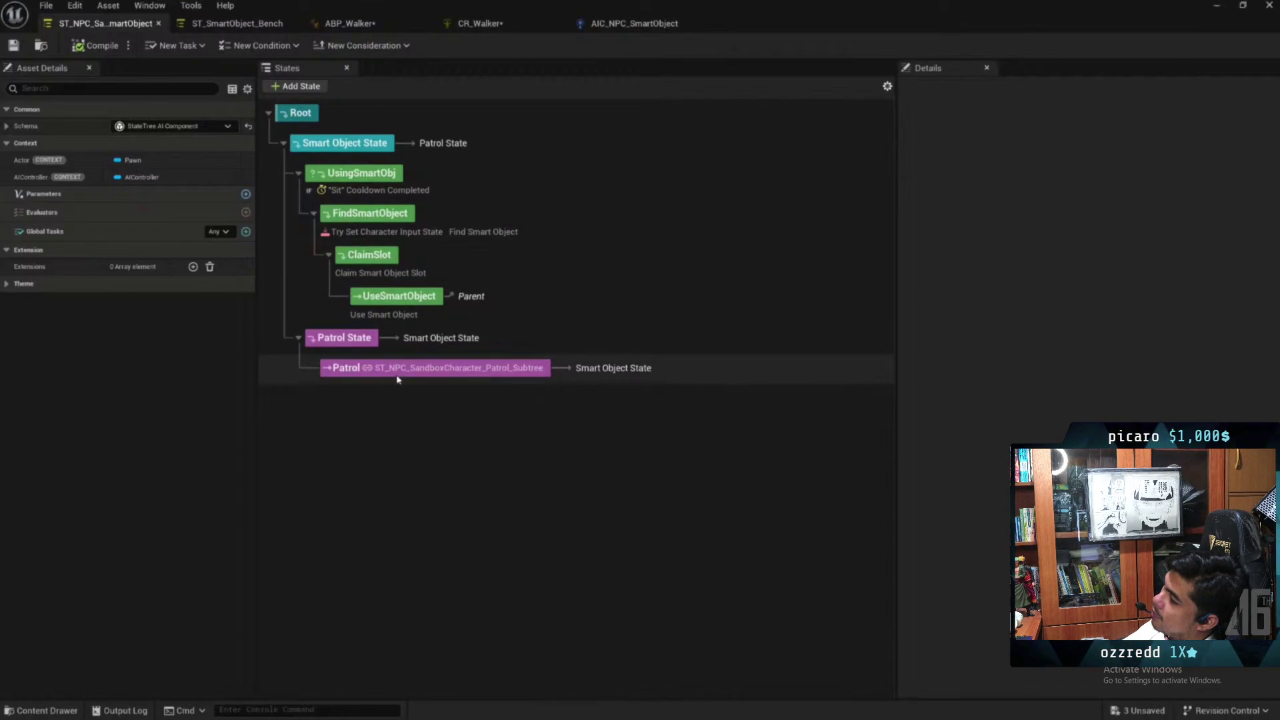
# Open the Patrol state's linked ST_NPC_SandboxCharacter_Patrol_Subtree asset
pyautogui.click(493, 374)
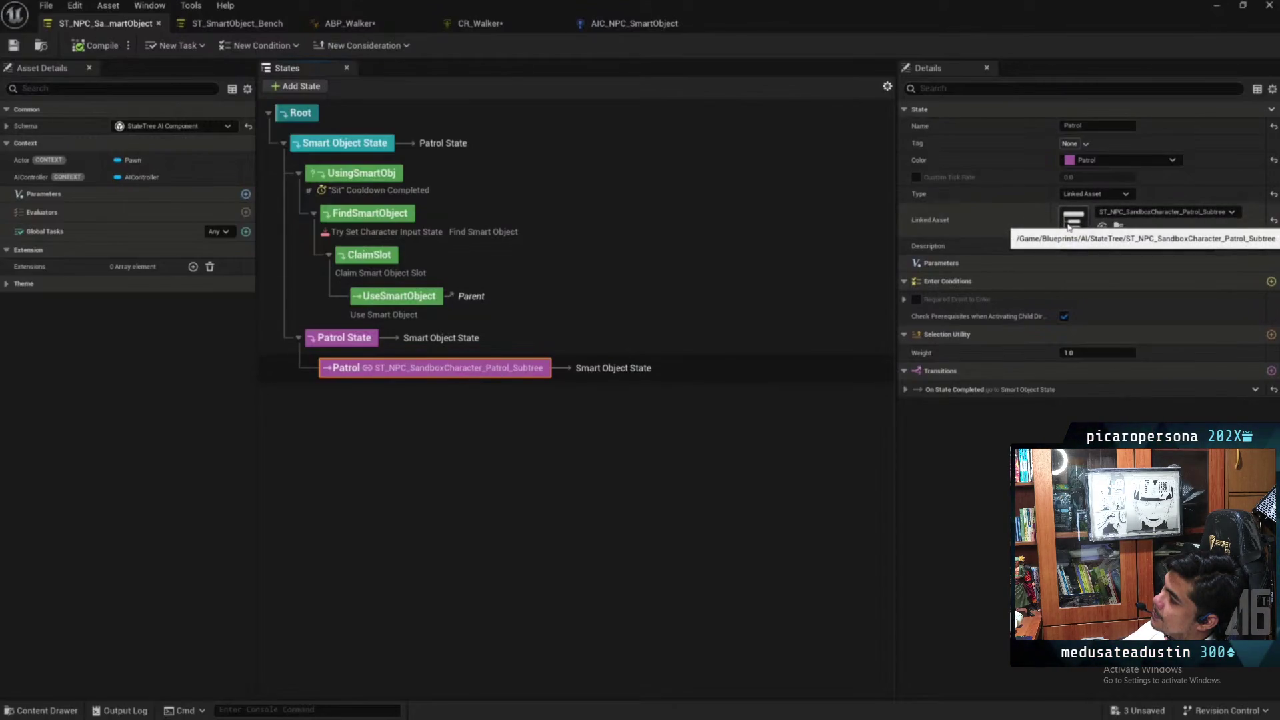
pyautogui.doubleClick(558, 353)
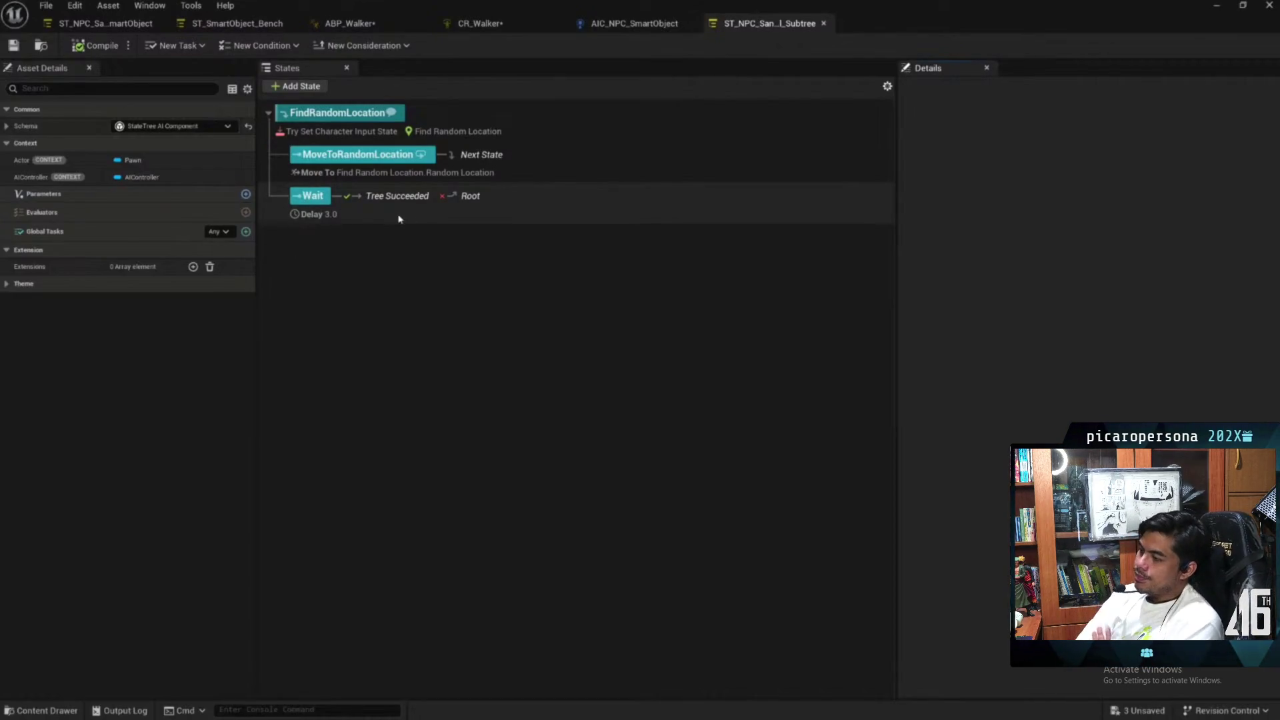
# Switch back to the ST_NPC_SmartObject tab and minimise the asset editor window
pyautogui.click(105, 24)
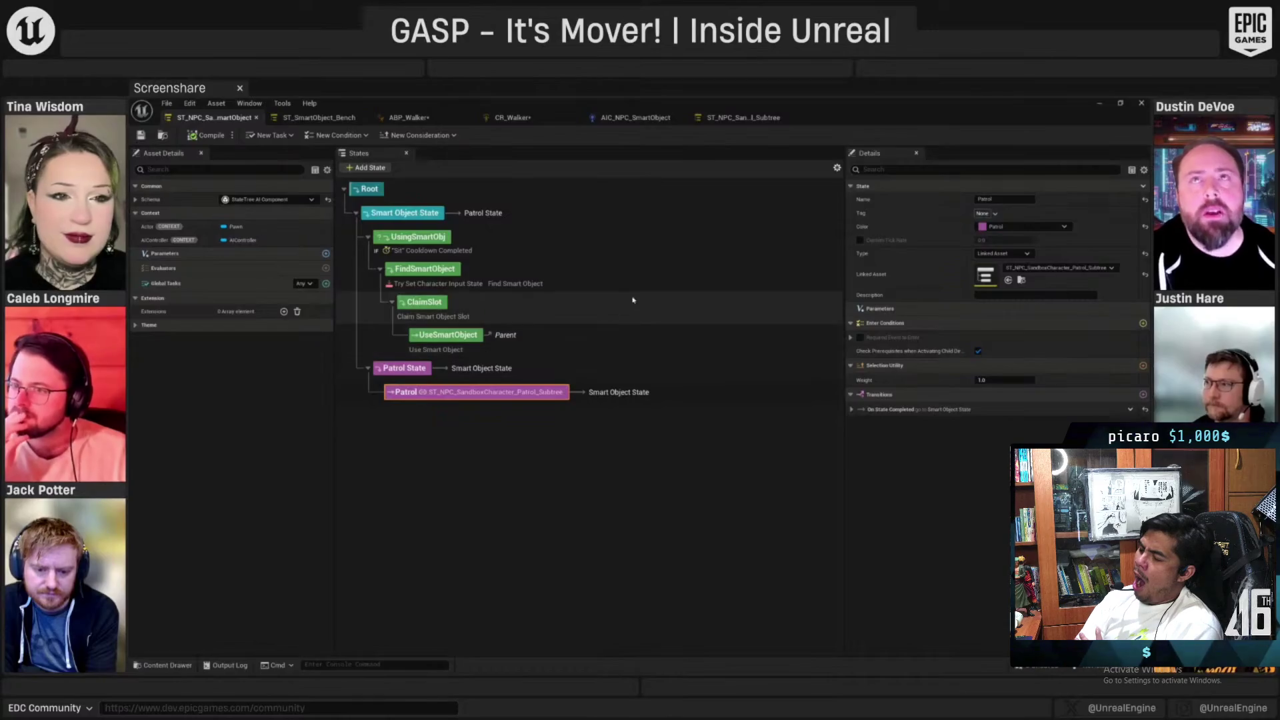
pyautogui.click(1091, 110)
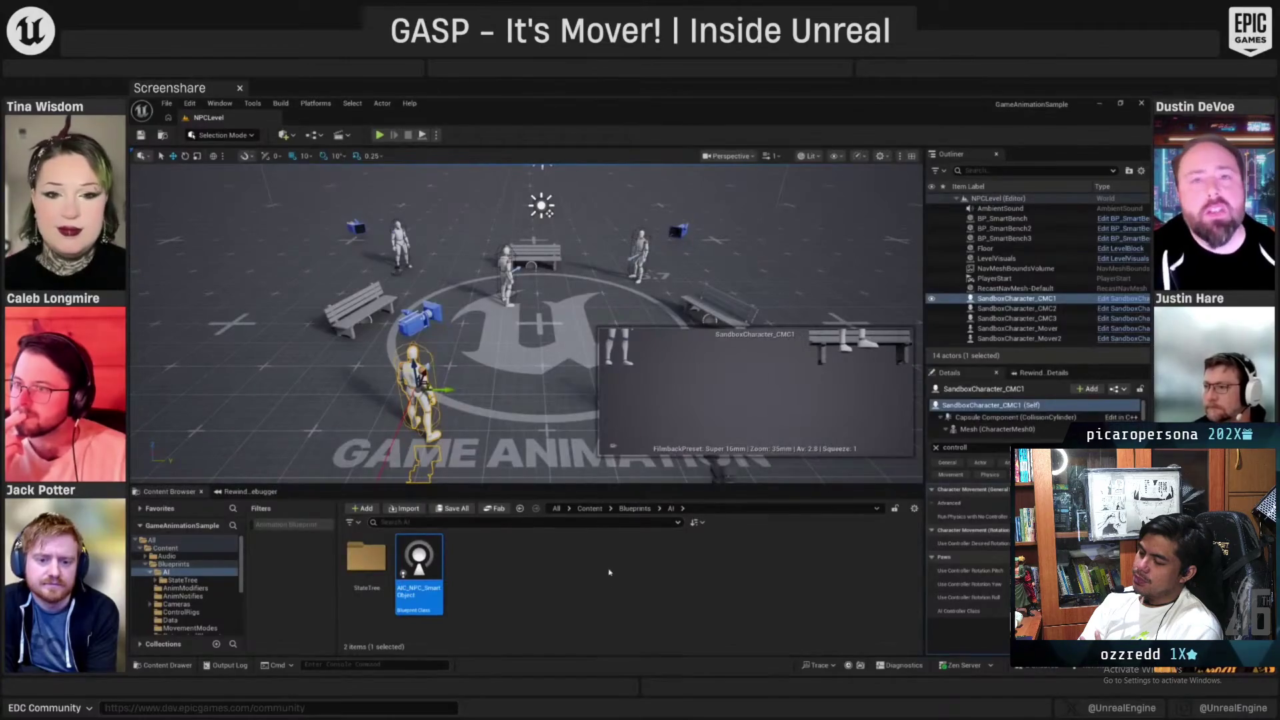
# Back in Blueprints > SmartObjects, view AC_SmartObjectAnimation's graph, then minimise its editor
pyautogui.hotkey('alt', 'Left')
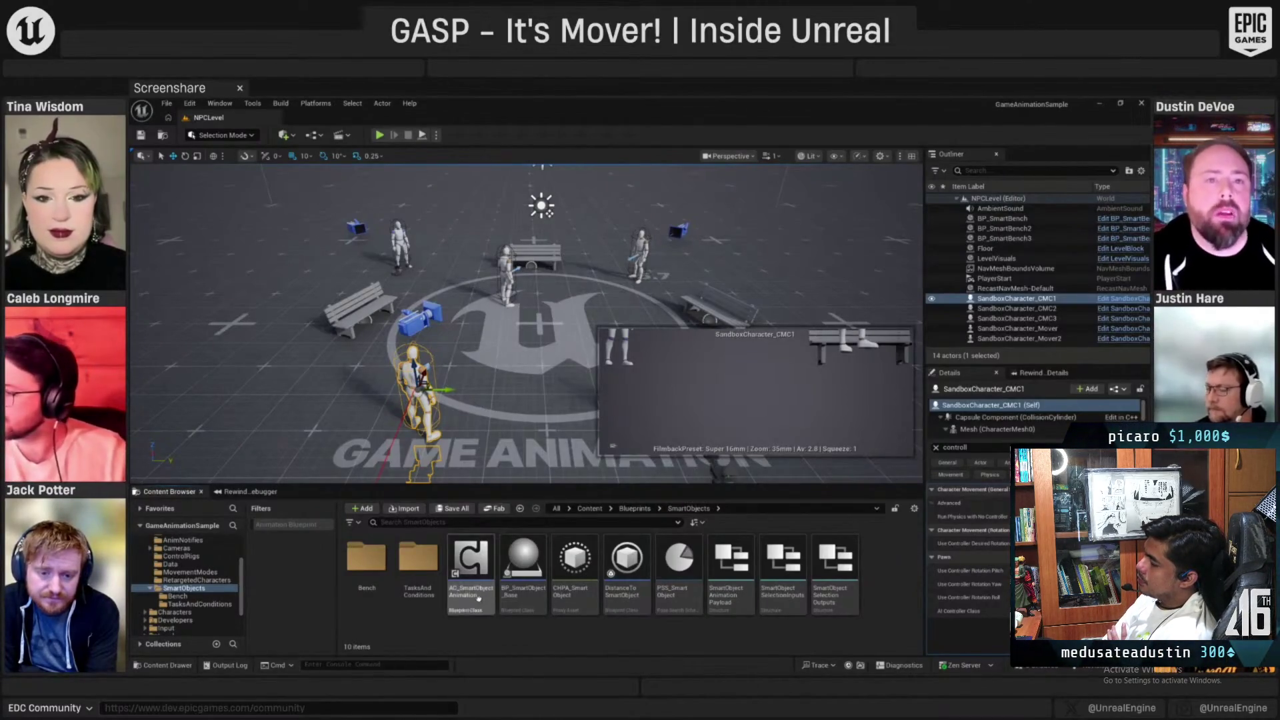
pyautogui.click(458, 589)
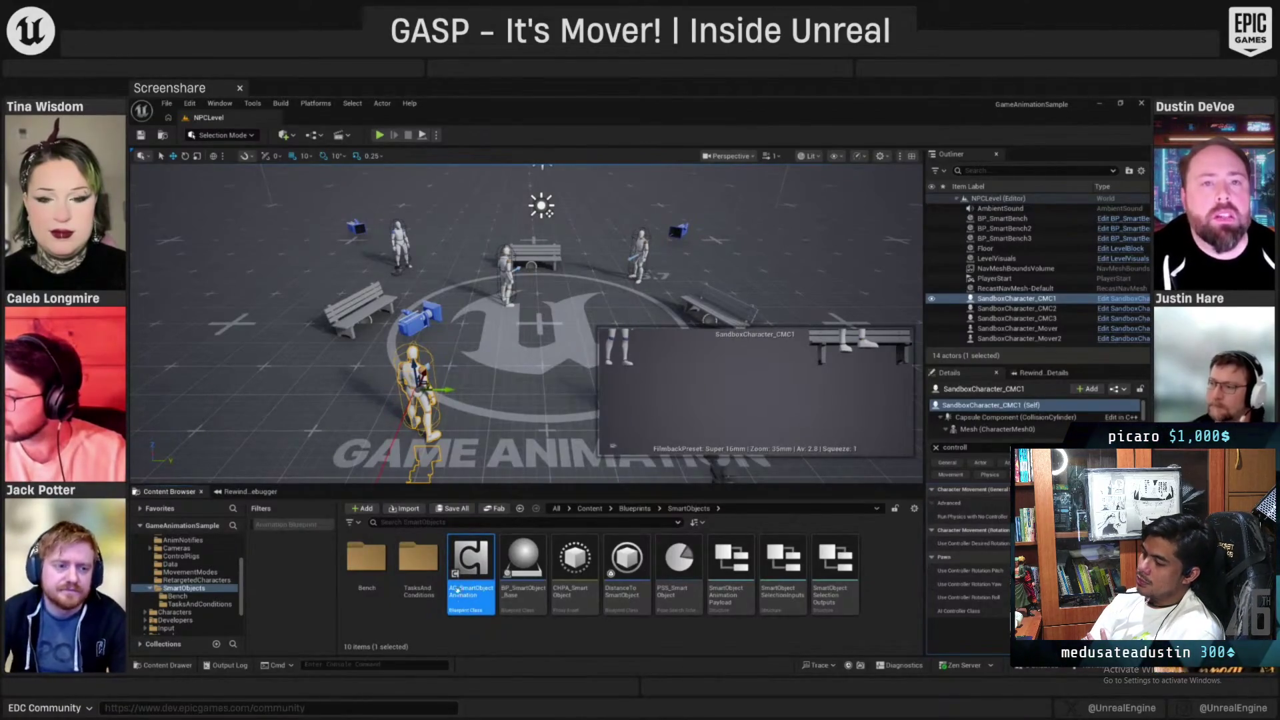
pyautogui.moveTo(475, 562)
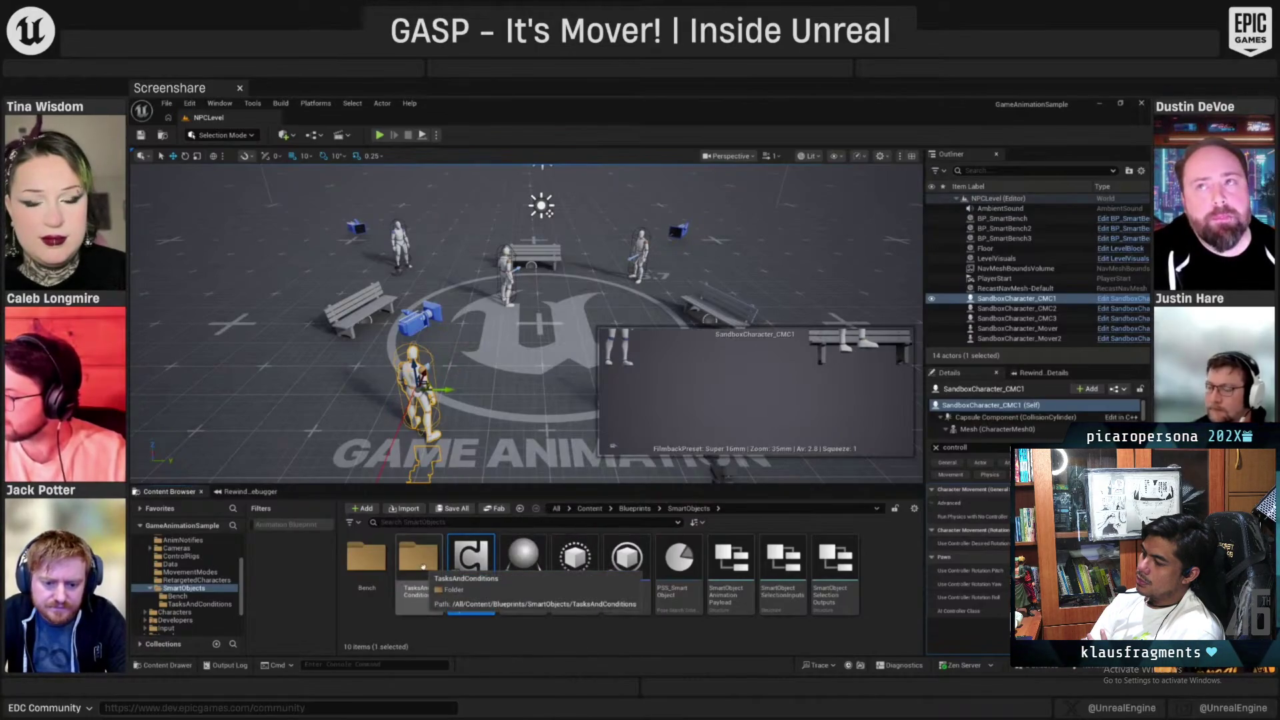
pyautogui.doubleClick(479, 563)
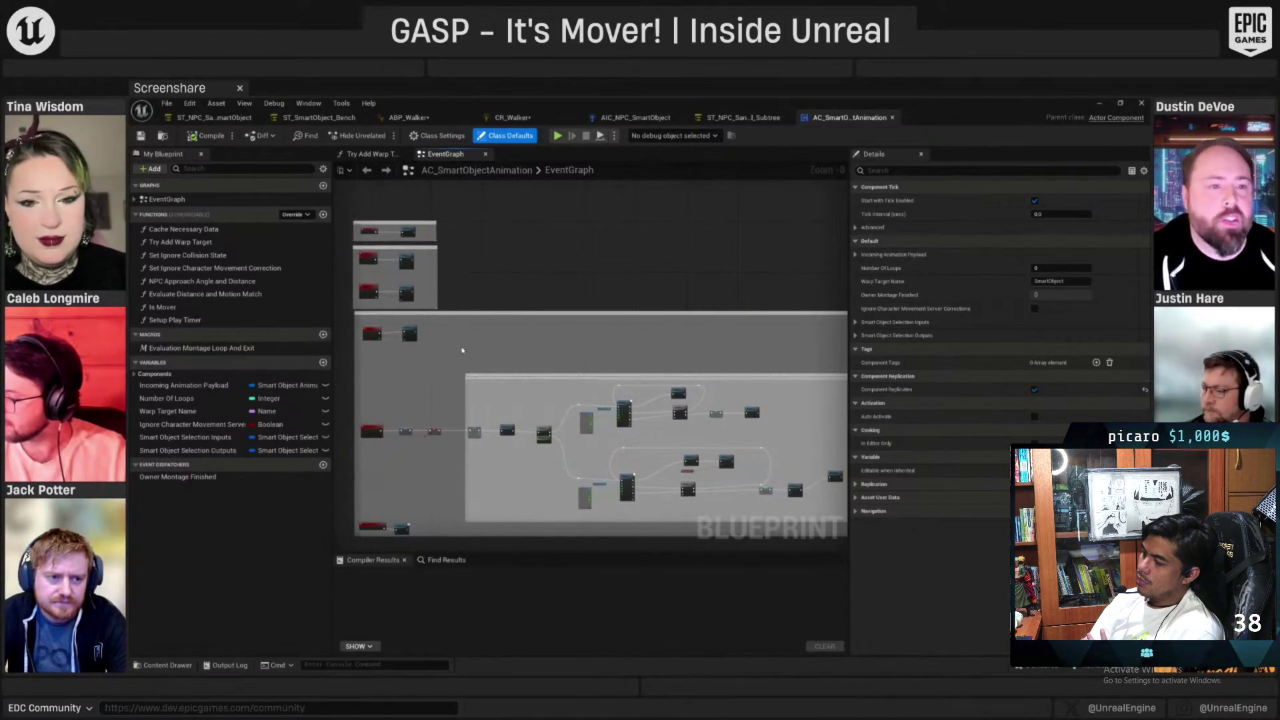
pyautogui.click(1099, 104)
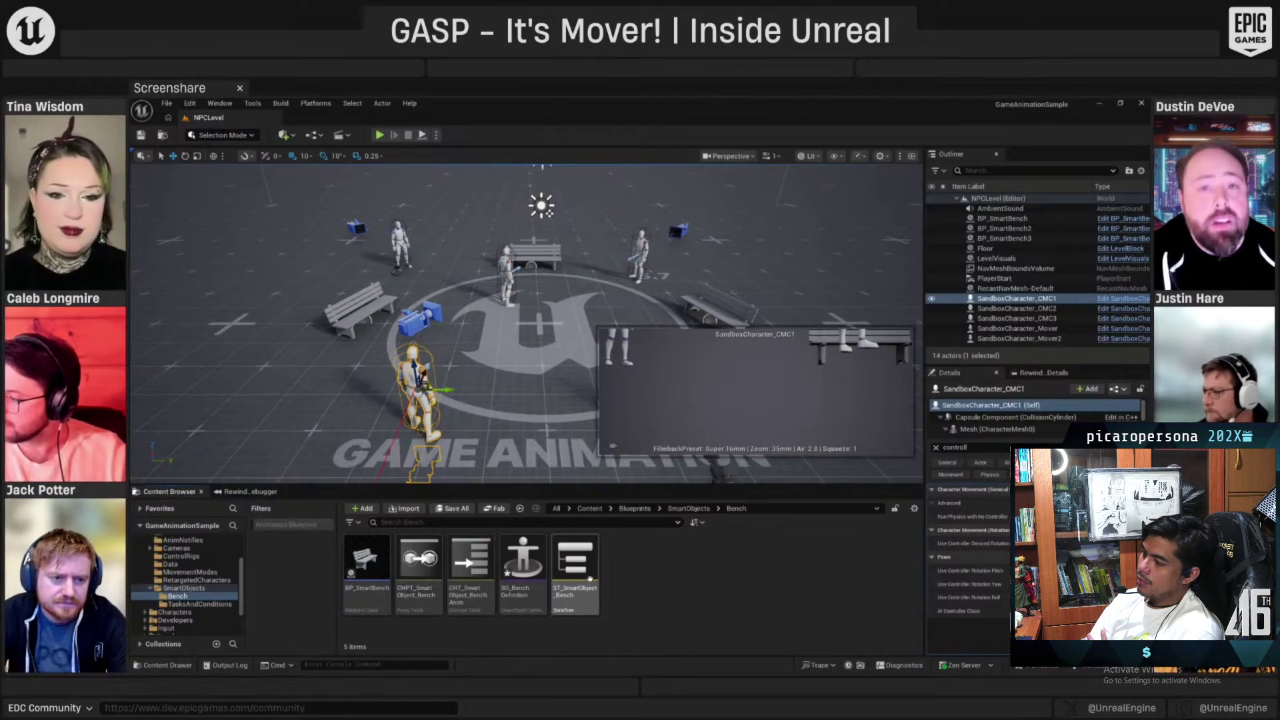
# Review ST_SmartObject_Bench, then focus and orbit the viewport onto the left smart bench
pyautogui.doubleClick(593, 570)
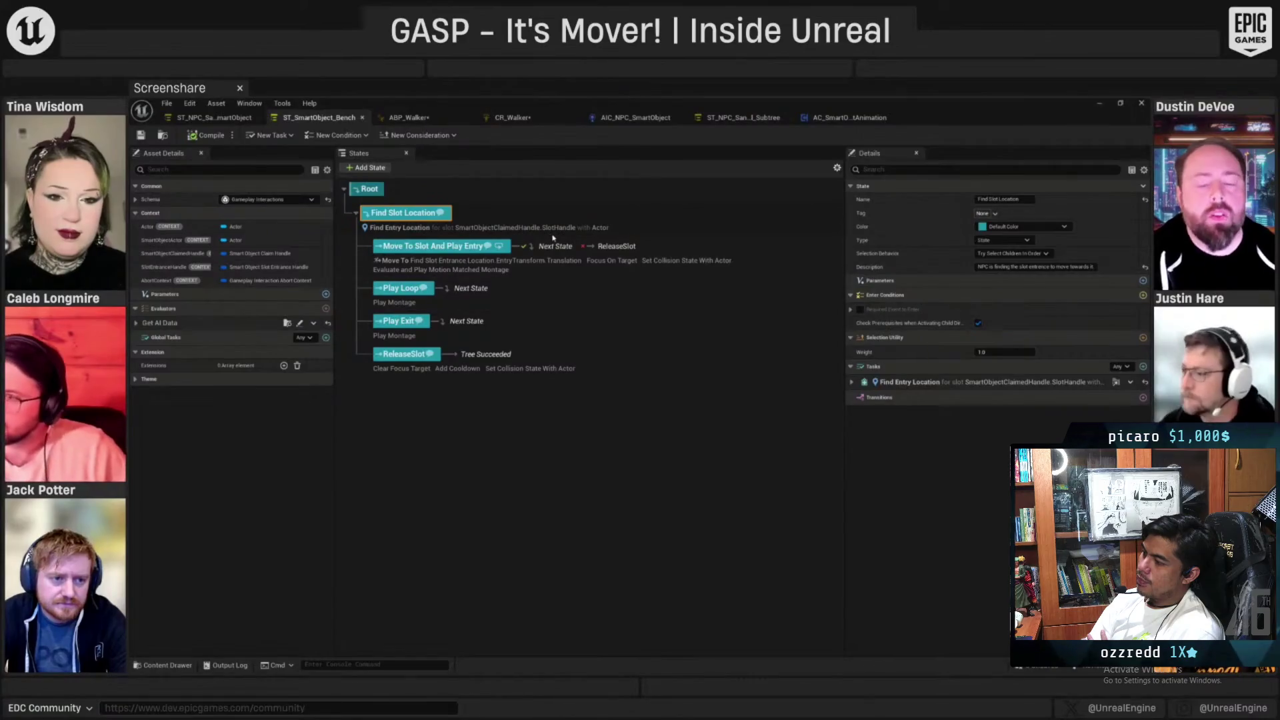
pyautogui.click(1100, 104)
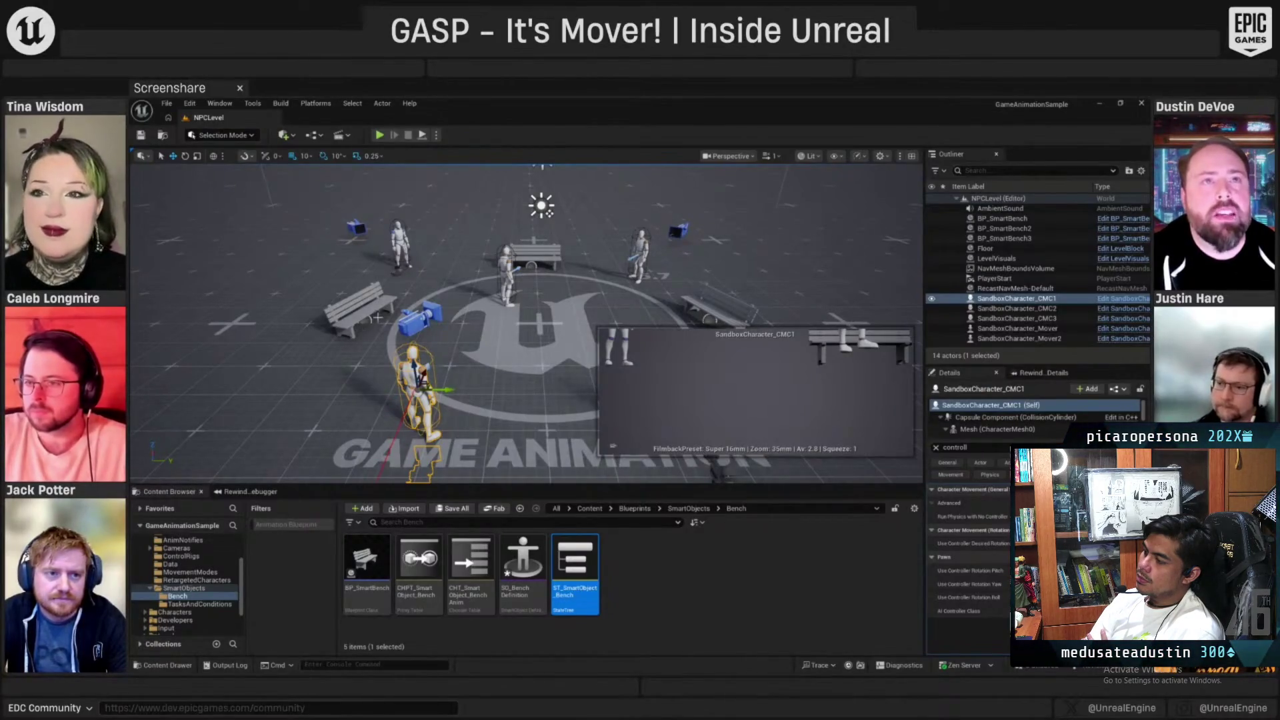
pyautogui.click(373, 315)
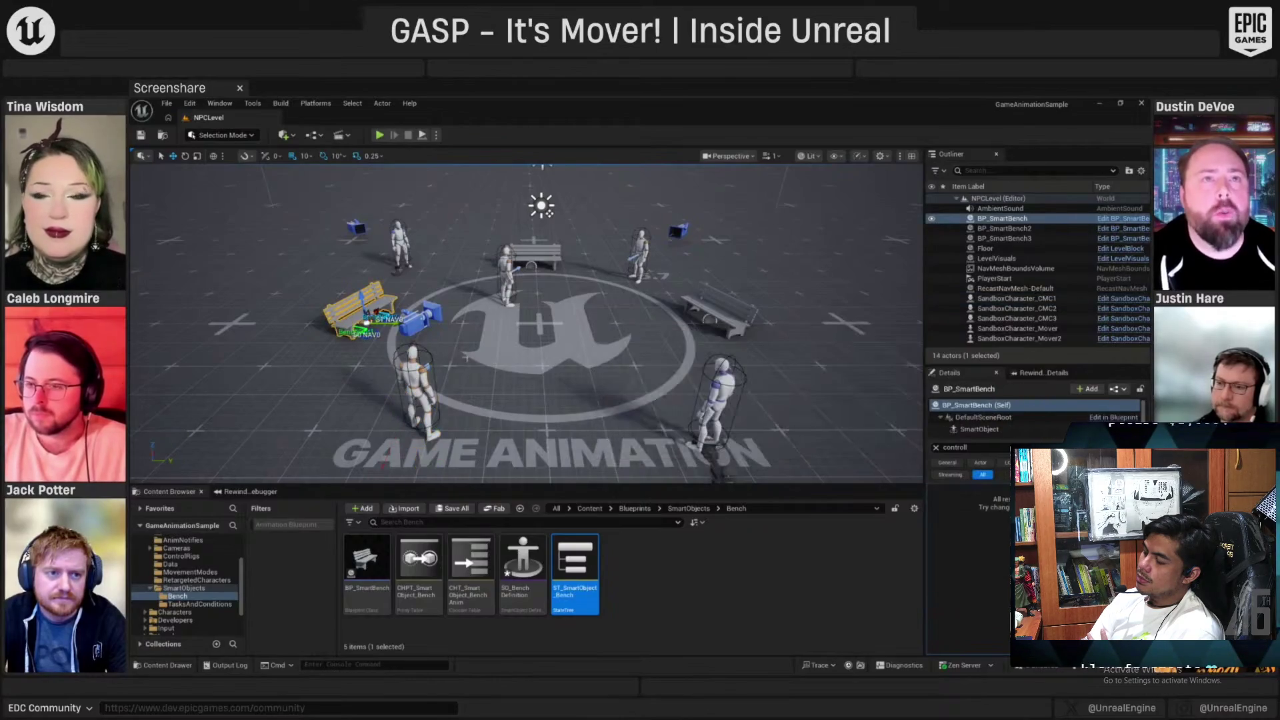
pyautogui.press('f')
pyautogui.moveTo(453, 387); pyautogui.dragTo(482, 386)
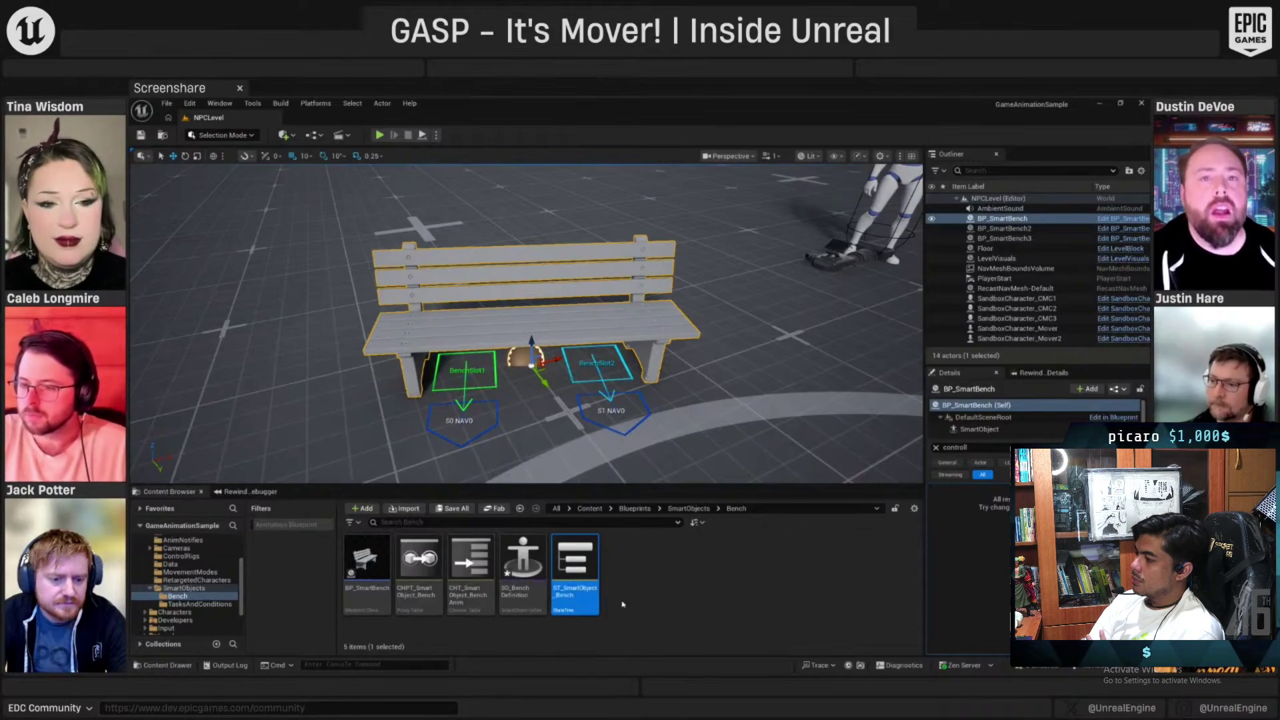
# Reopen ST_SmartObject_Bench, go up to the SmartObjects folder, and return to the State Tree editor
pyautogui.doubleClick(574, 560)
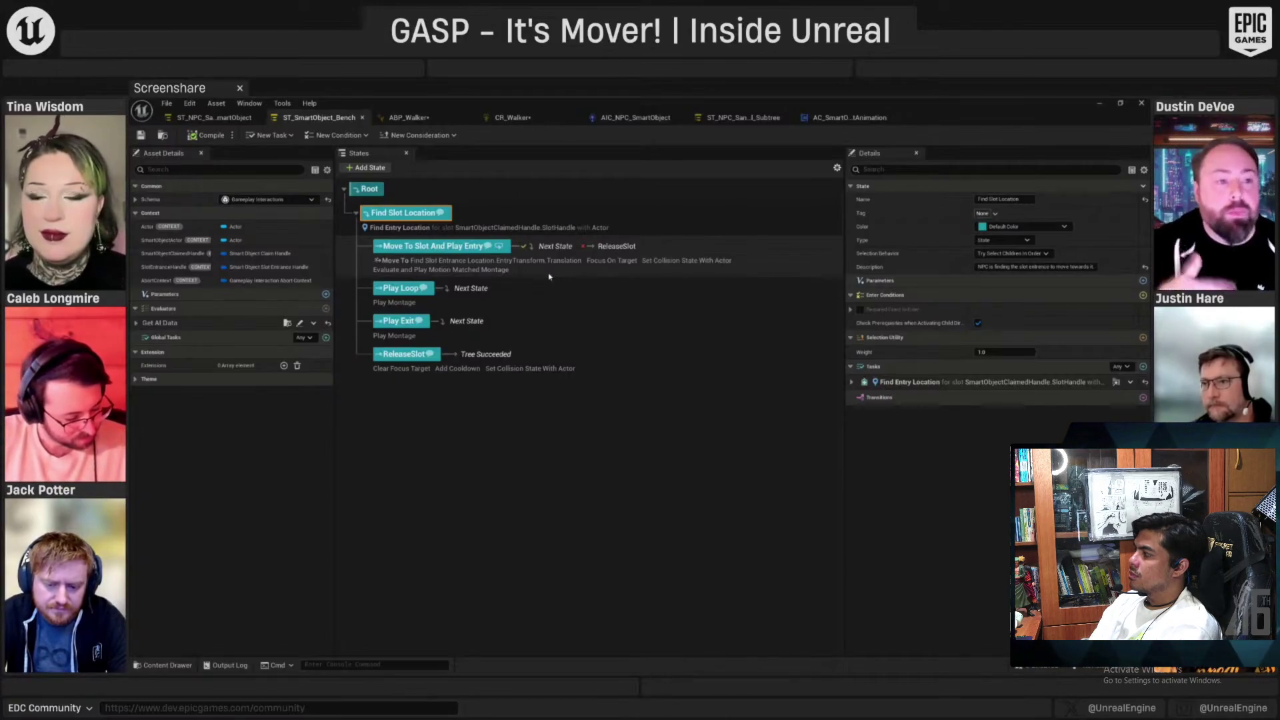
pyautogui.hotkey('alt', 'Tab')
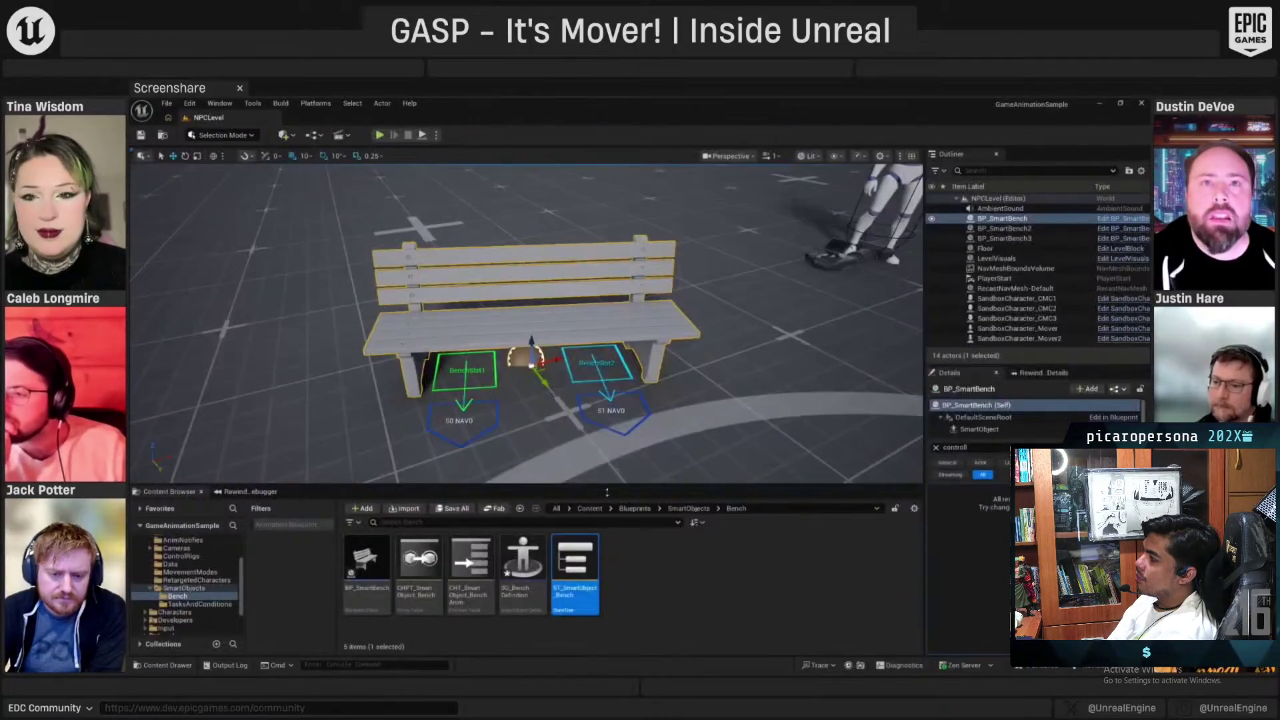
pyautogui.click(683, 509)
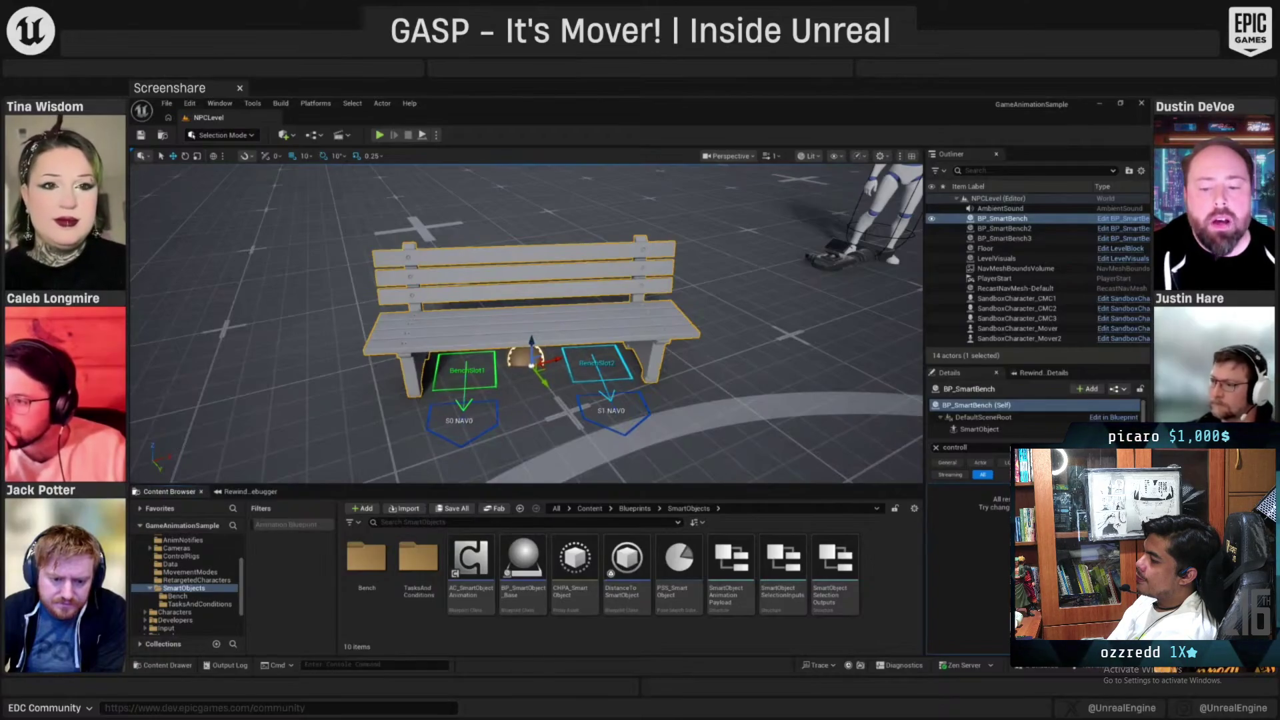
pyautogui.hotkey('alt', 'Tab')
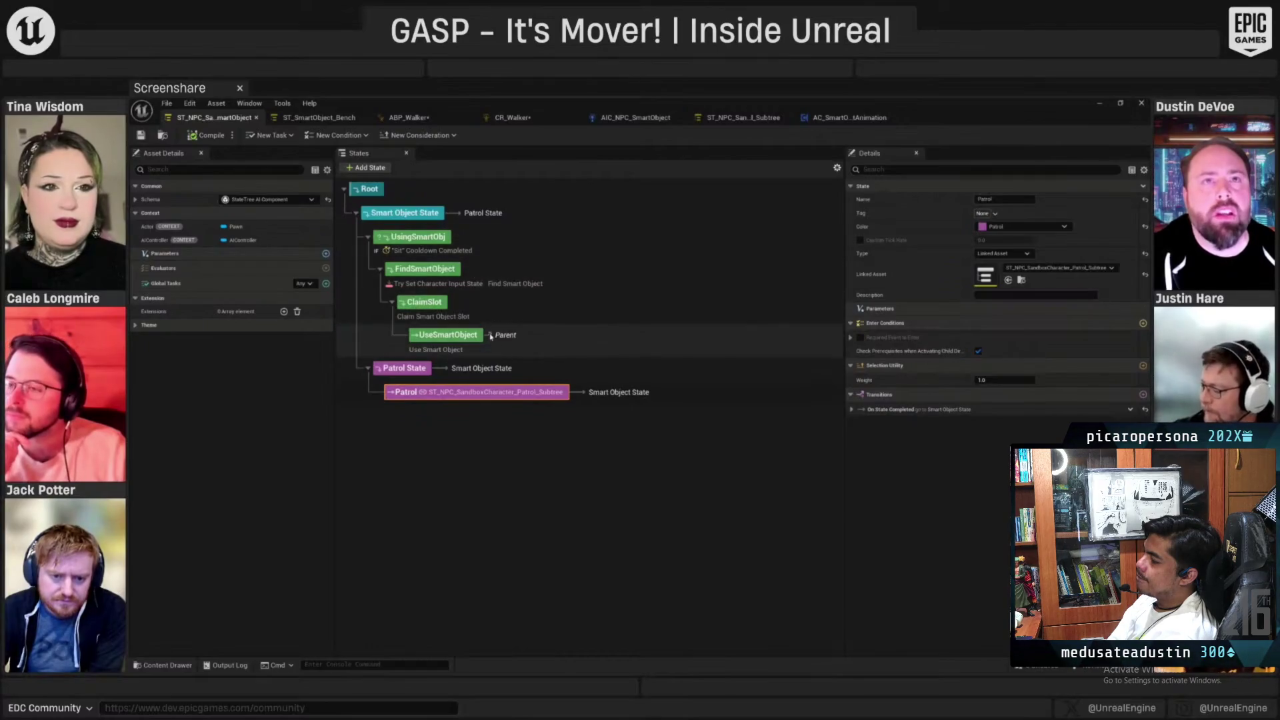
# Inspect UsingSmartObj, Patrol State, Smart Object State and its On State Completed transition
pyautogui.click(523, 243)
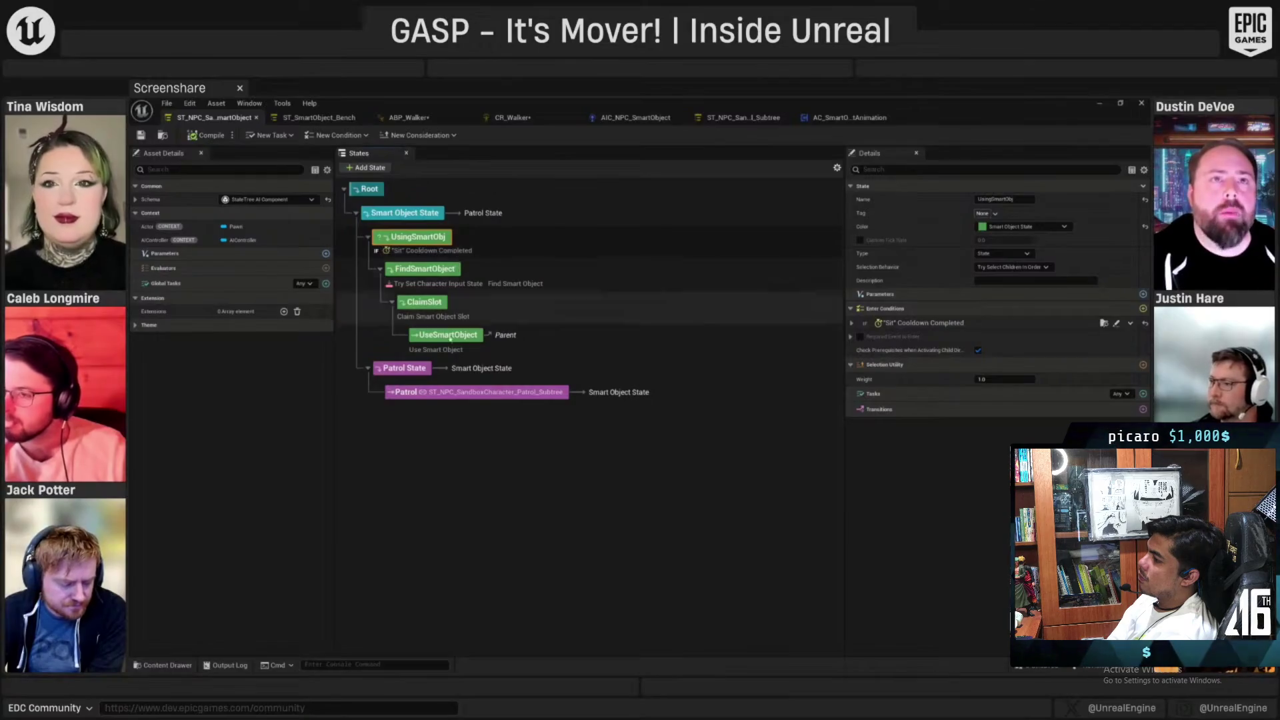
pyautogui.click(403, 368)
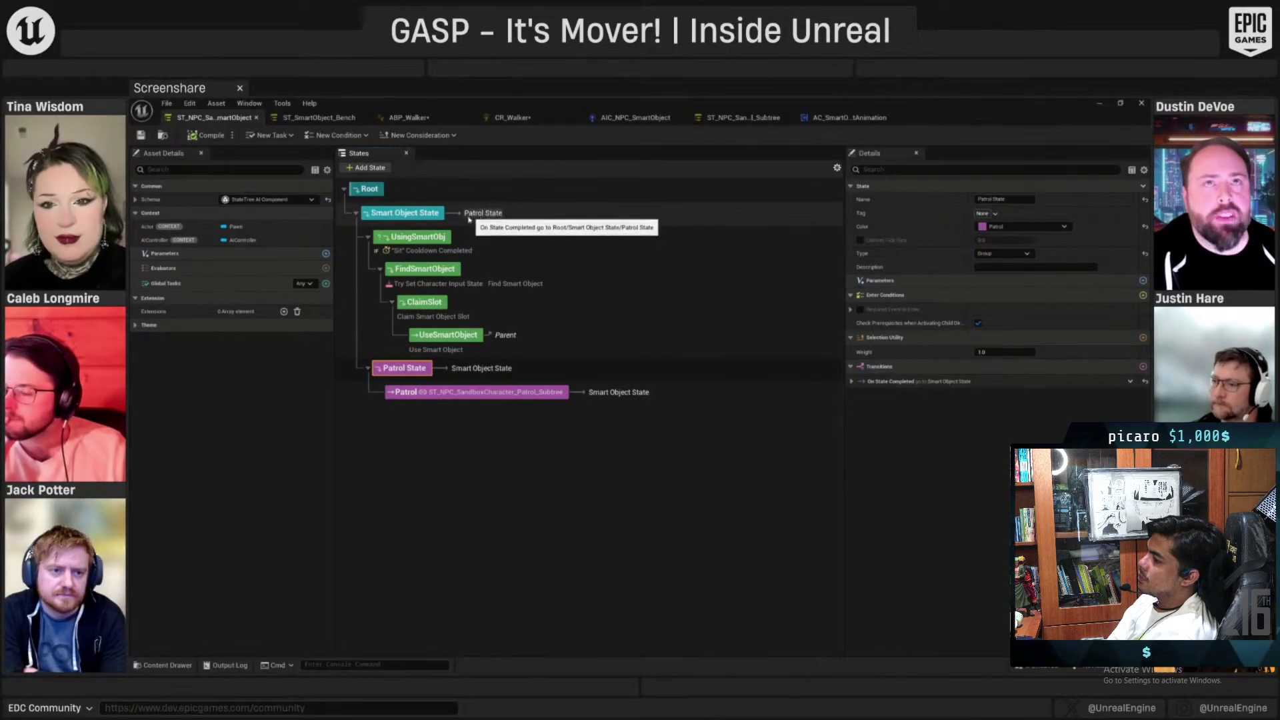
pyautogui.click(494, 220)
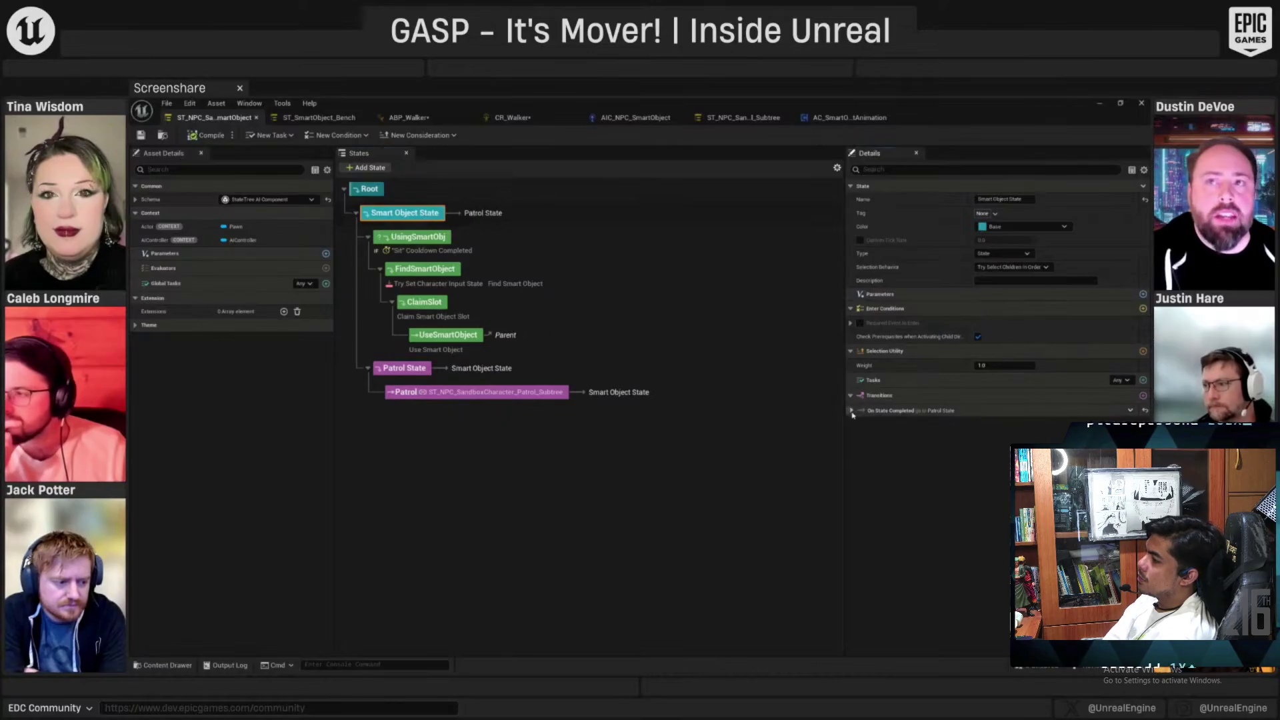
pyautogui.click(851, 410)
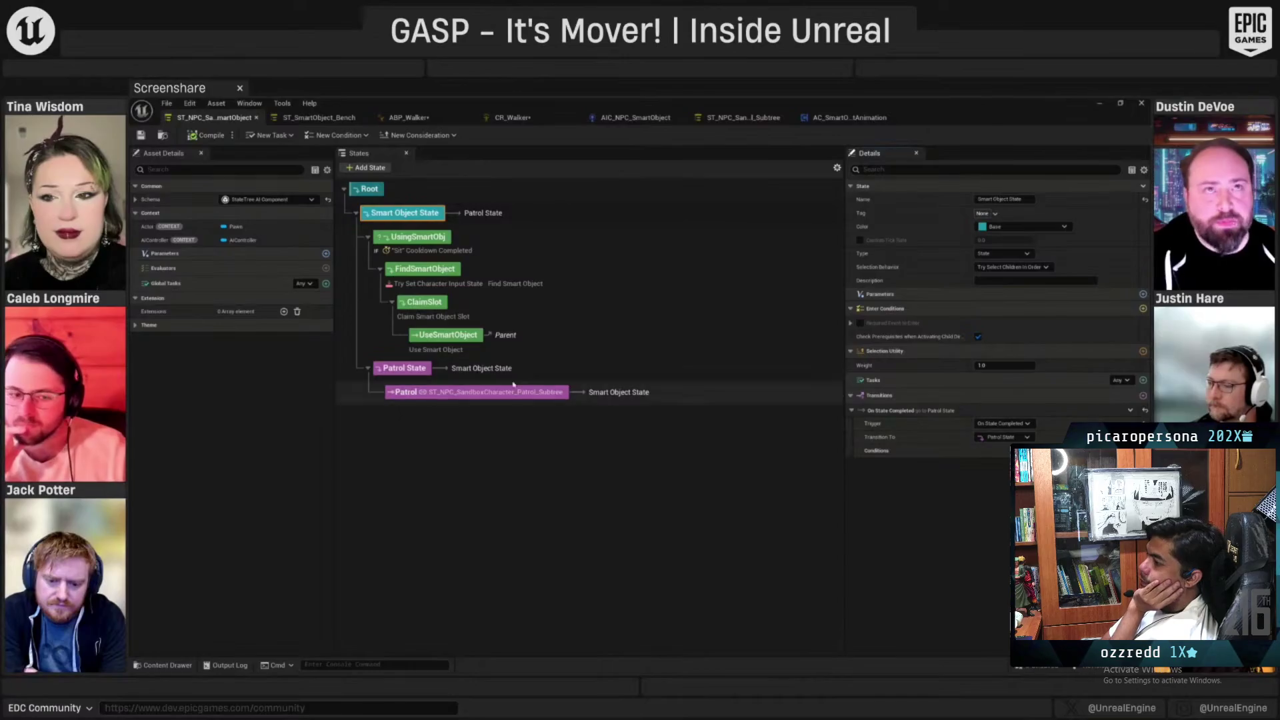
# Inspect FindSmartObject's tasks, expanding the Try Set Character Input State settings
pyautogui.click(534, 242)
pyautogui.click(557, 278)
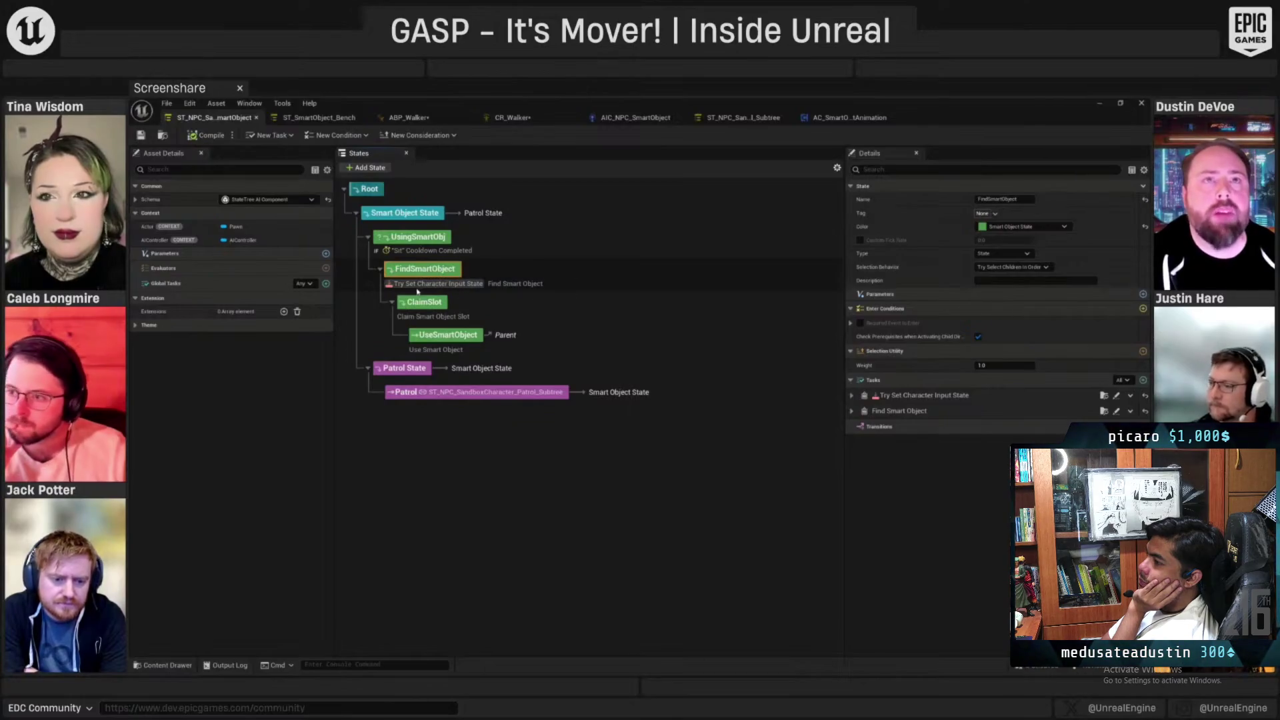
pyautogui.click(418, 289)
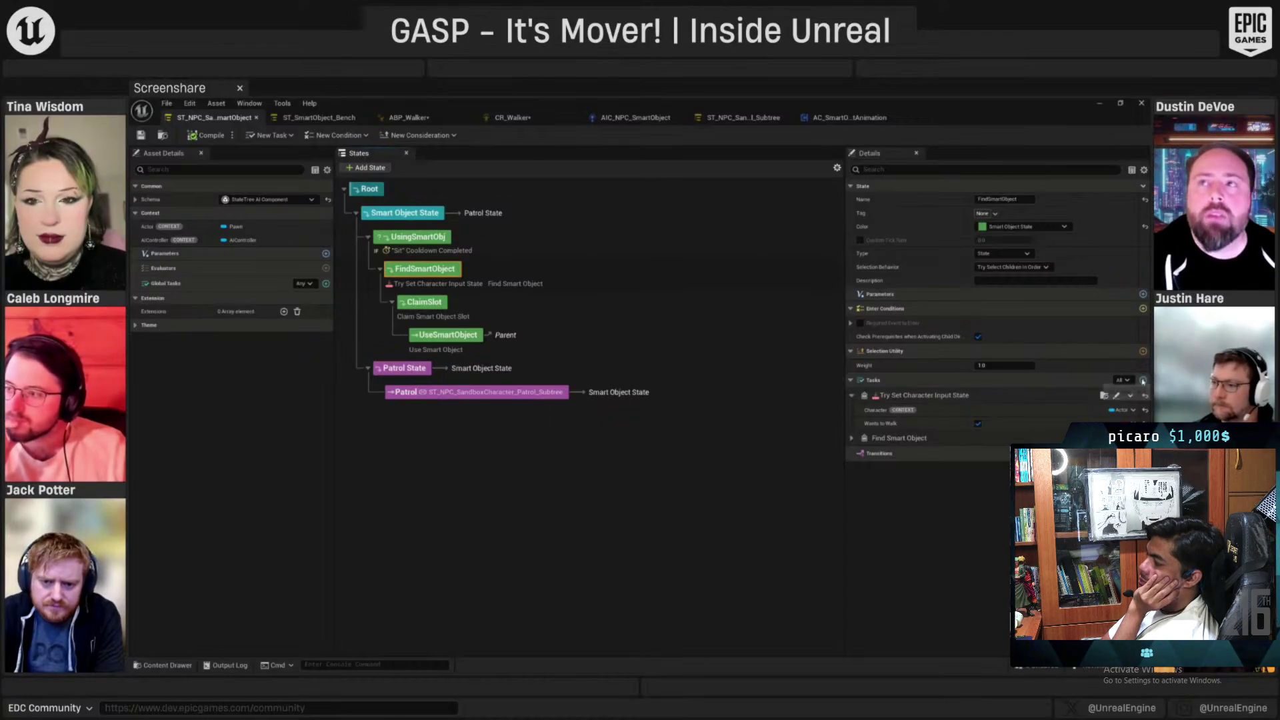
pyautogui.click(1143, 381)
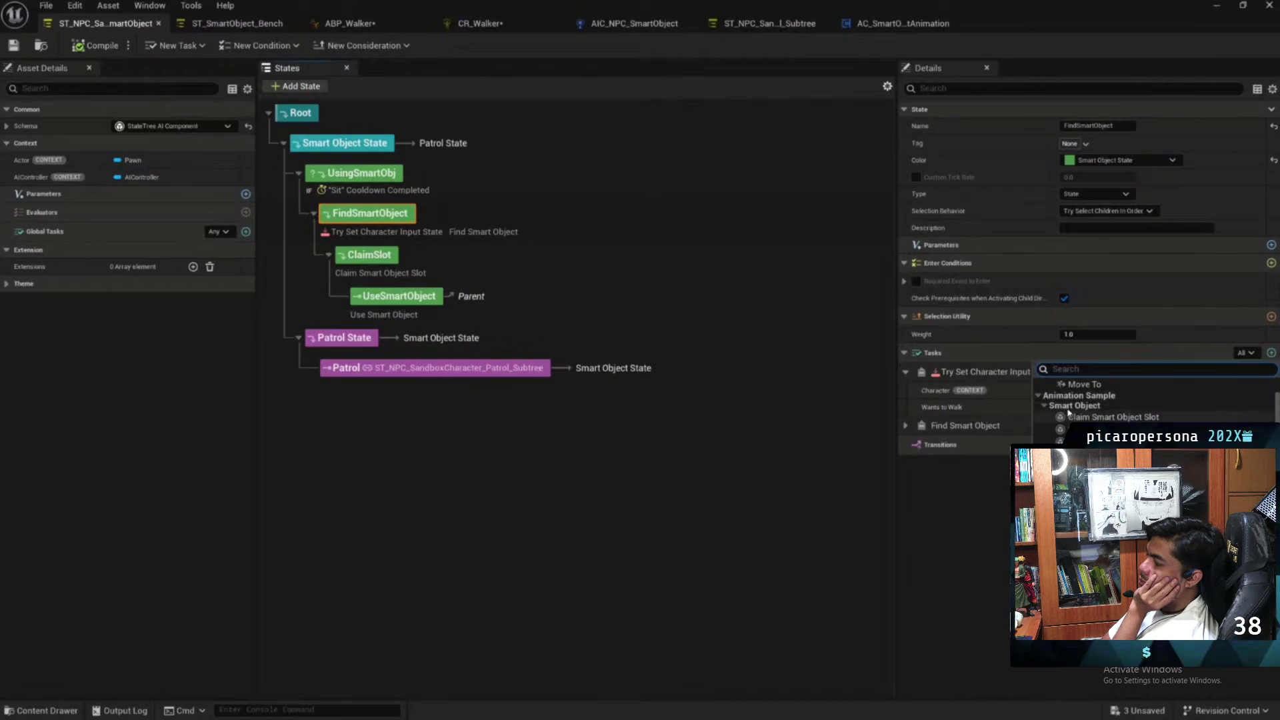
# Scroll through the list of available state tree tasks
pyautogui.scroll(-1, 1134, 407)
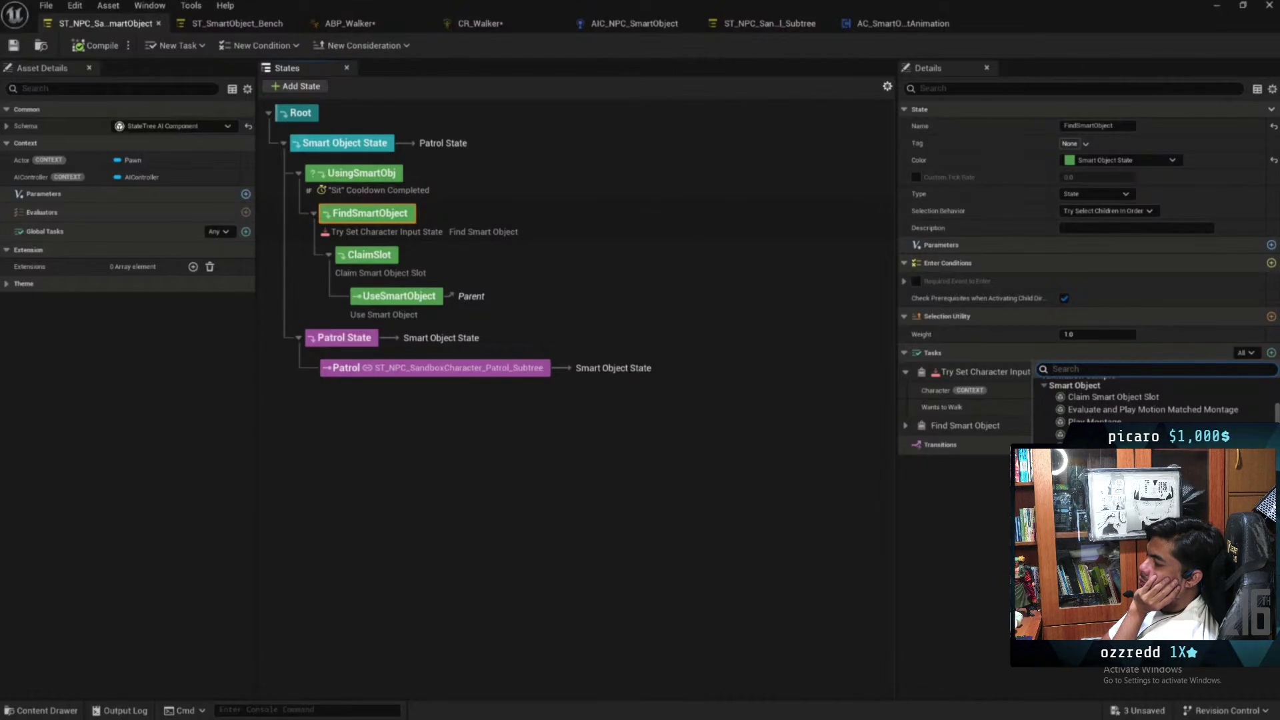
pyautogui.scroll(-1, 1153, 400)
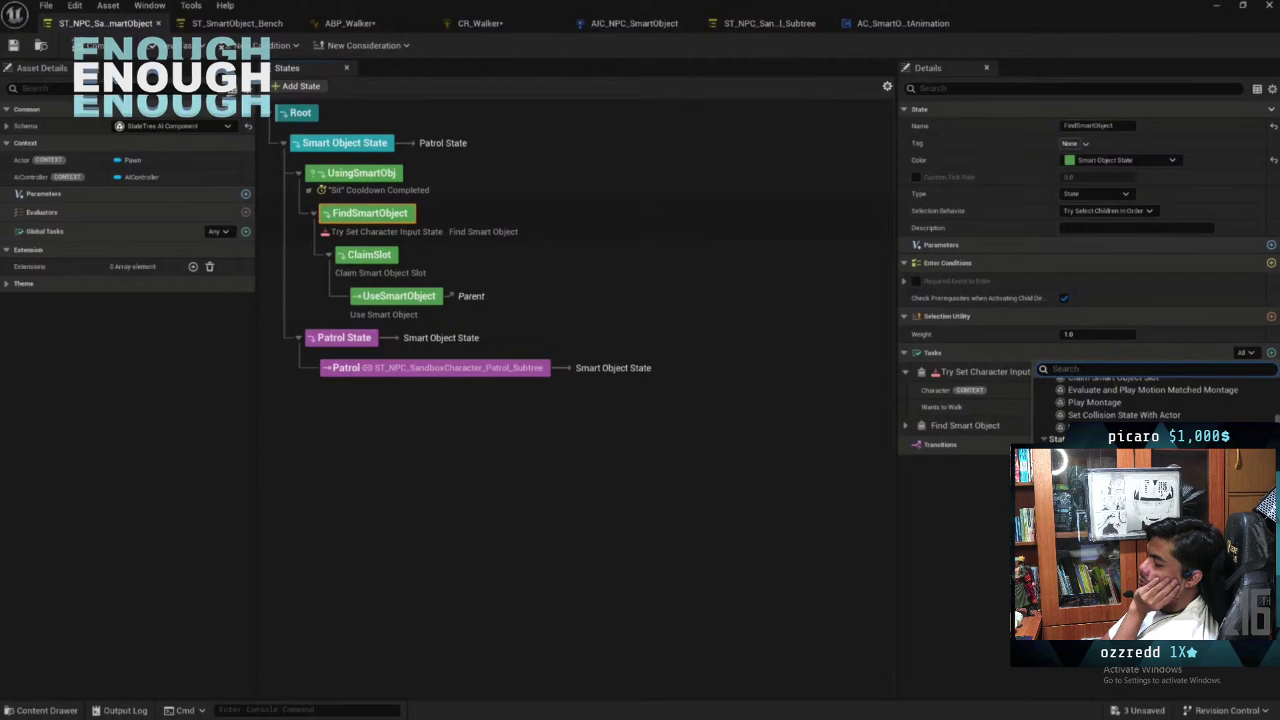
pyautogui.scroll(-3, 1133, 400)
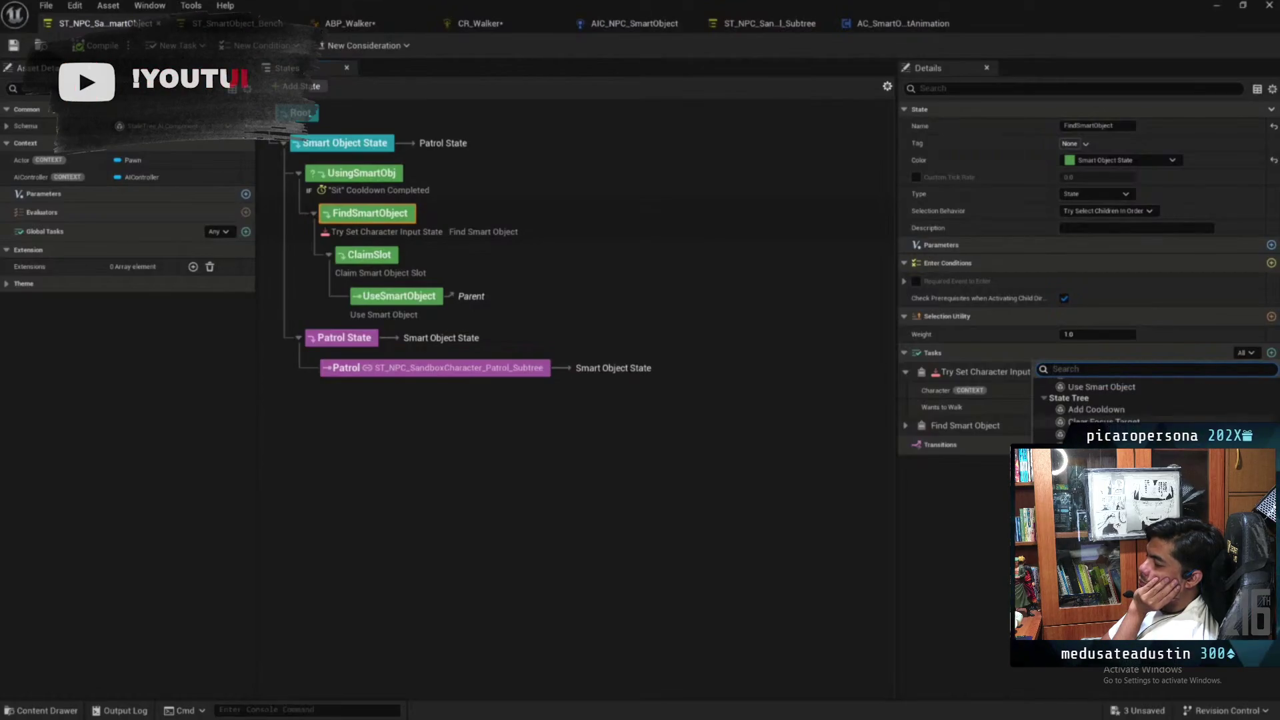
pyautogui.scroll(1, 1133, 400)
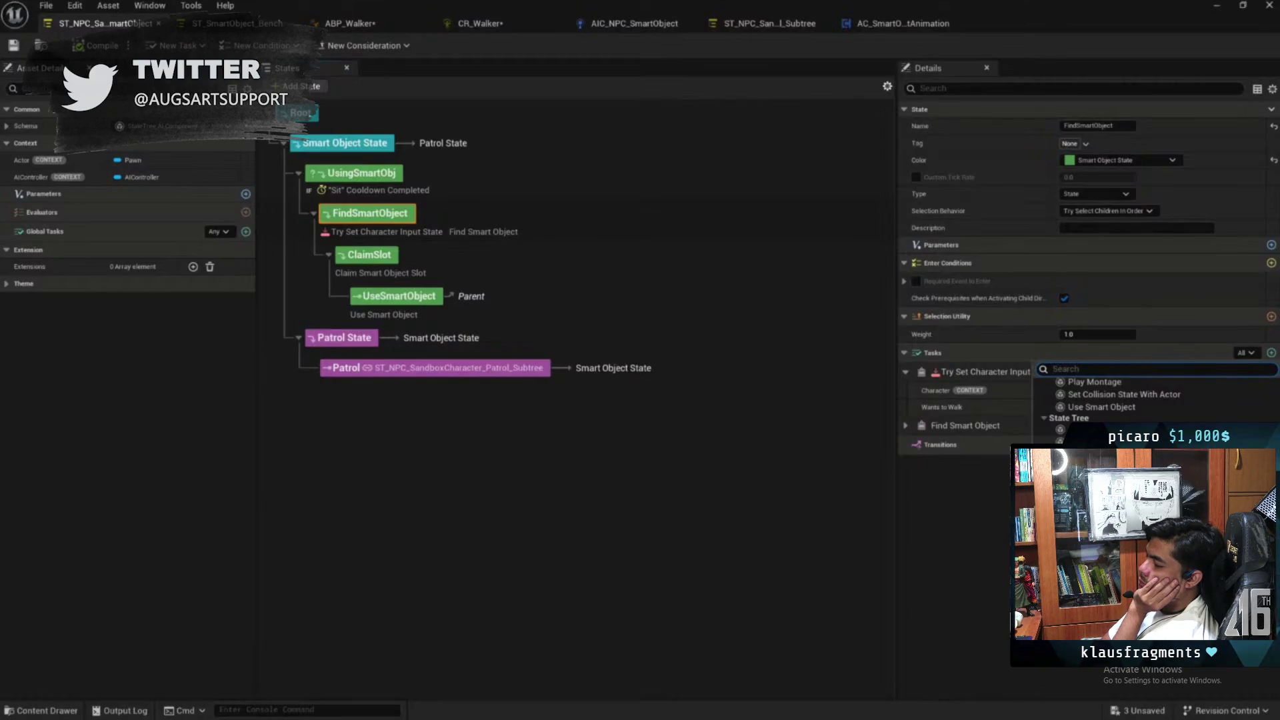
pyautogui.scroll(5, 1153, 400)
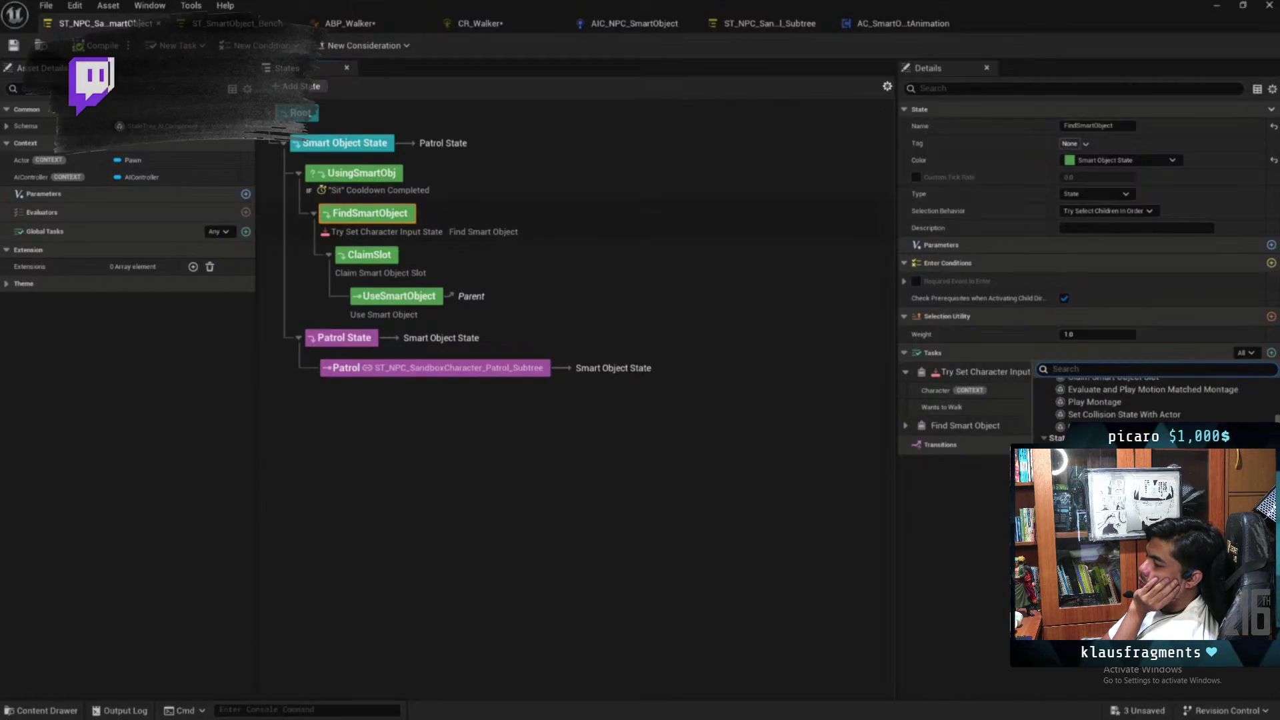
# Dismiss the task list unchanged, then review FindSmartObject and ClaimSlot's Claim Smart Object Slot task
pyautogui.click(820, 392)
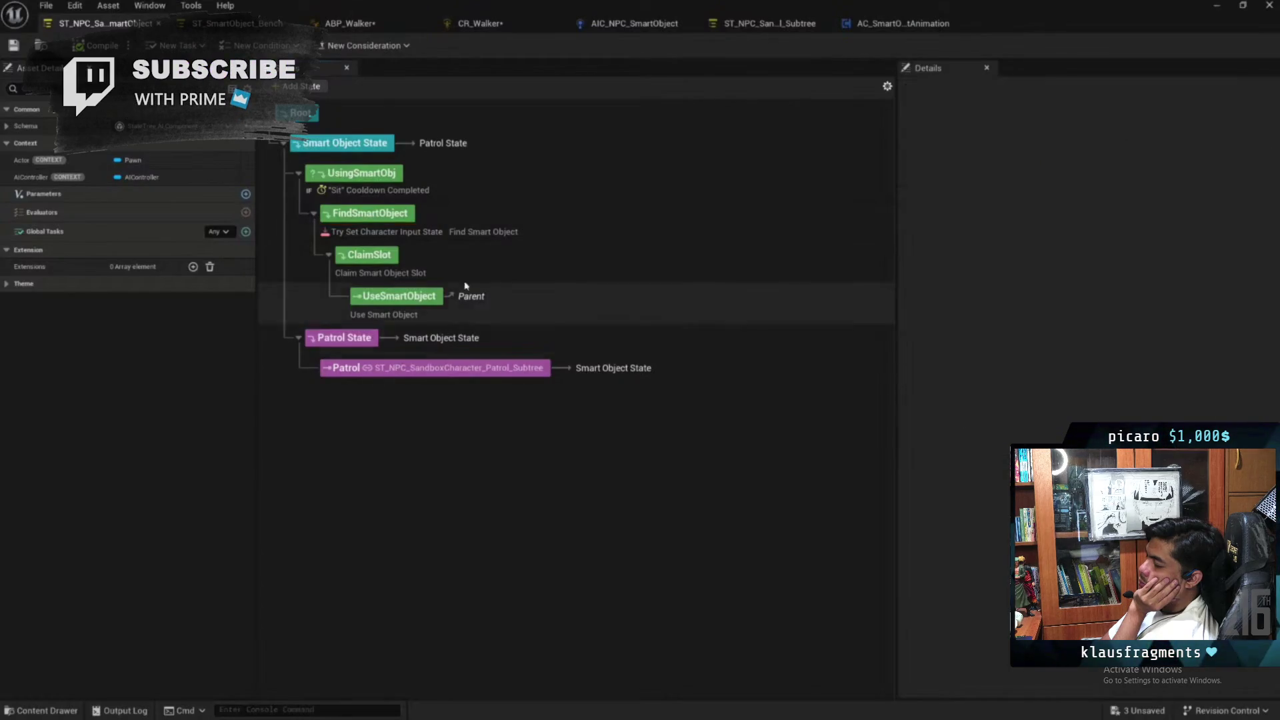
pyautogui.click(483, 230)
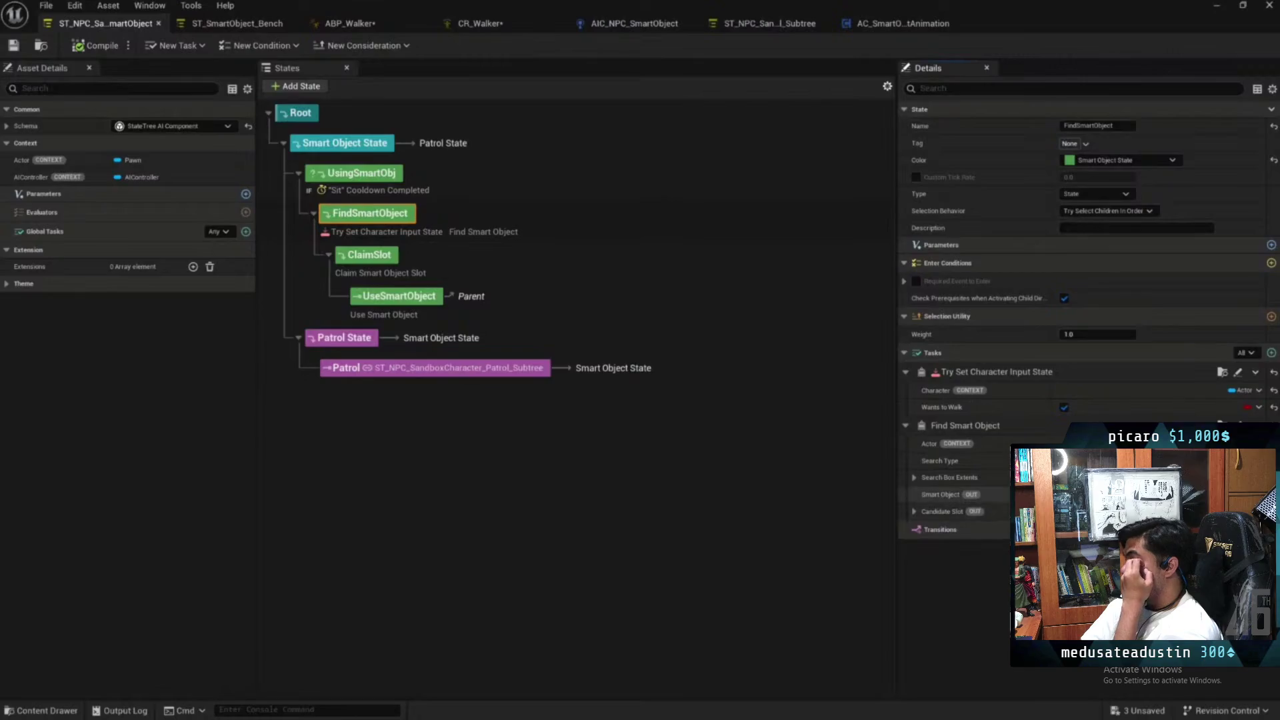
pyautogui.click(419, 273)
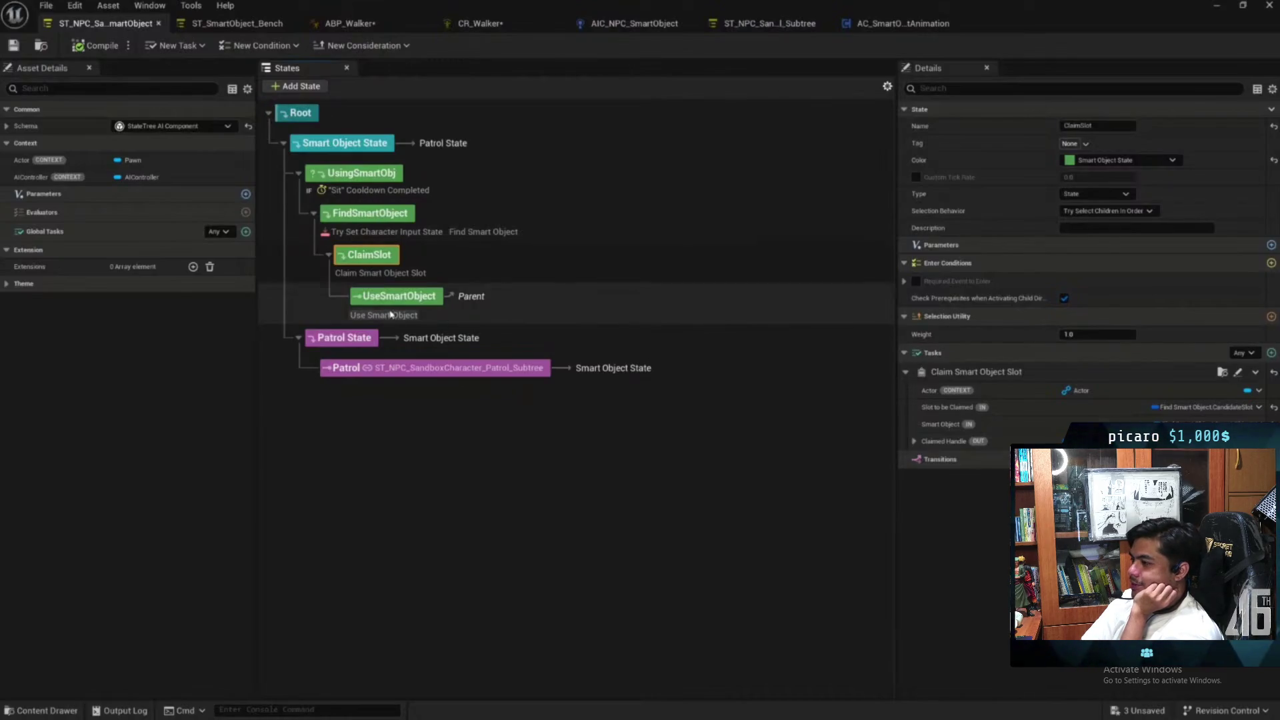
# Check UseSmartObject's task, then restore and minimise the State Tree editor to reveal NPCLevel
pyautogui.click(453, 319)
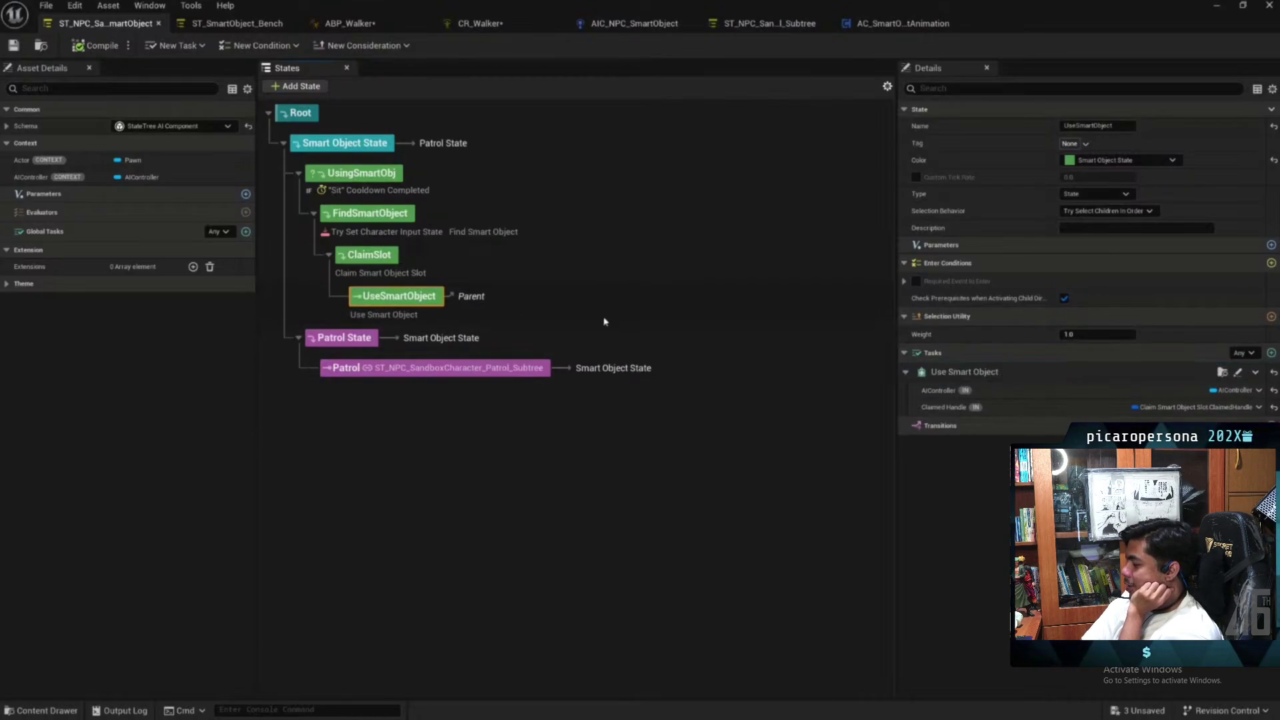
pyautogui.doubleClick(1034, 23)
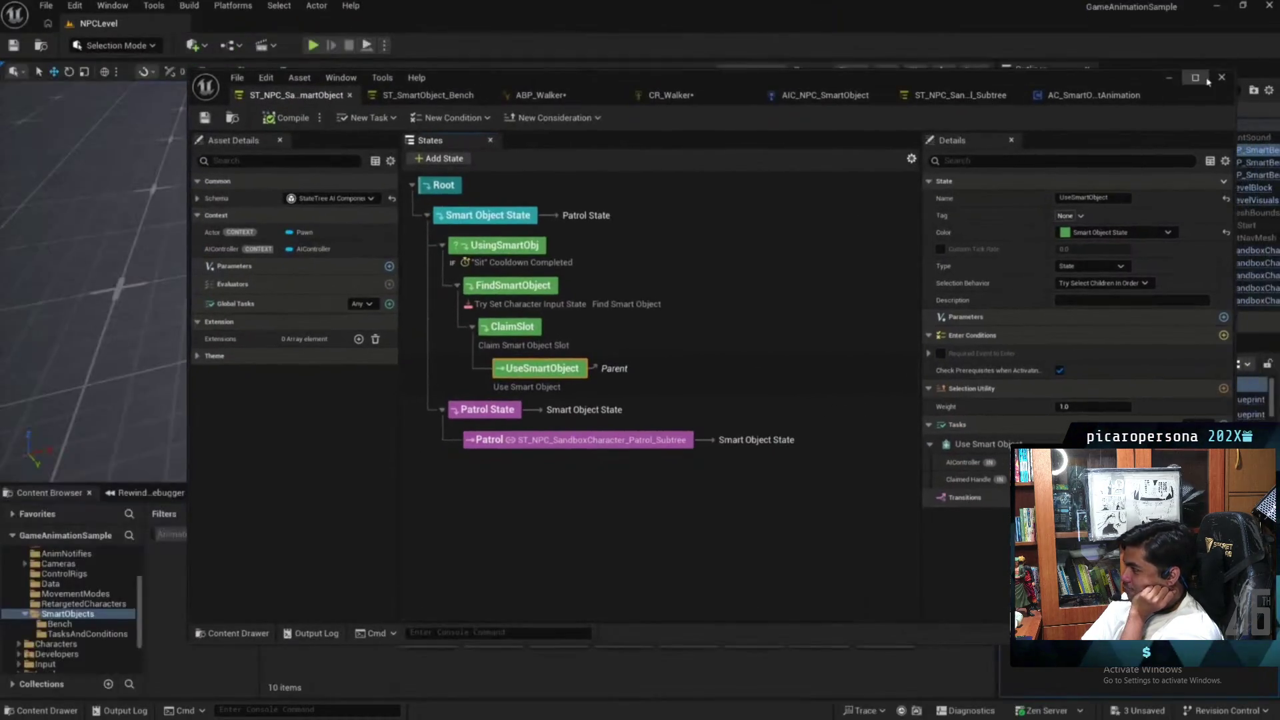
pyautogui.click(1168, 79)
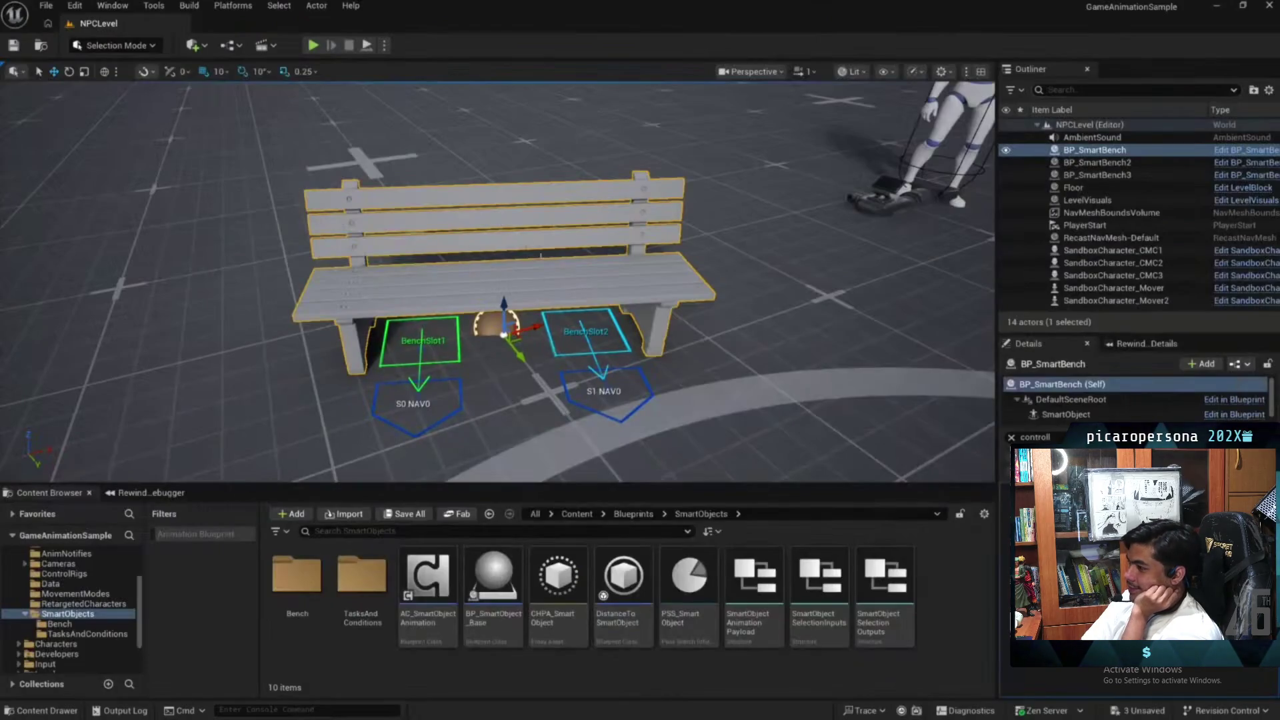
# Orbit around the bench, select its SmartObject component and open BP_SmartBench via Edit in Blueprint
pyautogui.moveTo(564, 337); pyautogui.dragTo(542, 329)
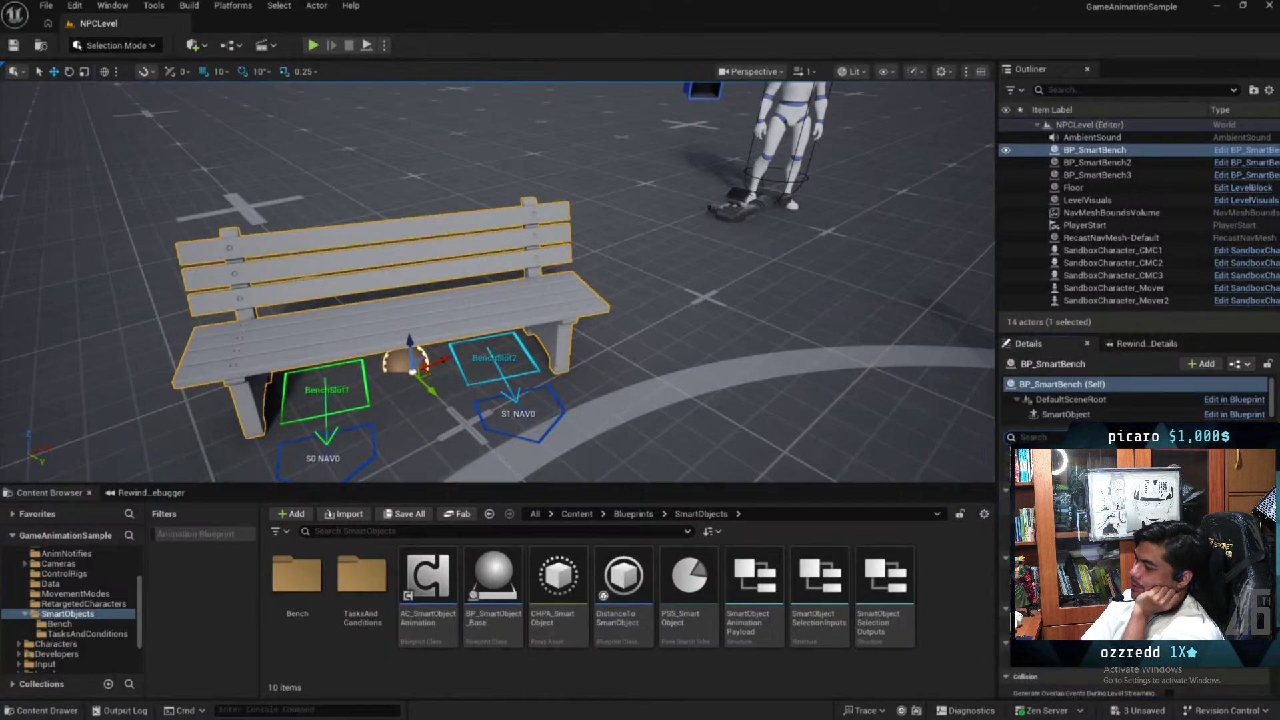
pyautogui.click(1065, 414)
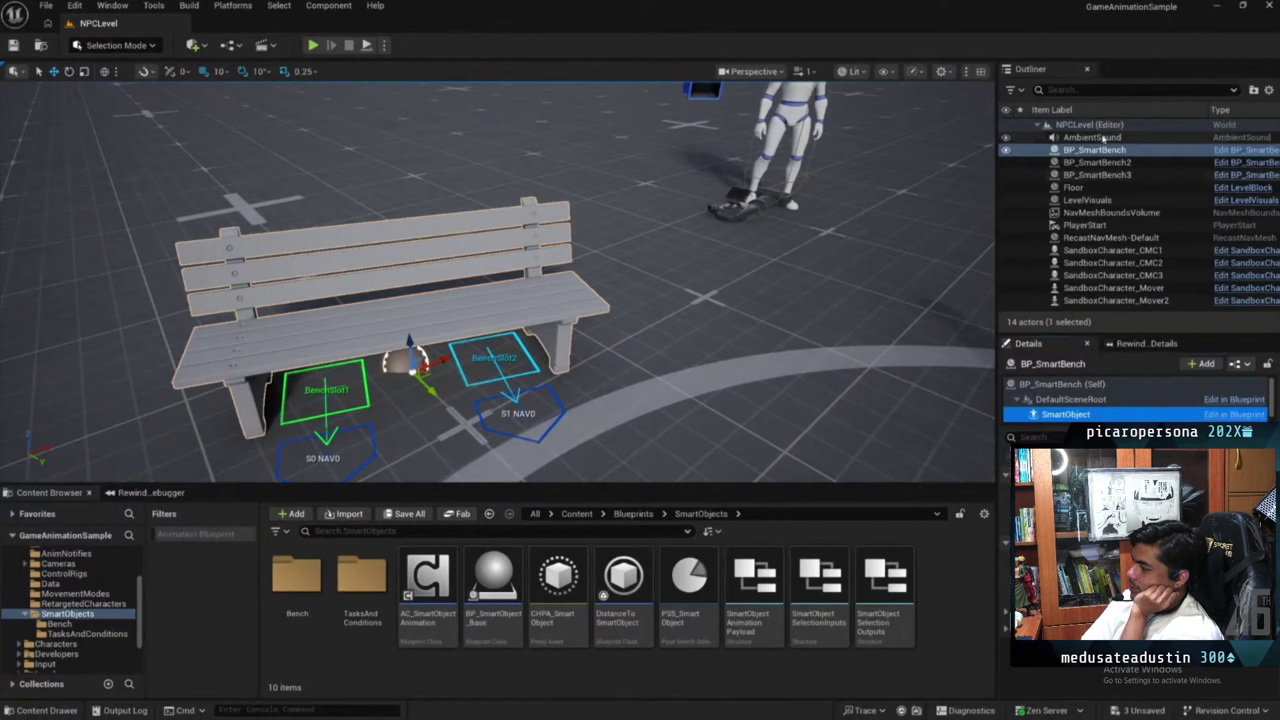
pyautogui.click(1233, 414)
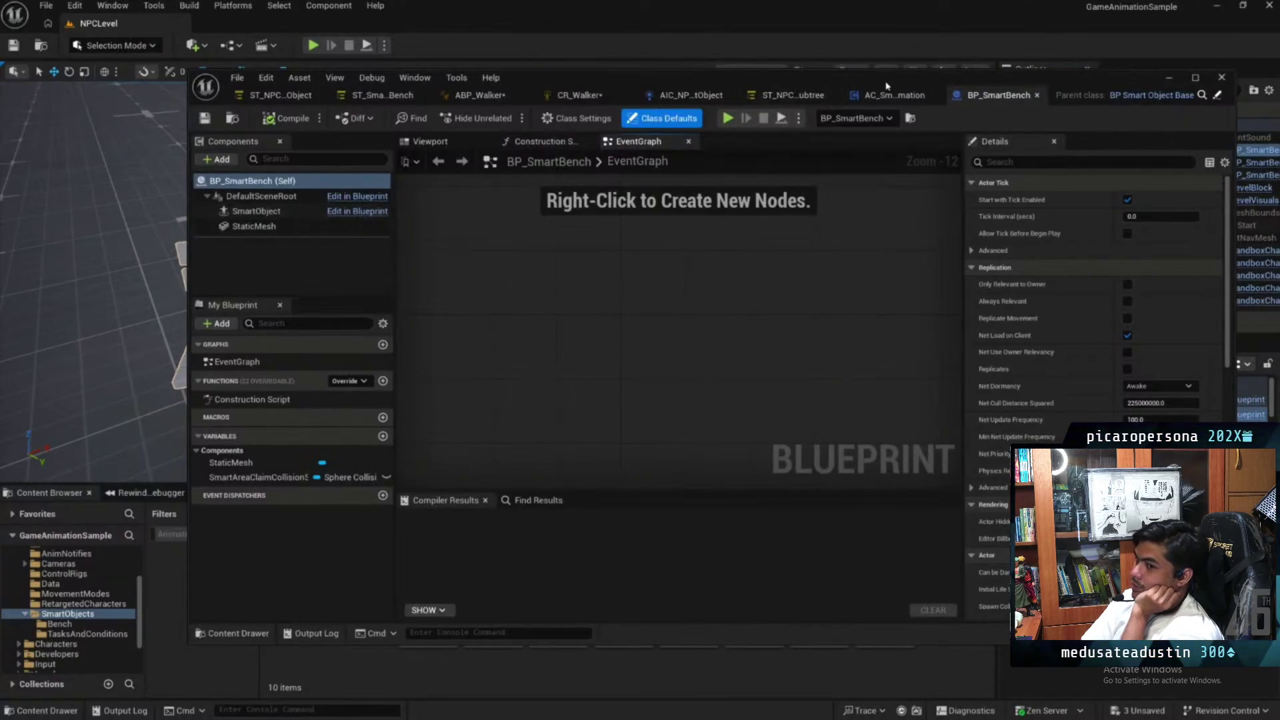
# Show BP_SmartBench's 3D viewport, select its SmartObject component, and widen the Details panel
pyautogui.moveTo(886, 86); pyautogui.dragTo(787, 145)
pyautogui.click(297, 142)
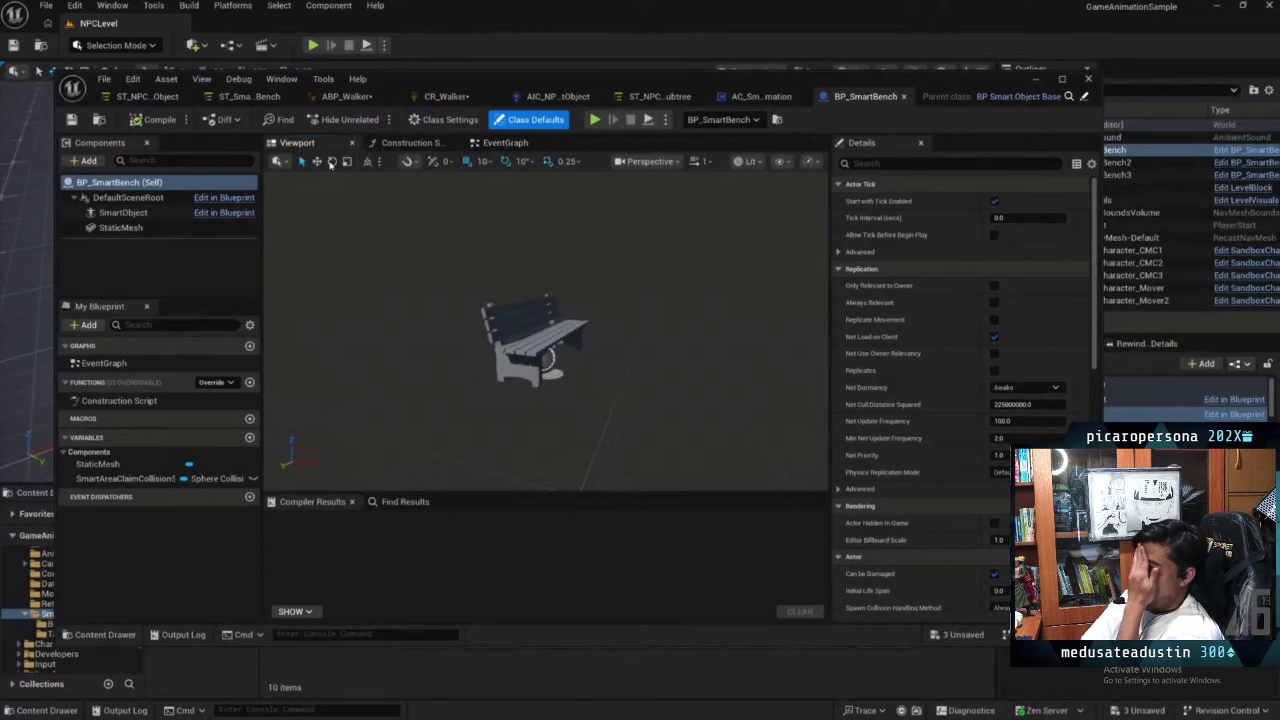
pyautogui.click(148, 213)
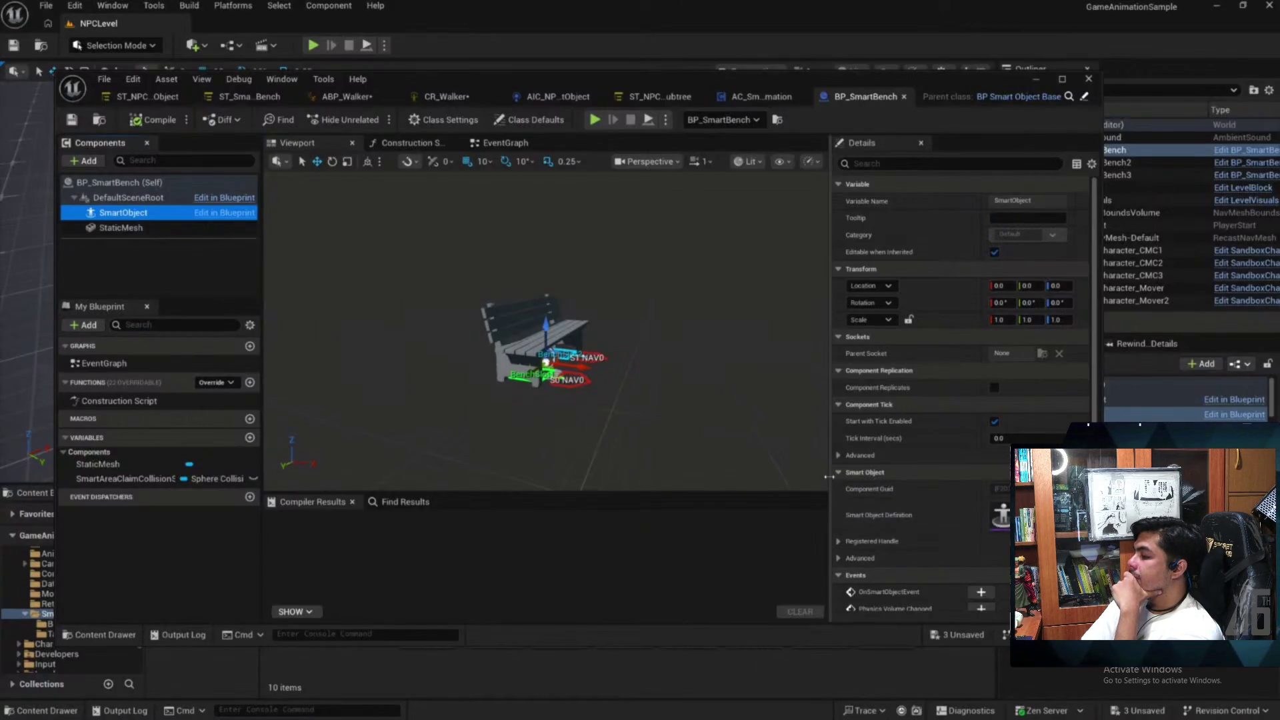
pyautogui.moveTo(832, 480); pyautogui.dragTo(776, 480)
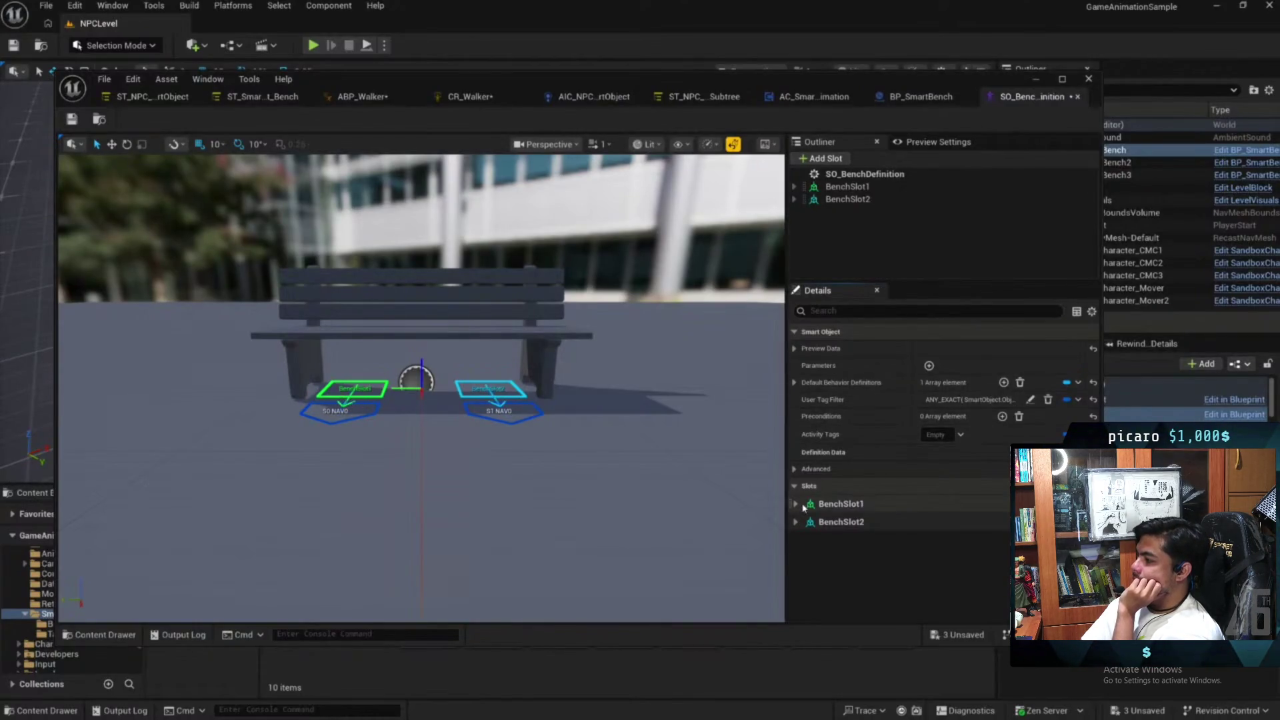
# Expand Default Behavior Definitions and open the ST_SmartObject_Bench state tree asset
pyautogui.click(794, 382)
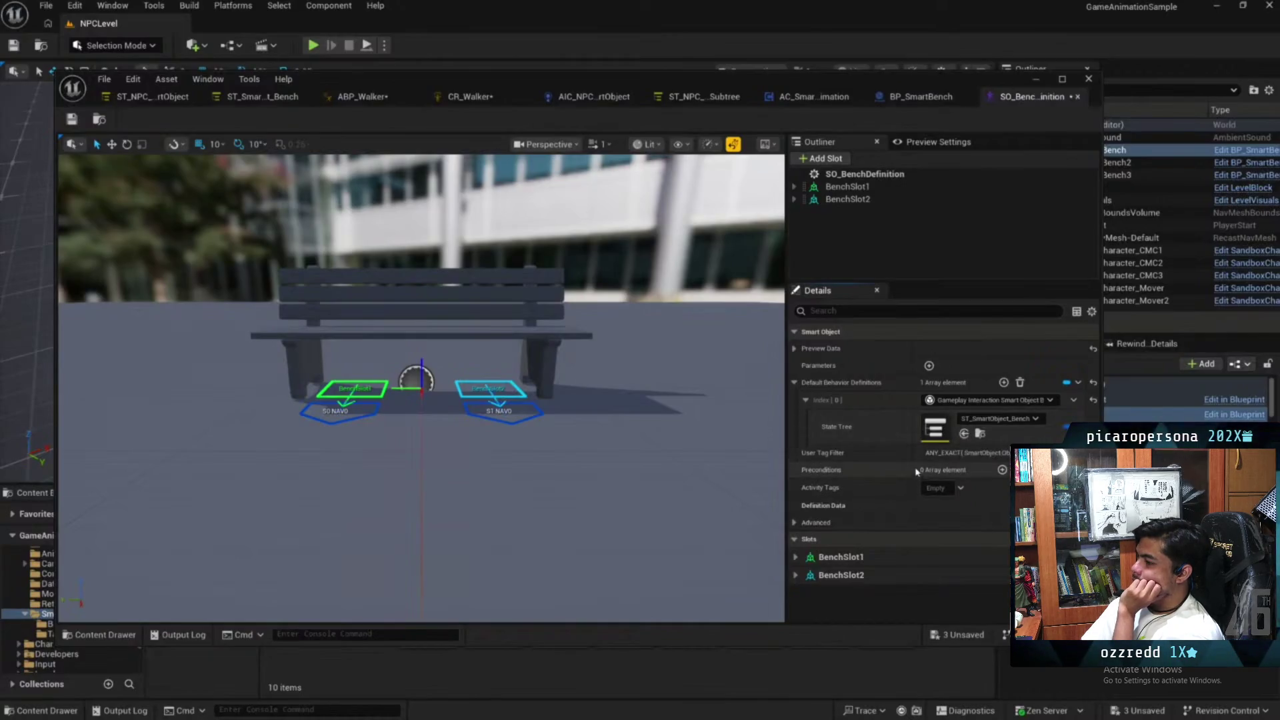
pyautogui.doubleClick(946, 432)
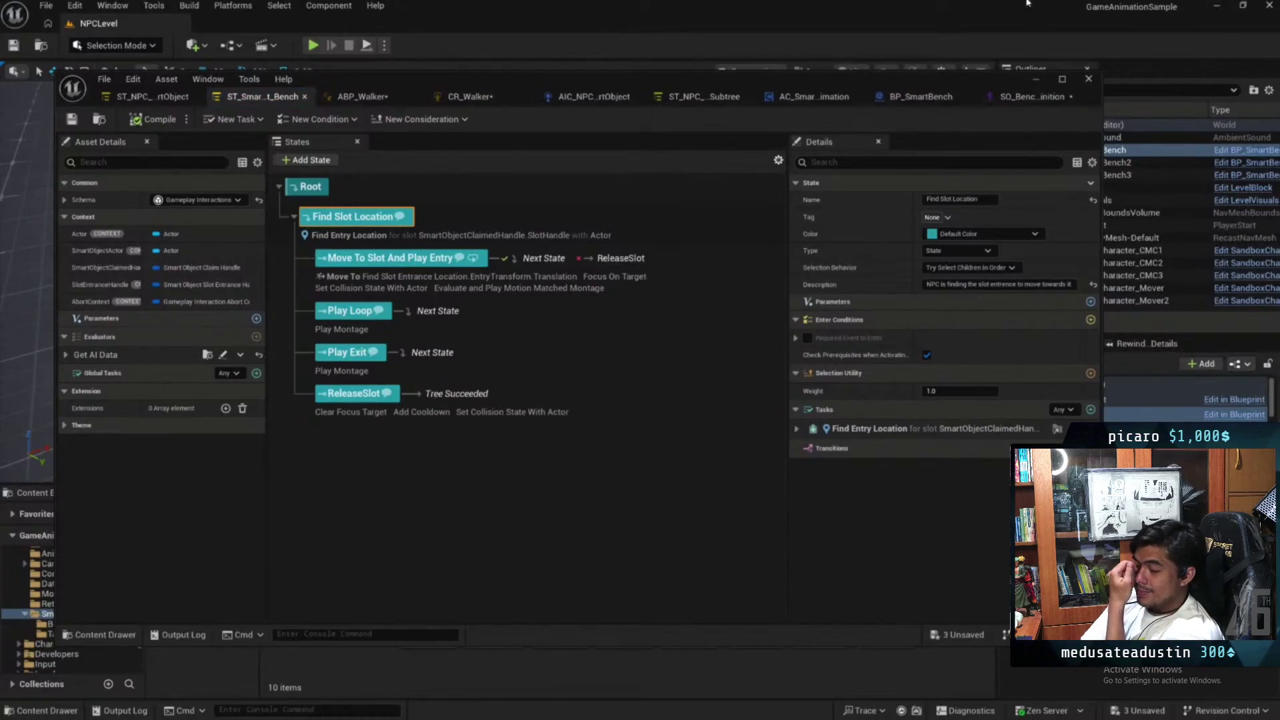
pyautogui.click(1034, 80)
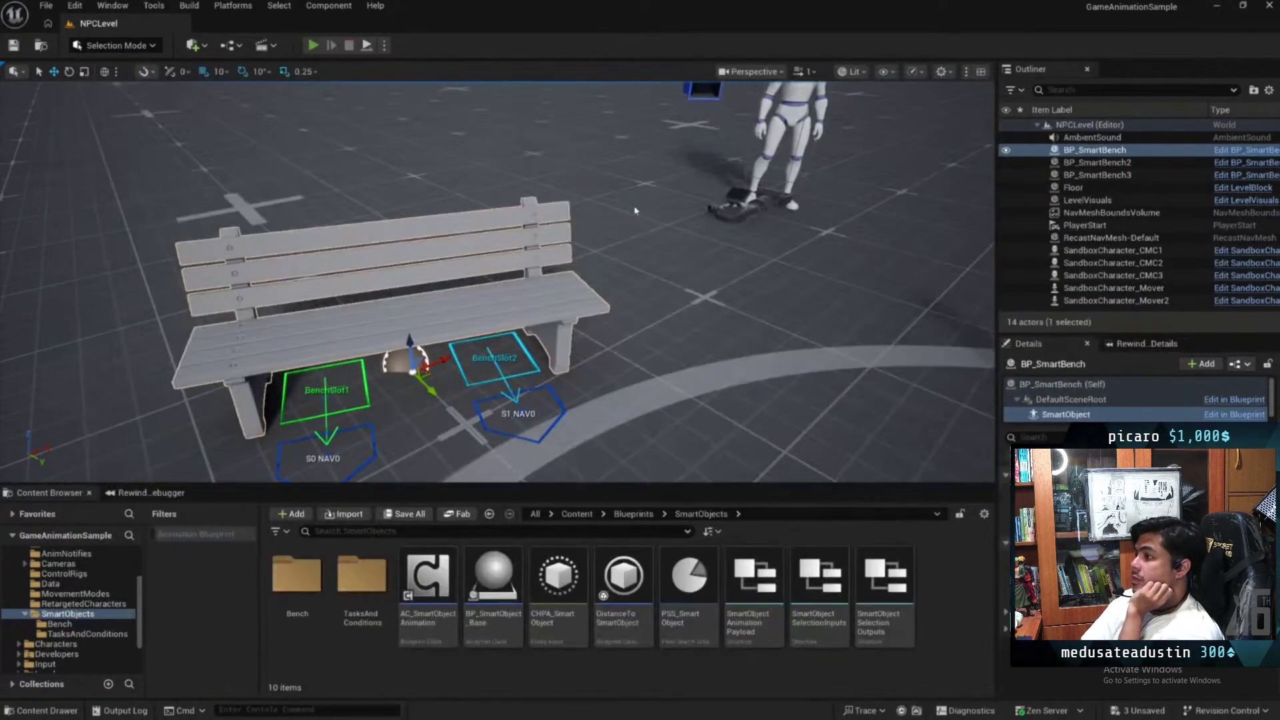
pyautogui.hotkey('alt', 'p')
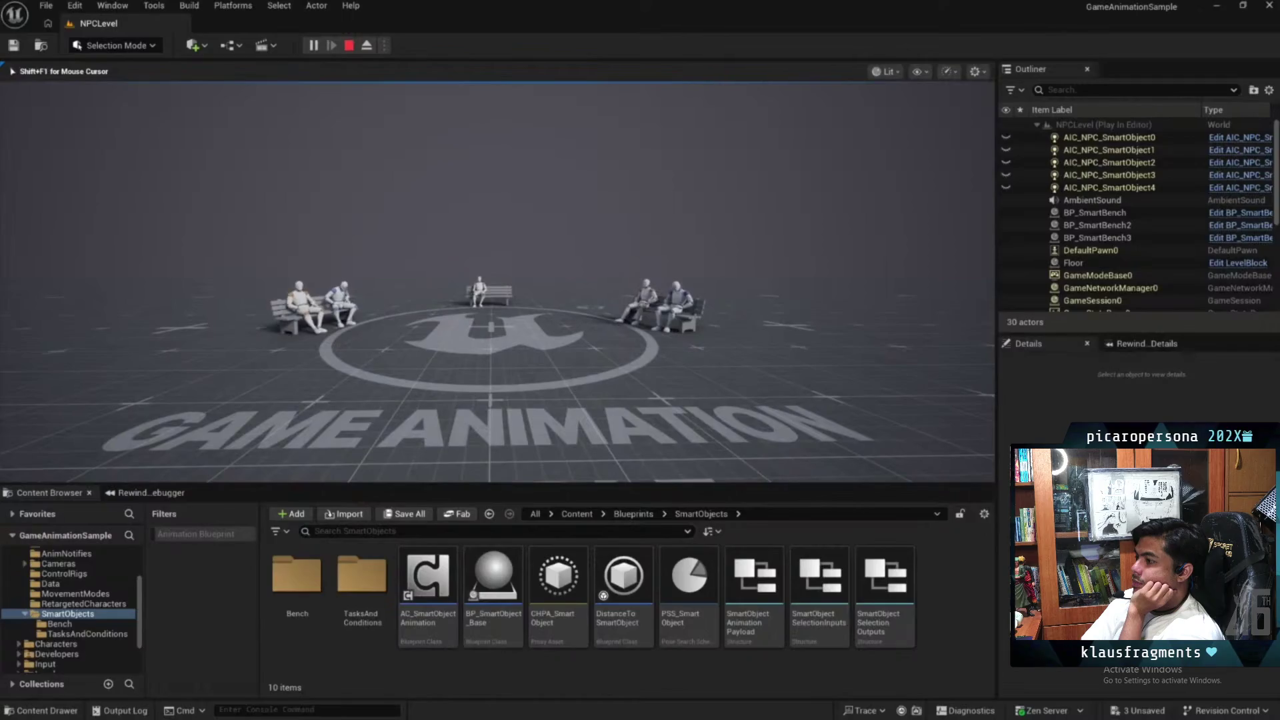
pyautogui.press('Escape')
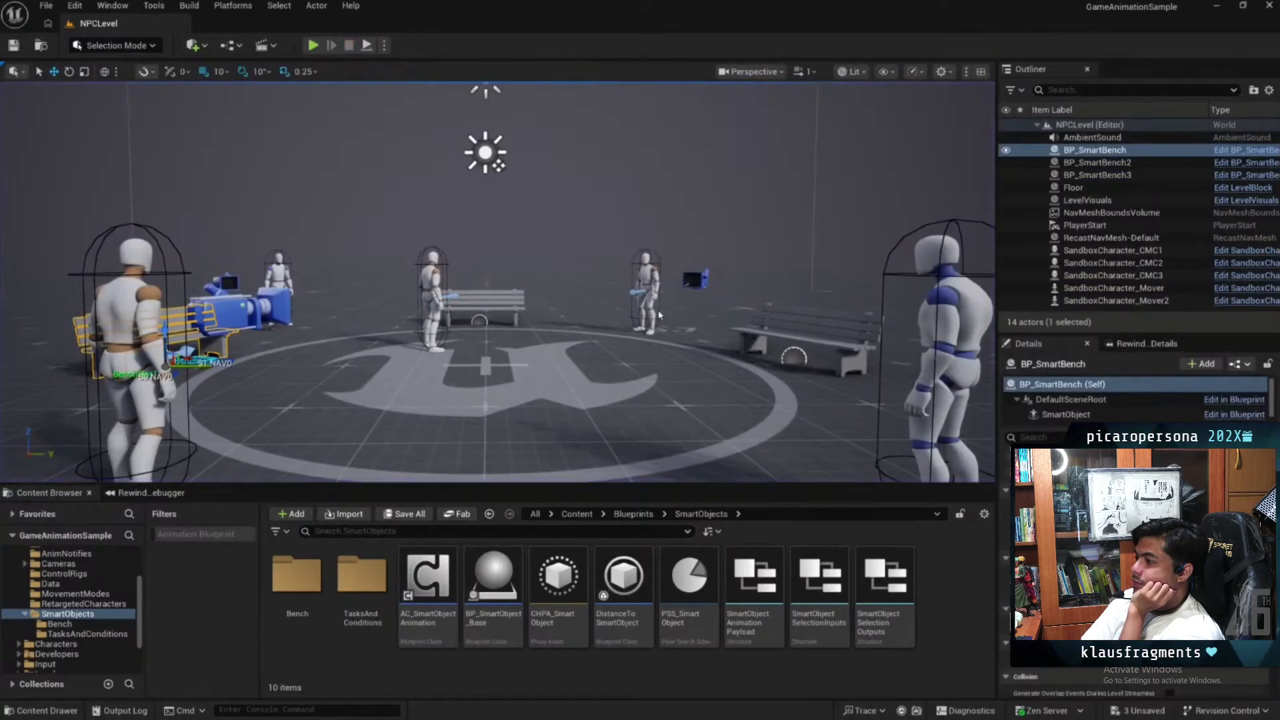
pyautogui.hotkey('alt', 'Tab')
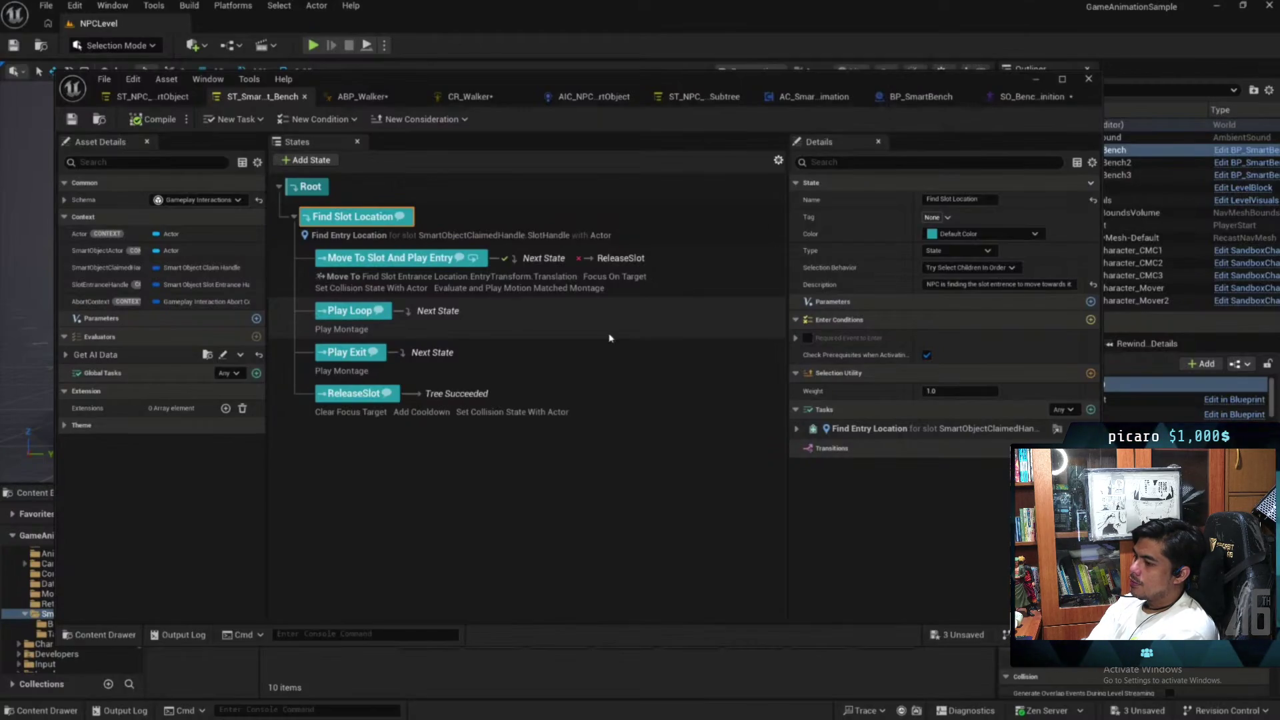
# Minimize the StateTree editor, open Rewind Debugger, and target SandboxCharacter_CMC_C_1
pyautogui.click(1035, 78)
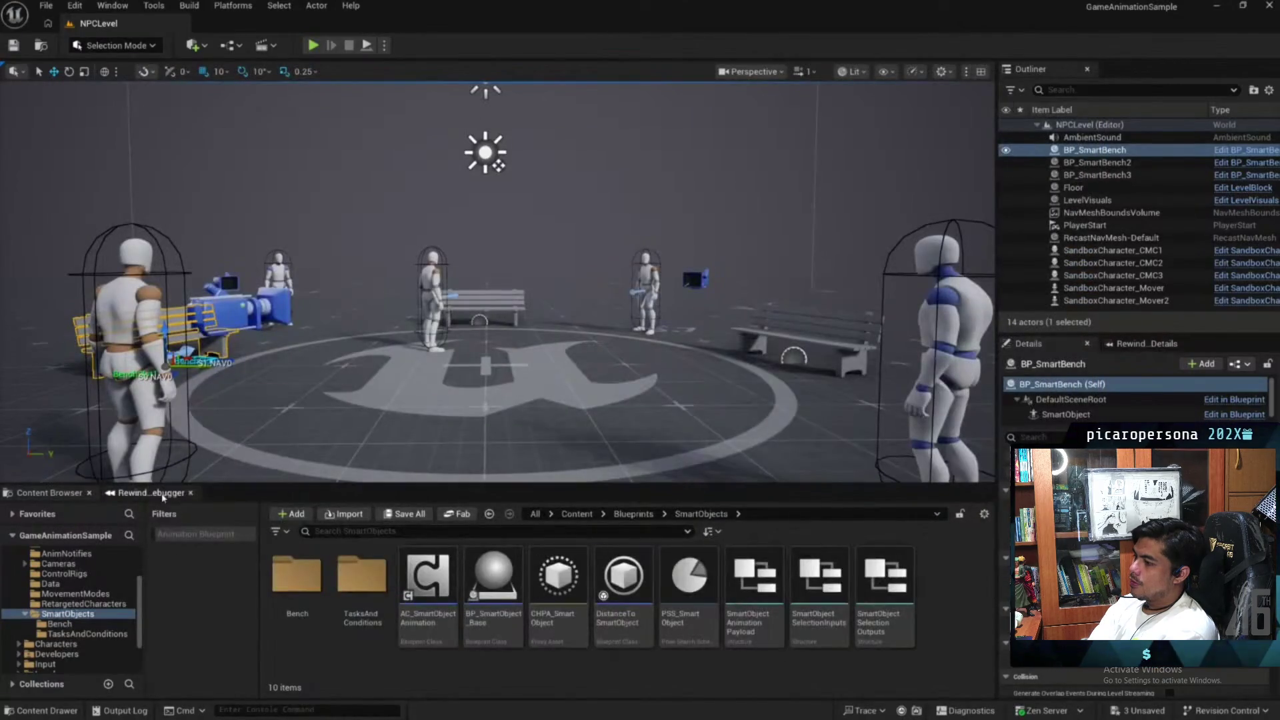
pyautogui.click(163, 495)
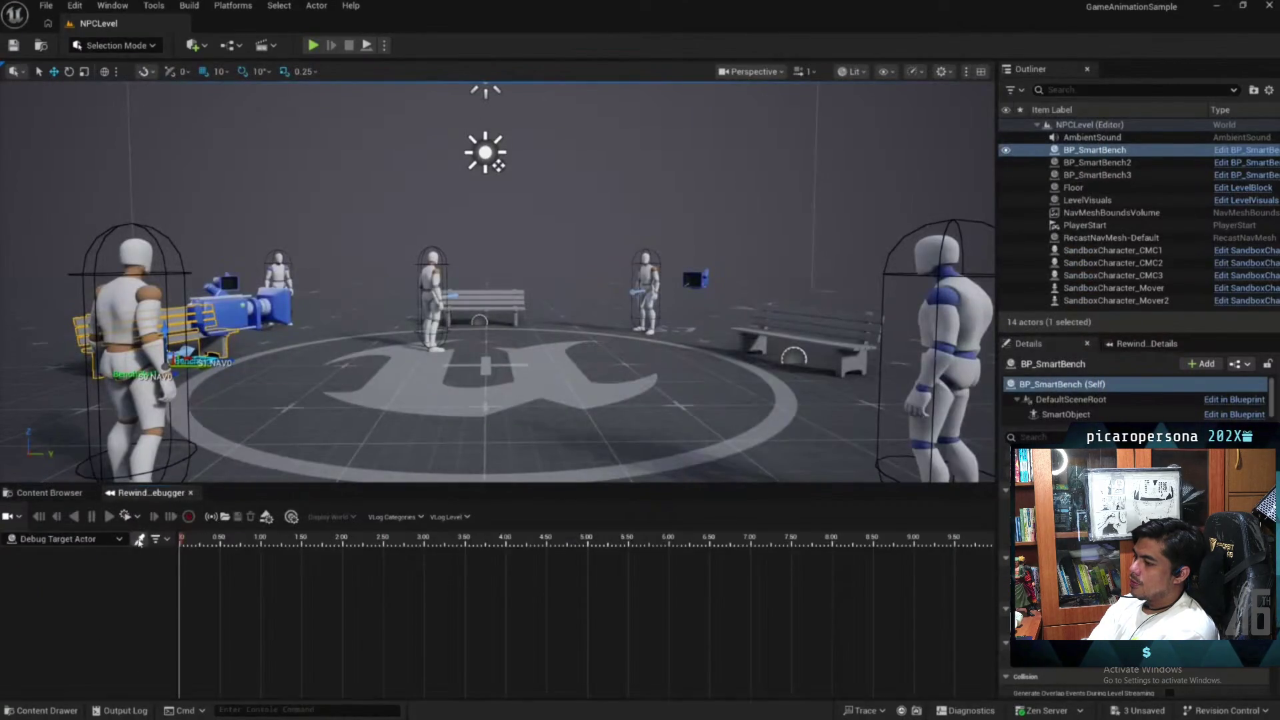
pyautogui.click(139, 540)
pyautogui.click(142, 286)
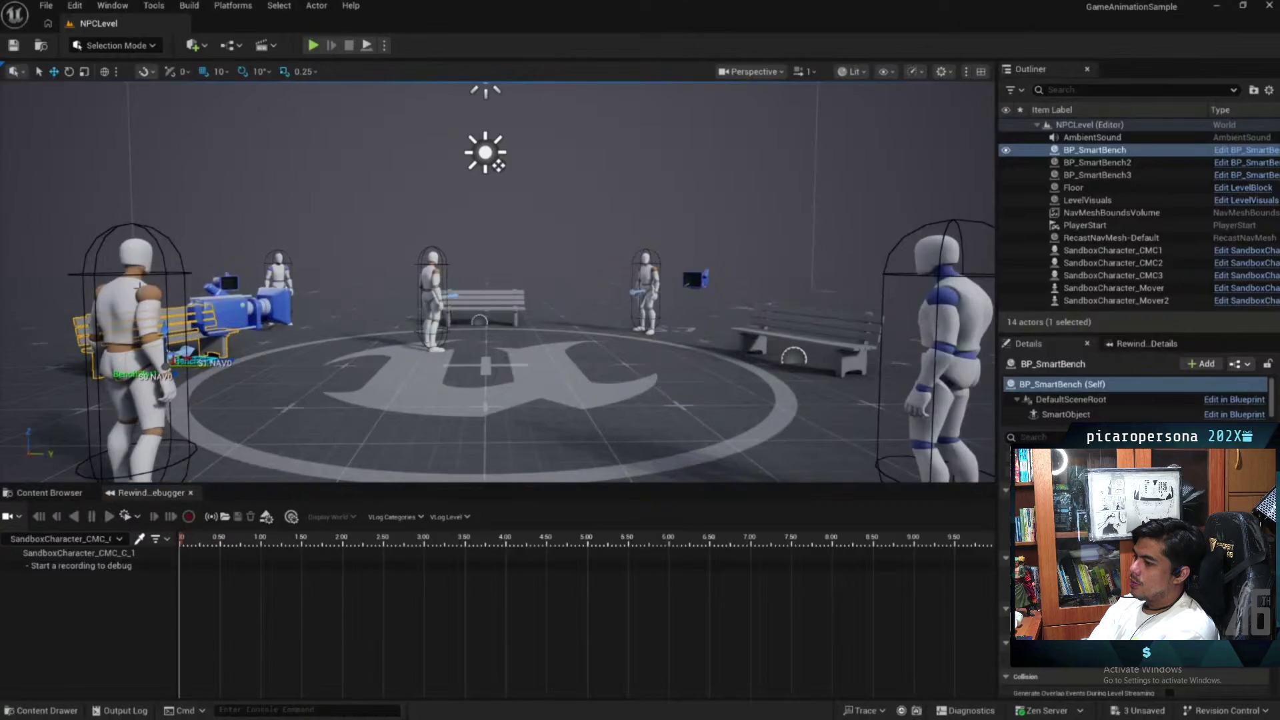
# Record a short play session, scrub to about 2.5 s, and show the AI controller's StateTree track
pyautogui.click(316, 45)
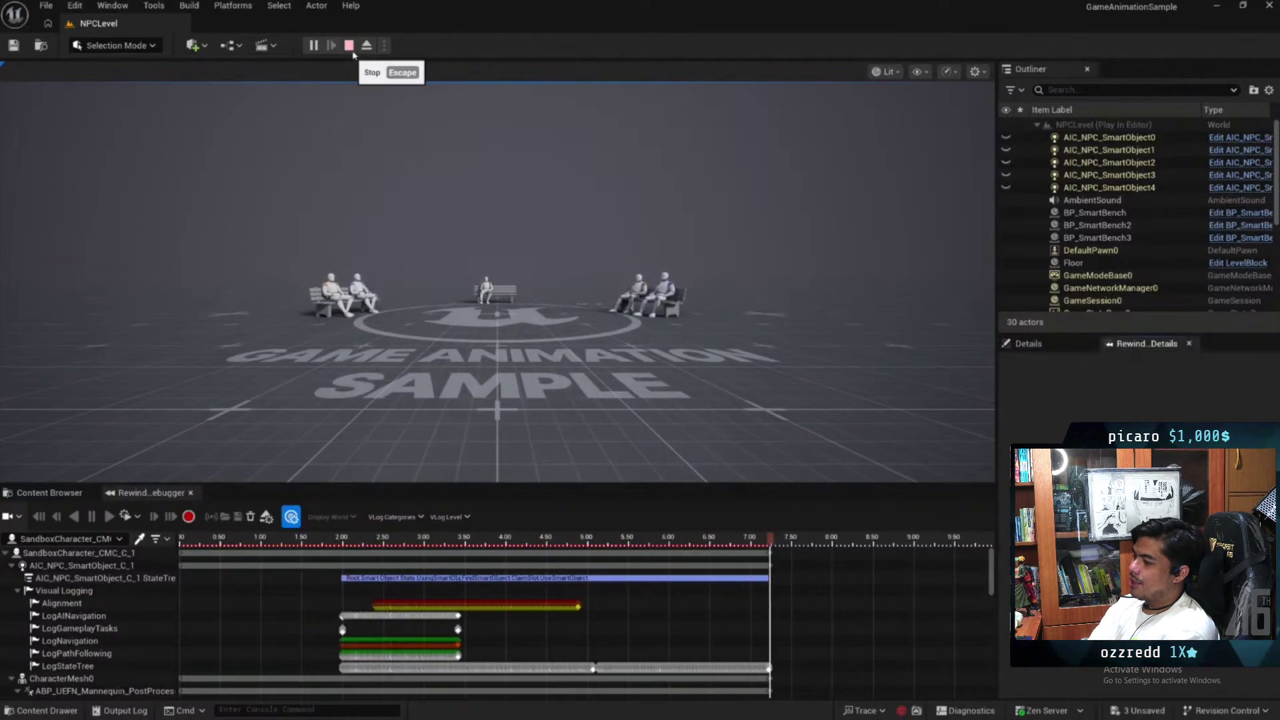
pyautogui.click(350, 48)
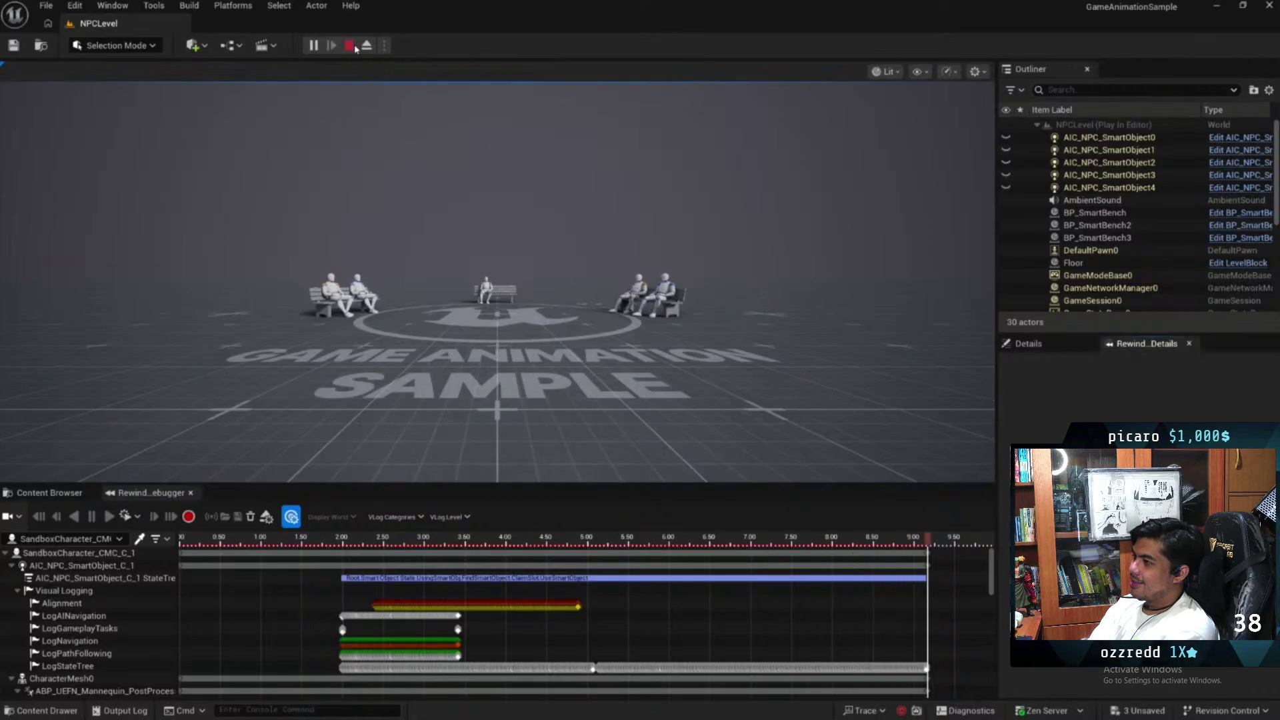
pyautogui.click(327, 540)
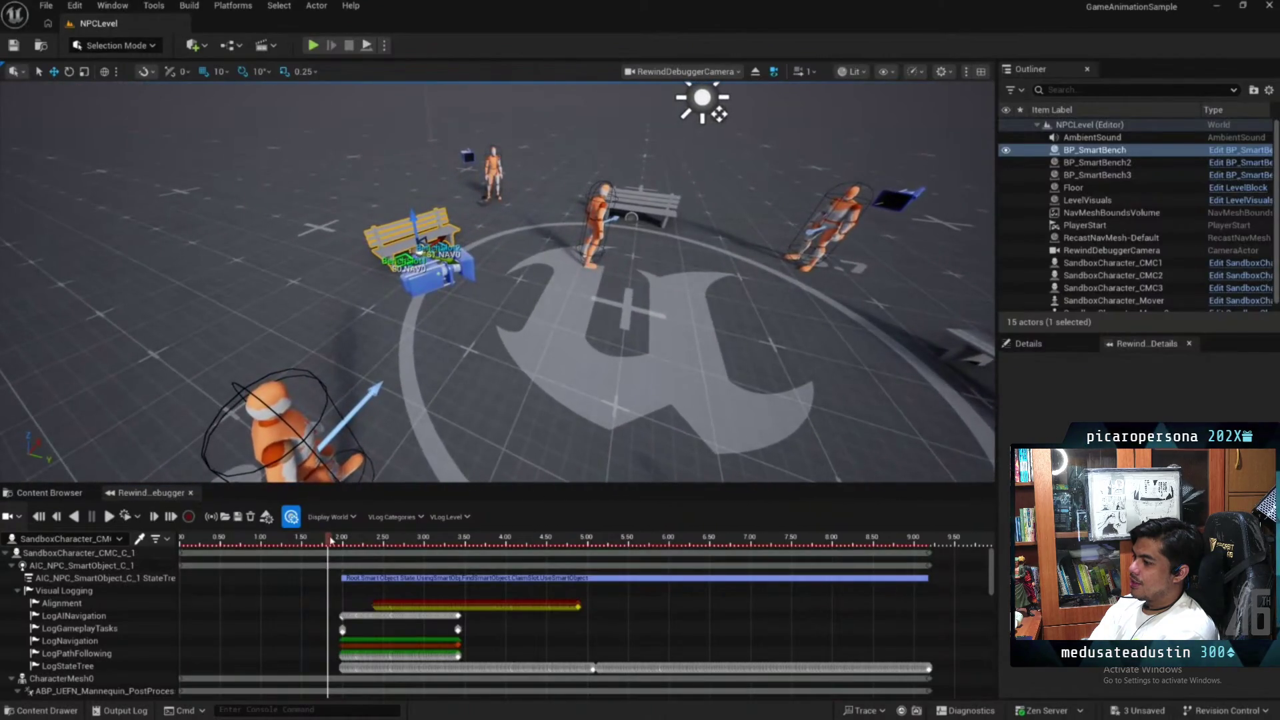
pyautogui.moveTo(330, 540)
pyautogui.mouseDown()
pyautogui.moveTo(477, 541)
pyautogui.moveTo(367, 543)
pyautogui.mouseUp()
pyautogui.click(100, 580)
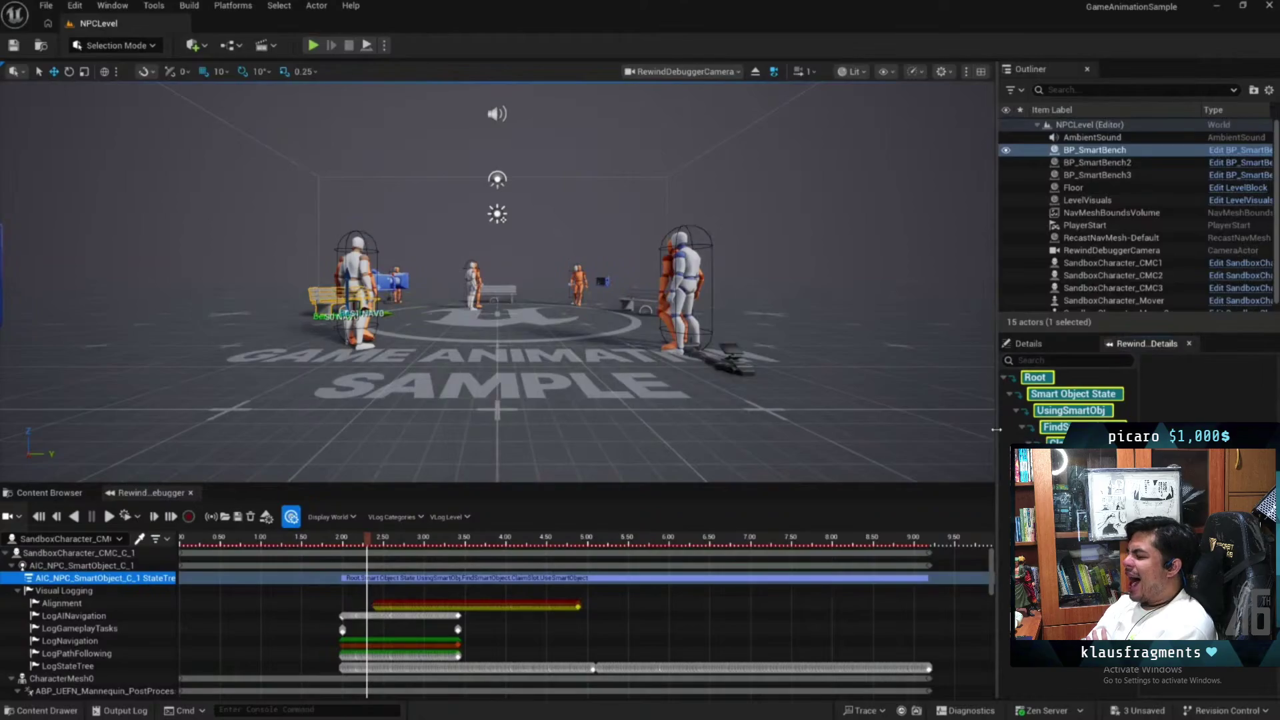
# Widen the details panels, select the character's bench StateTree track, and scrub to about 3 seconds
pyautogui.moveTo(995, 429); pyautogui.dragTo(954, 429)
pyautogui.moveTo(355, 545); pyautogui.dragTo(337, 547)
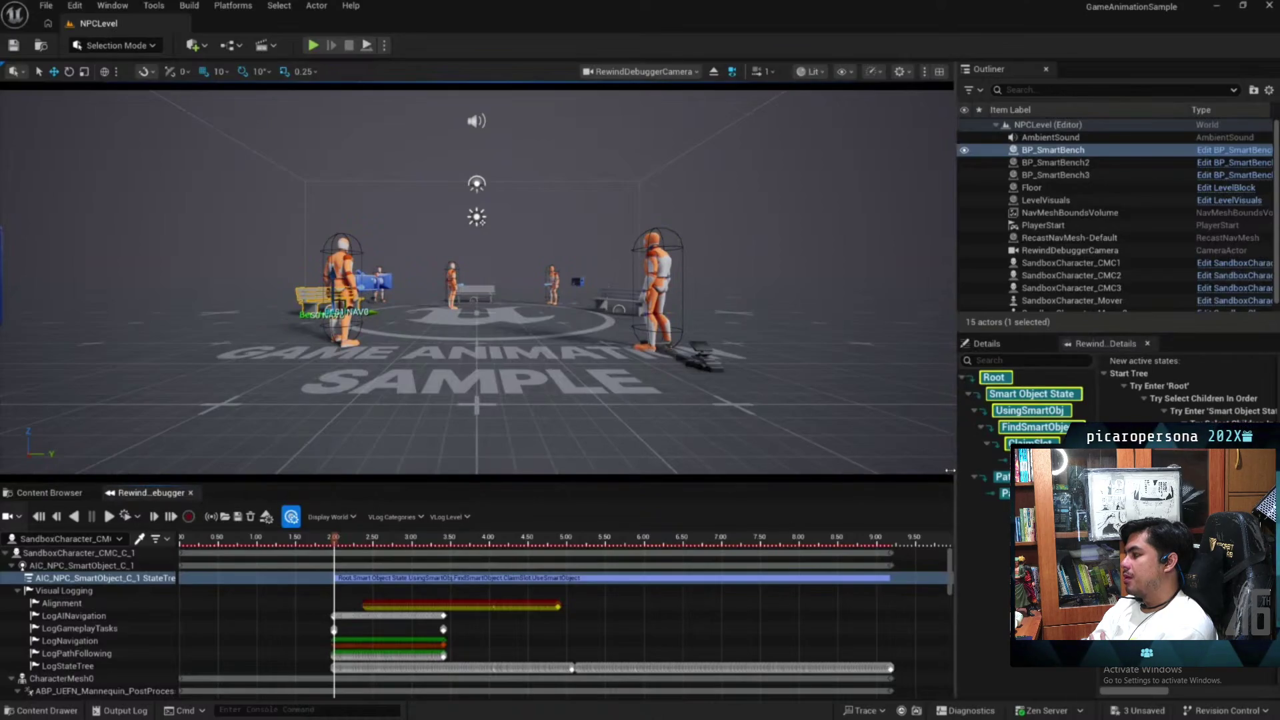
pyautogui.moveTo(955, 468); pyautogui.dragTo(791, 469)
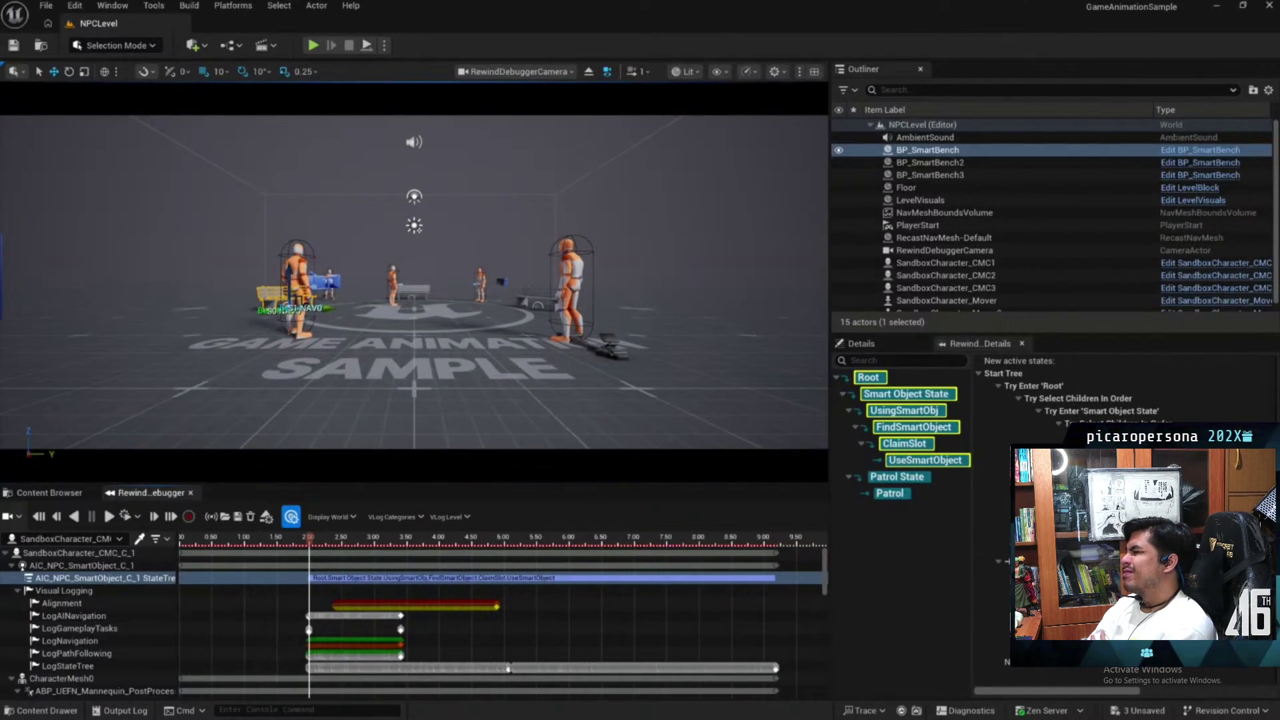
pyautogui.scroll(-3, 692, 592)
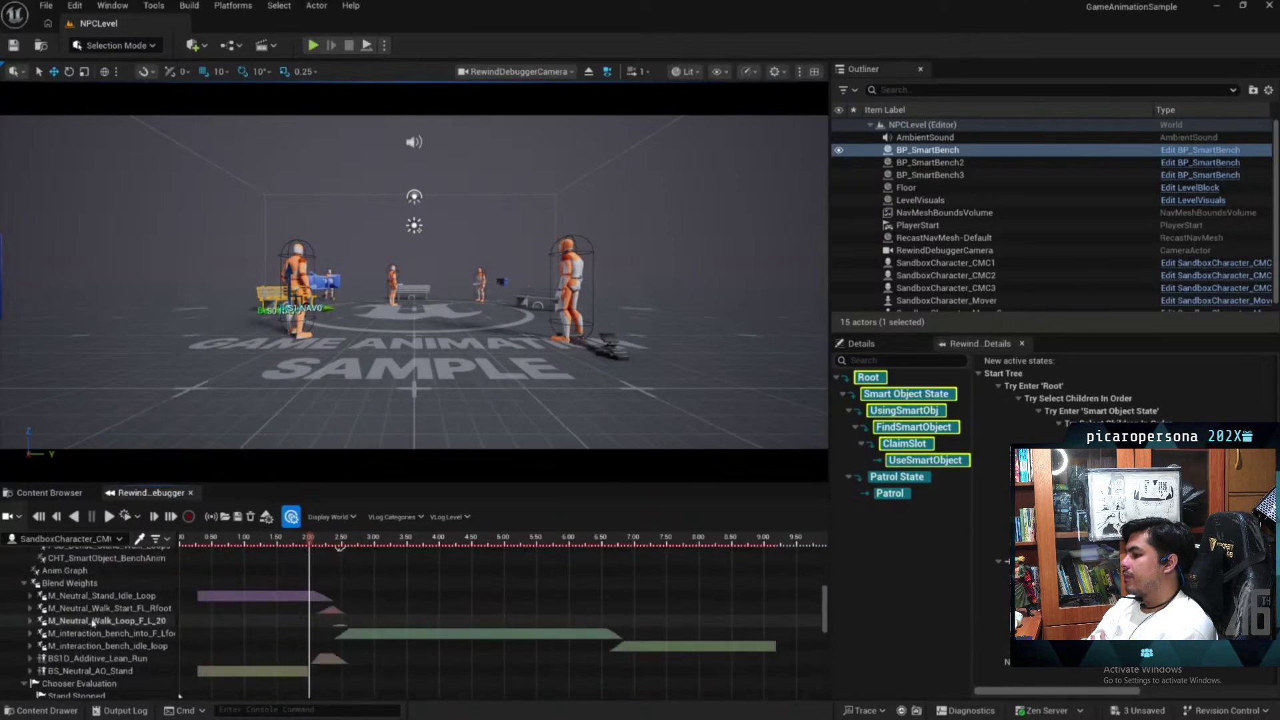
pyautogui.scroll(3, 123, 566)
pyautogui.scroll(-5, 100, 600)
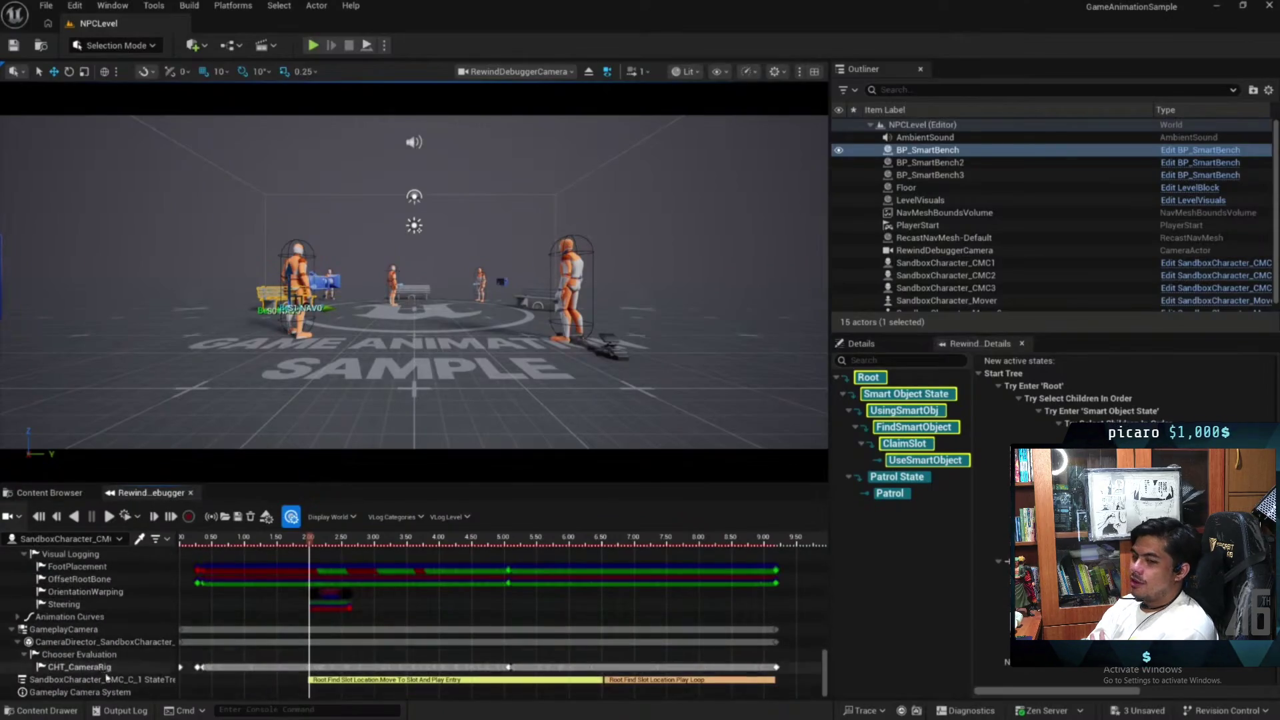
pyautogui.click(100, 679)
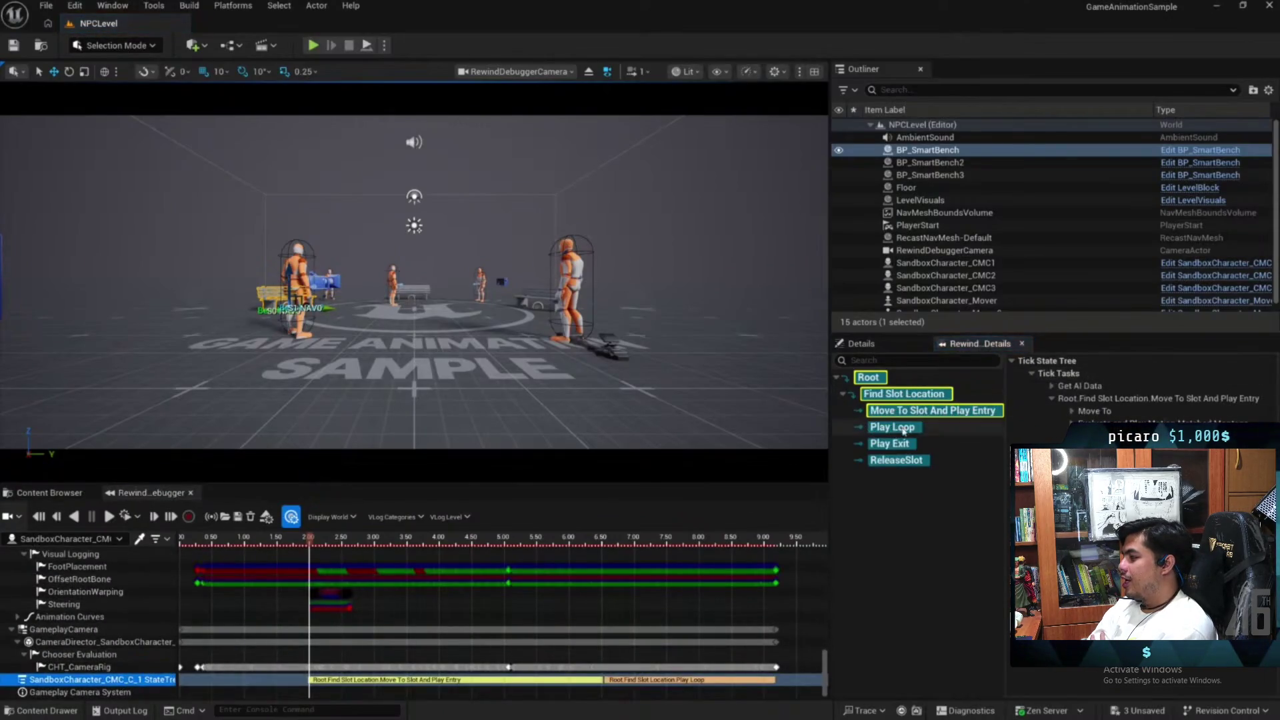
pyautogui.moveTo(311, 545)
pyautogui.mouseDown()
pyautogui.moveTo(739, 548)
pyautogui.moveTo(725, 548)
pyautogui.mouseUp()
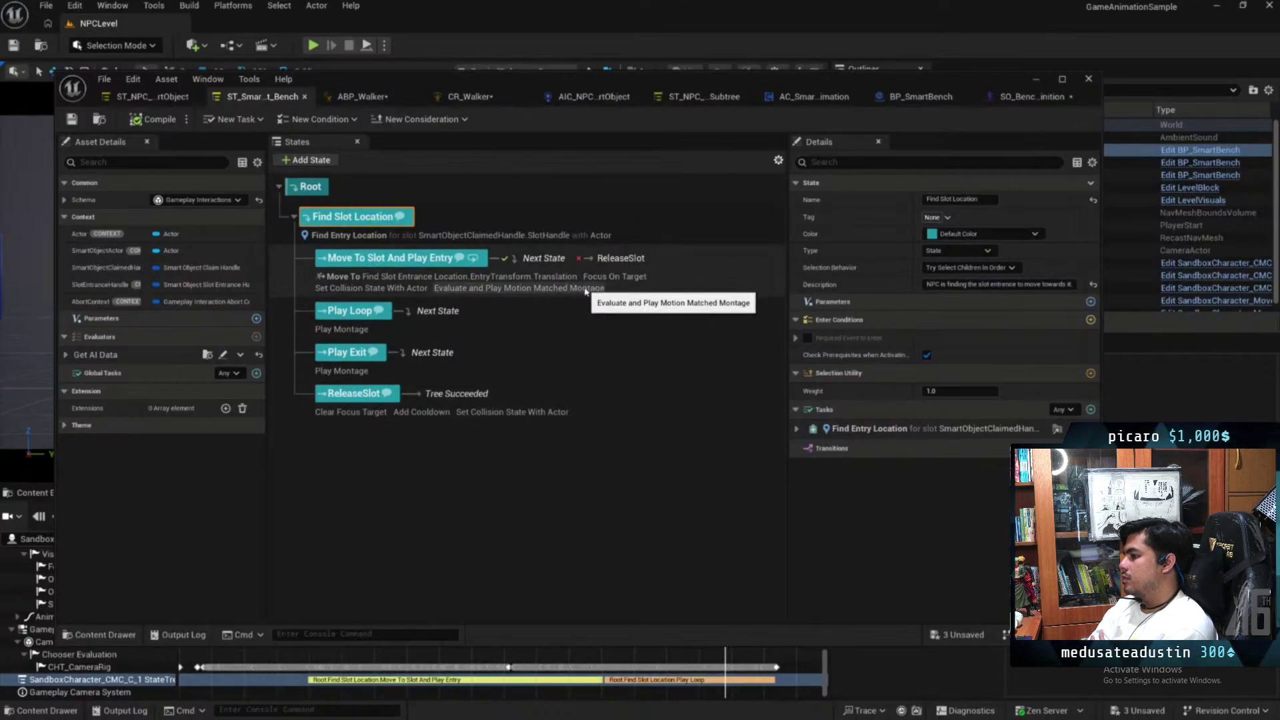
# Inspect the Move To Slot And Play Entry, Play Loop, Play Exit and ReleaseSlot states
pyautogui.click(662, 272)
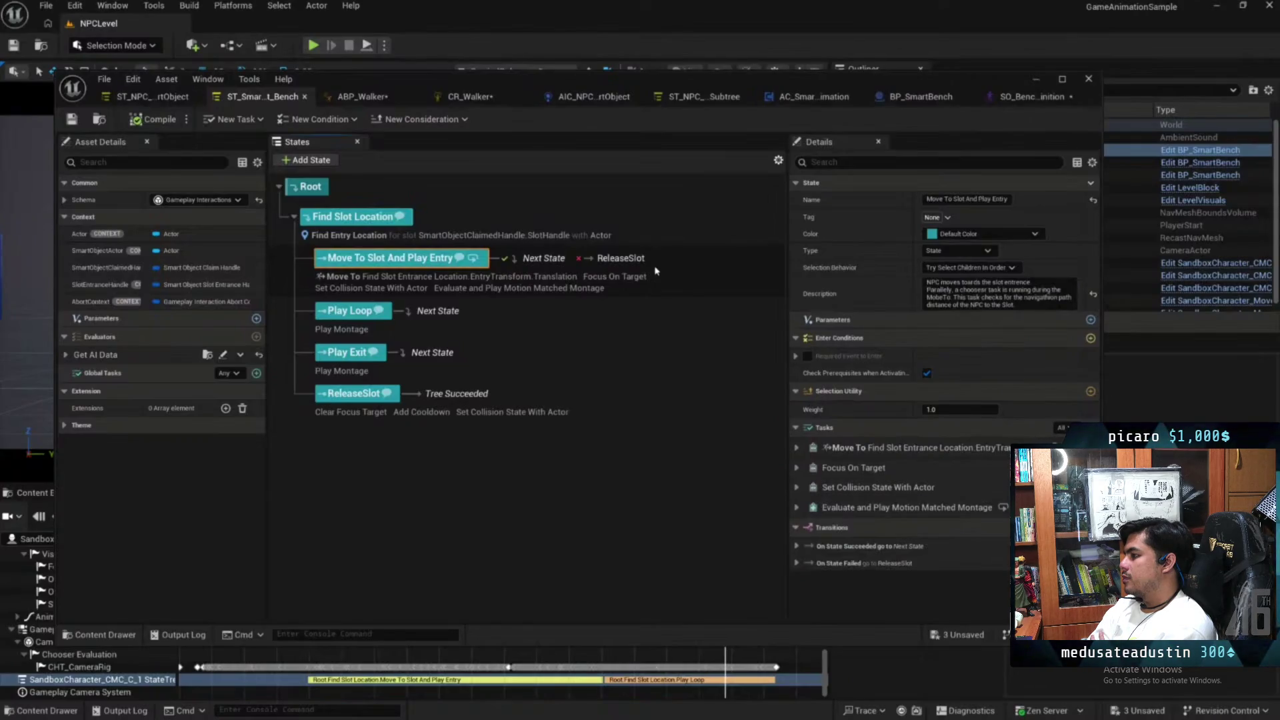
pyautogui.click(571, 322)
pyautogui.click(568, 361)
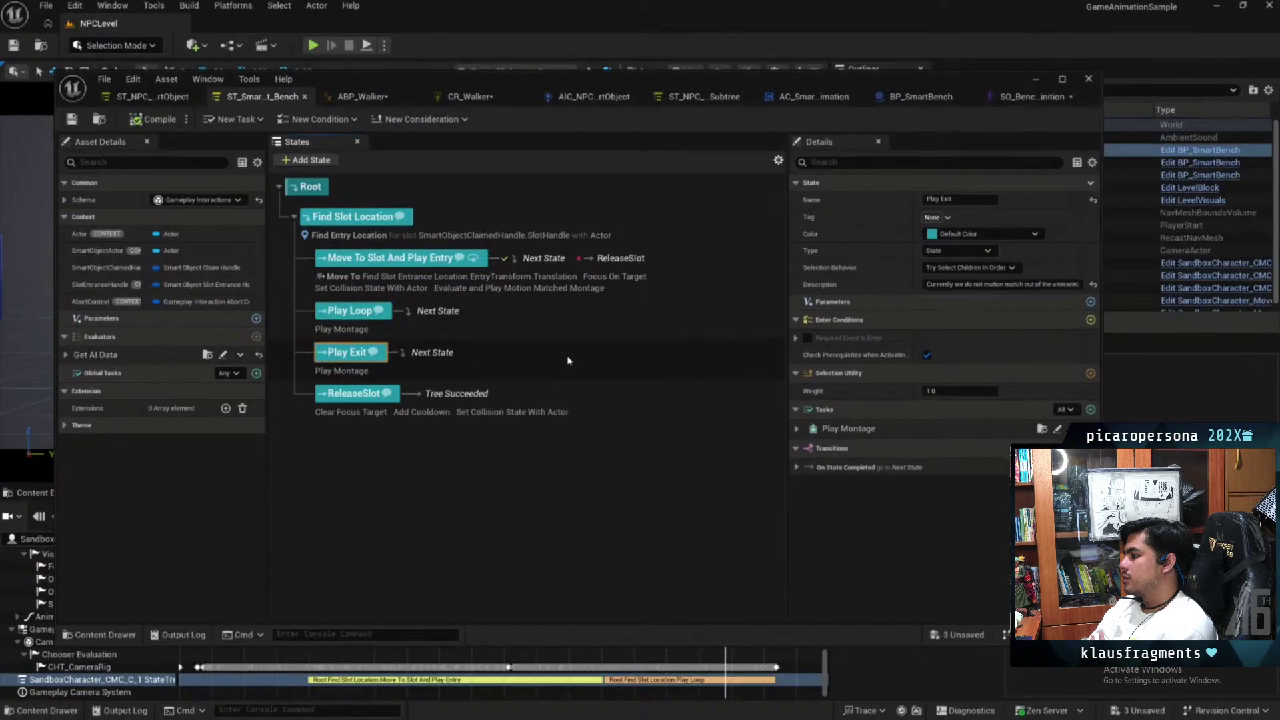
pyautogui.click(614, 416)
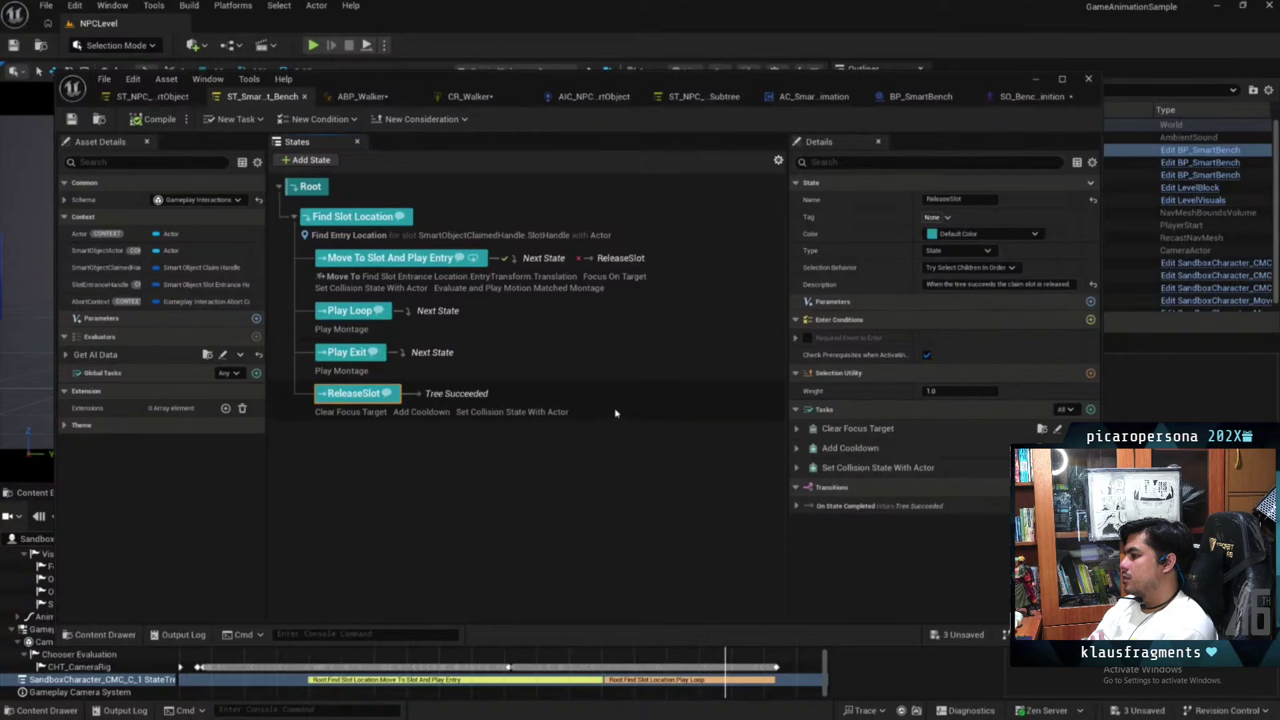
# Reselect Move To Slot And Play Entry, scroll its tasks, and move the editor down to reveal the level
pyautogui.click(587, 283)
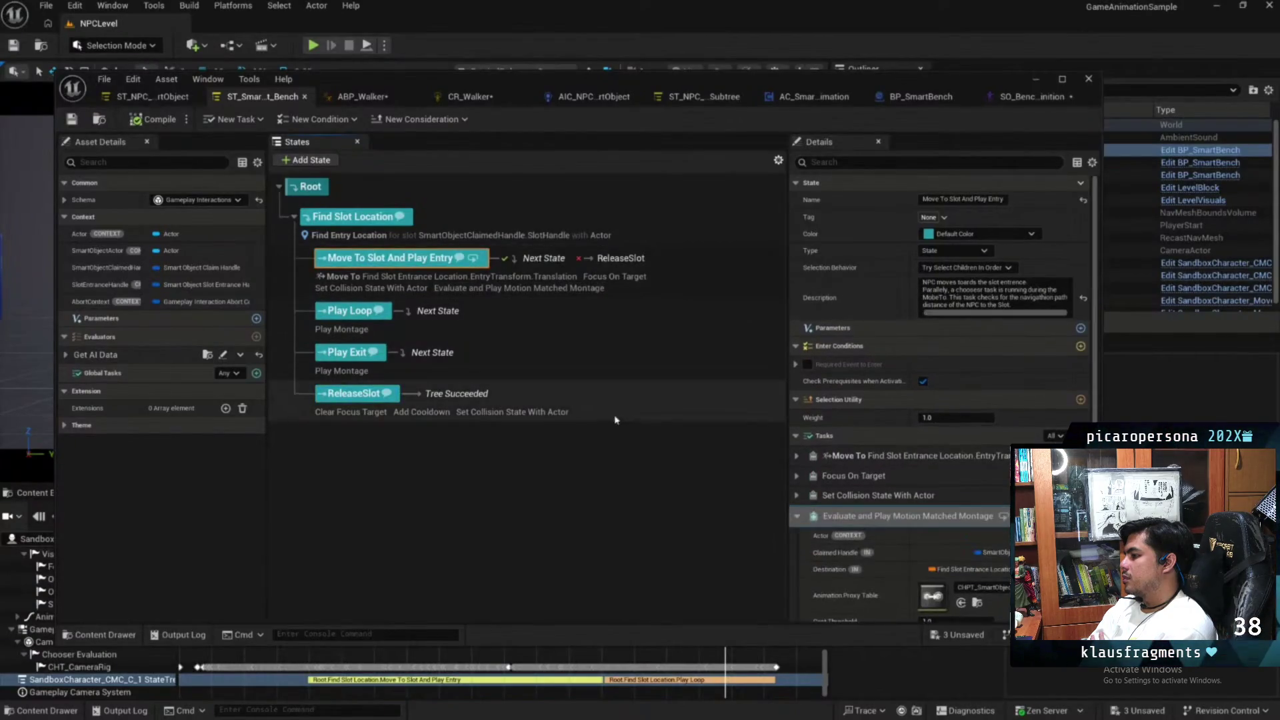
pyautogui.scroll(-1, 839, 471)
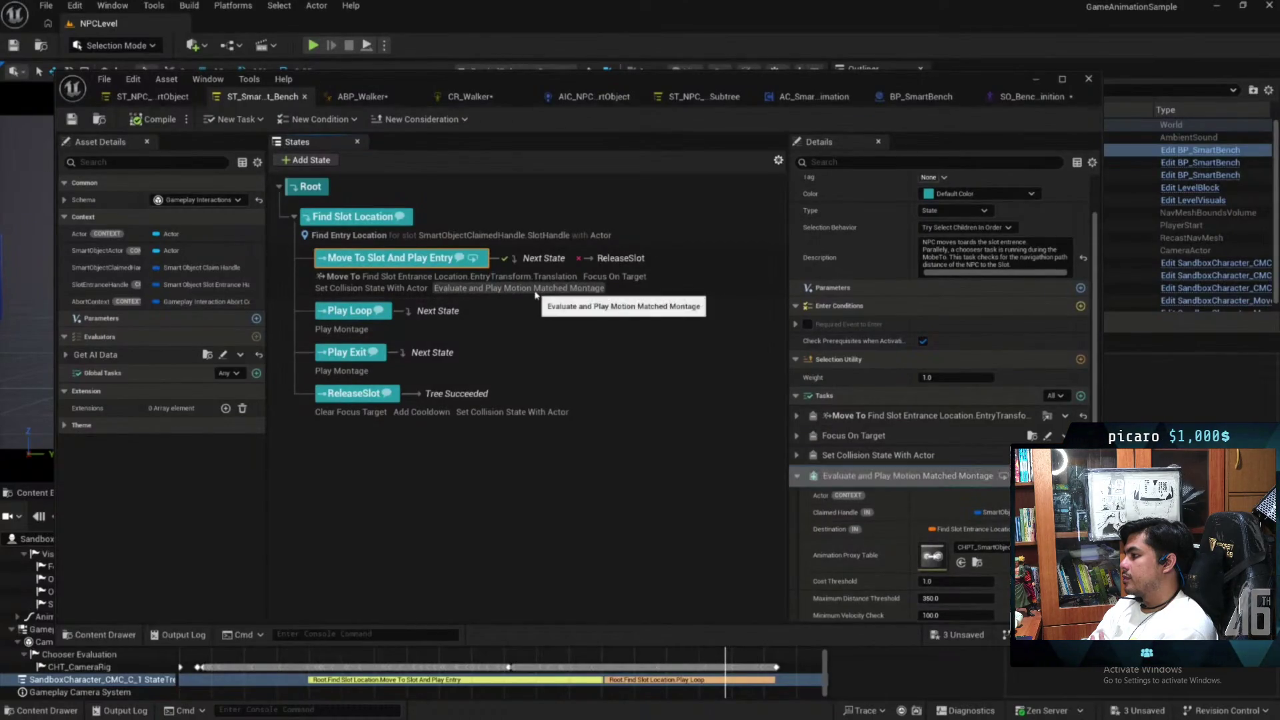
pyautogui.scroll(-1, 911, 471)
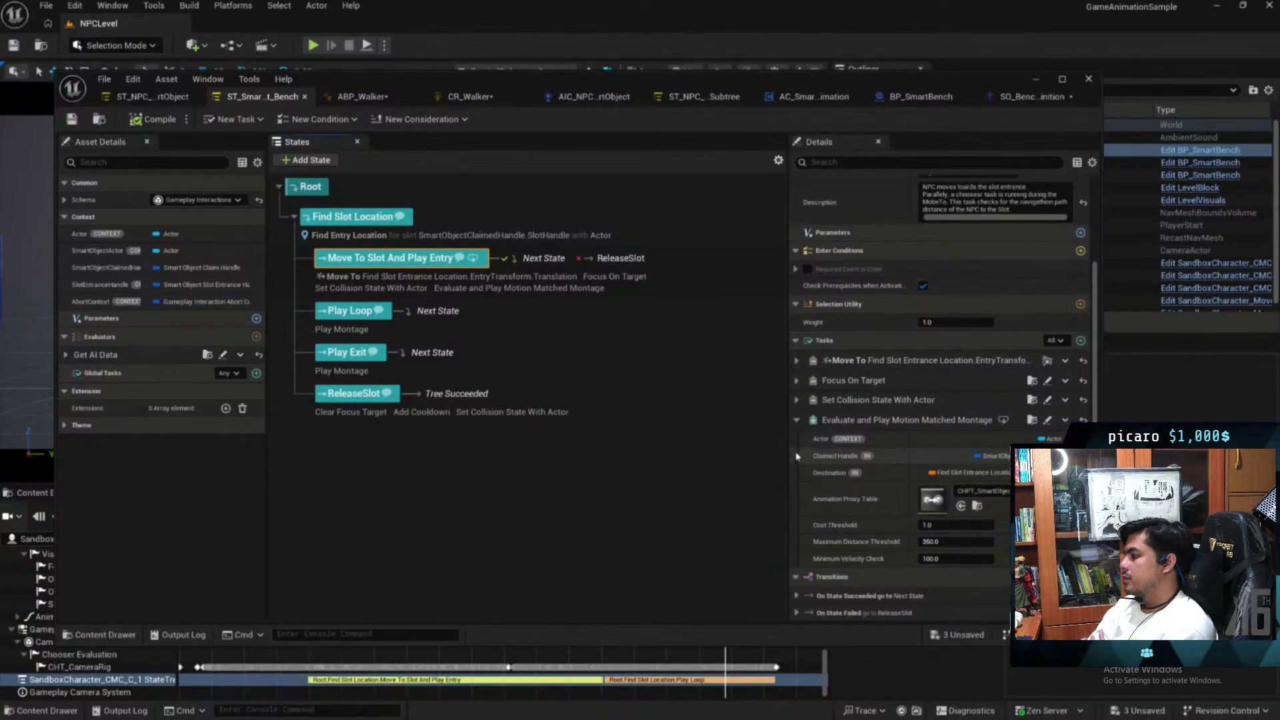
pyautogui.moveTo(945, 84); pyautogui.dragTo(960, 447)
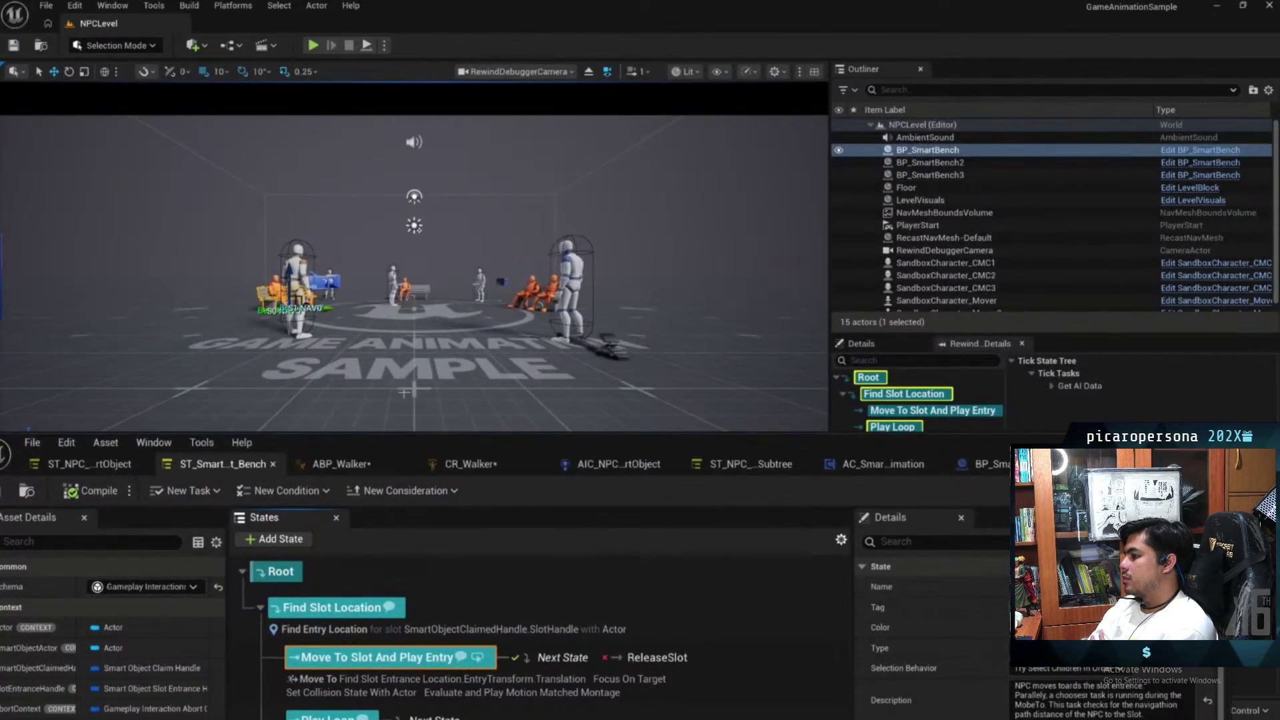
# Bring the StateTree editor back up, review the Evaluate and Play Motion Matched Montage task, then minimize it
pyautogui.moveTo(487, 443); pyautogui.dragTo(510, 138)
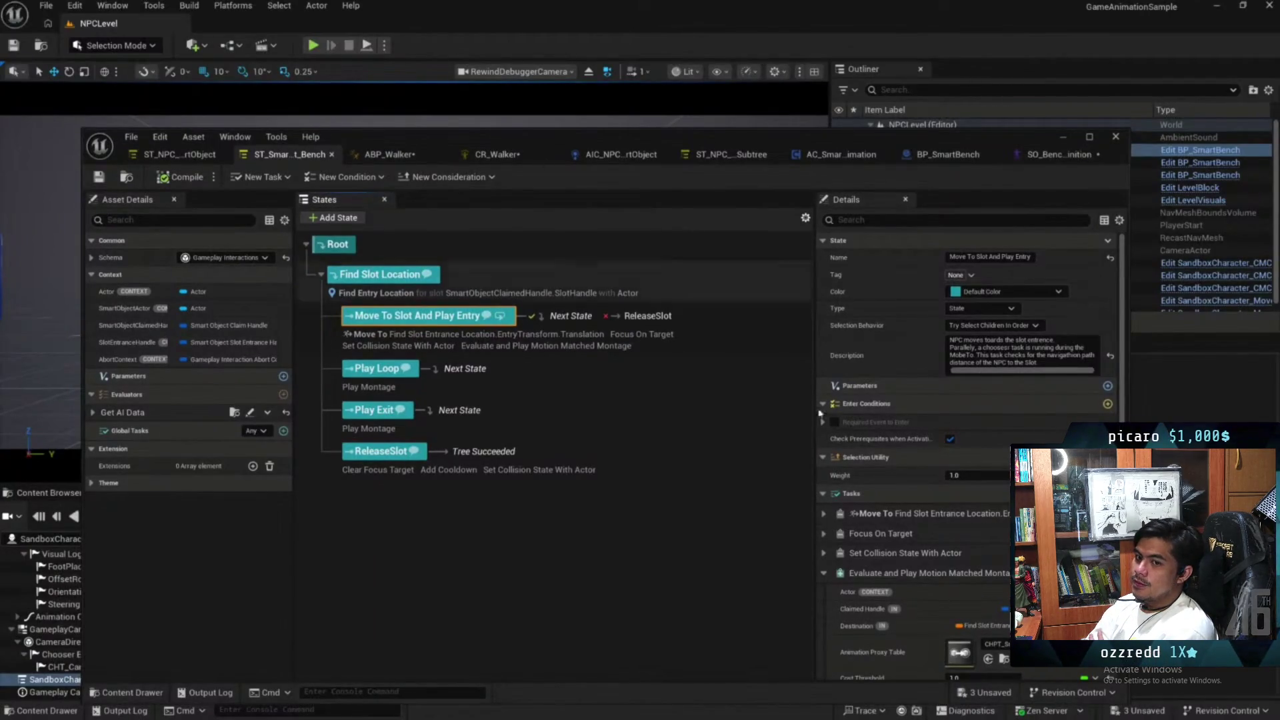
pyautogui.scroll(-3, 972, 528)
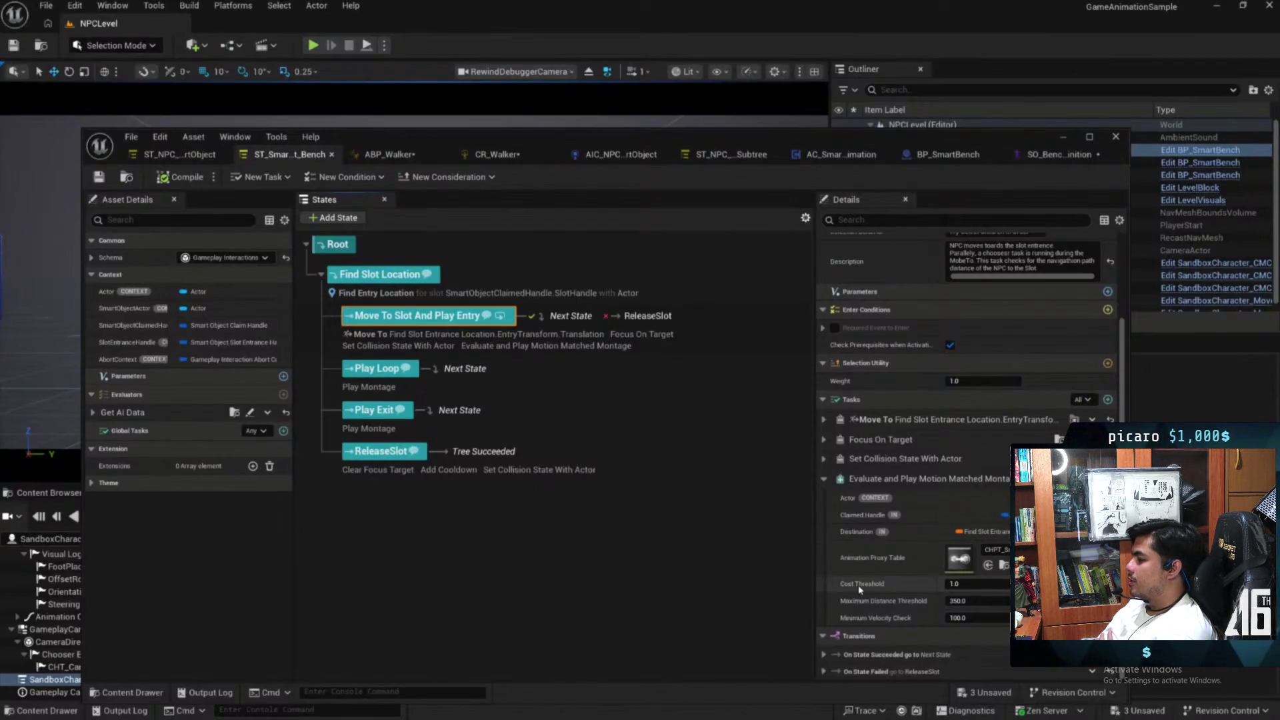
pyautogui.click(1065, 138)
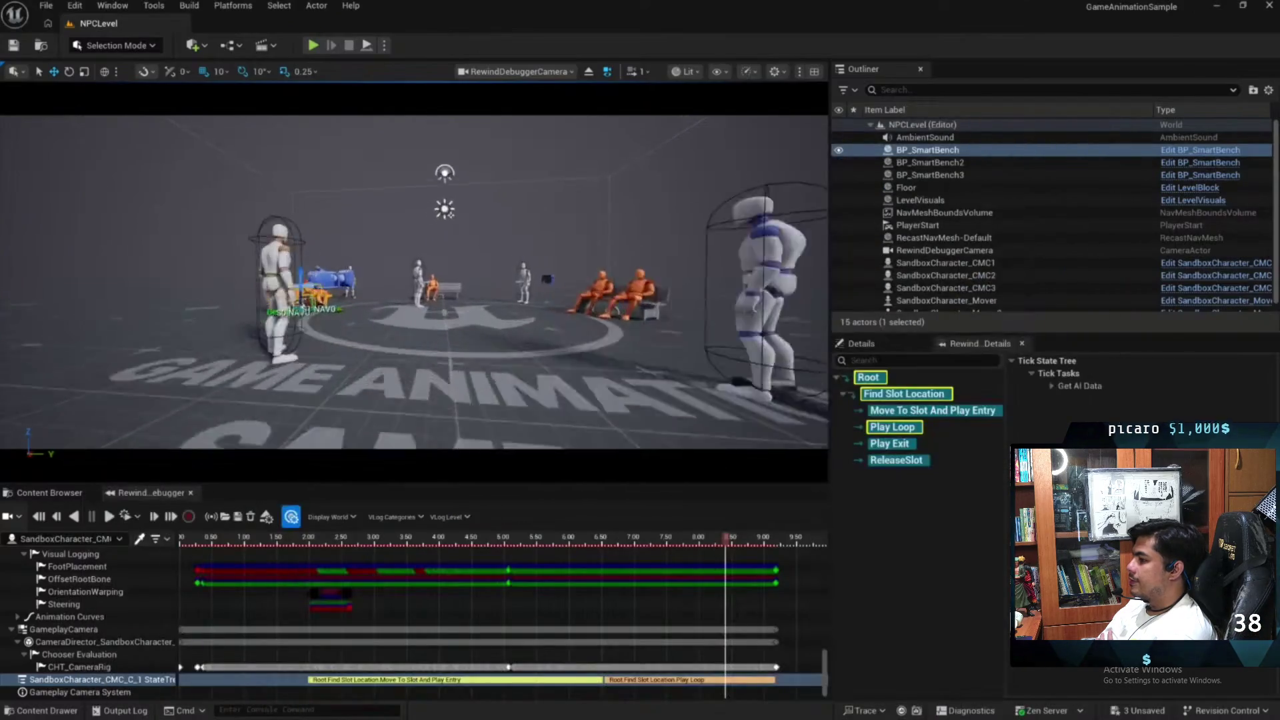
# Scrub the recording from about 4.5 s back to 3.05 s and frame the bench in the view
pyautogui.moveTo(362, 387); pyautogui.dragTo(362, 387)
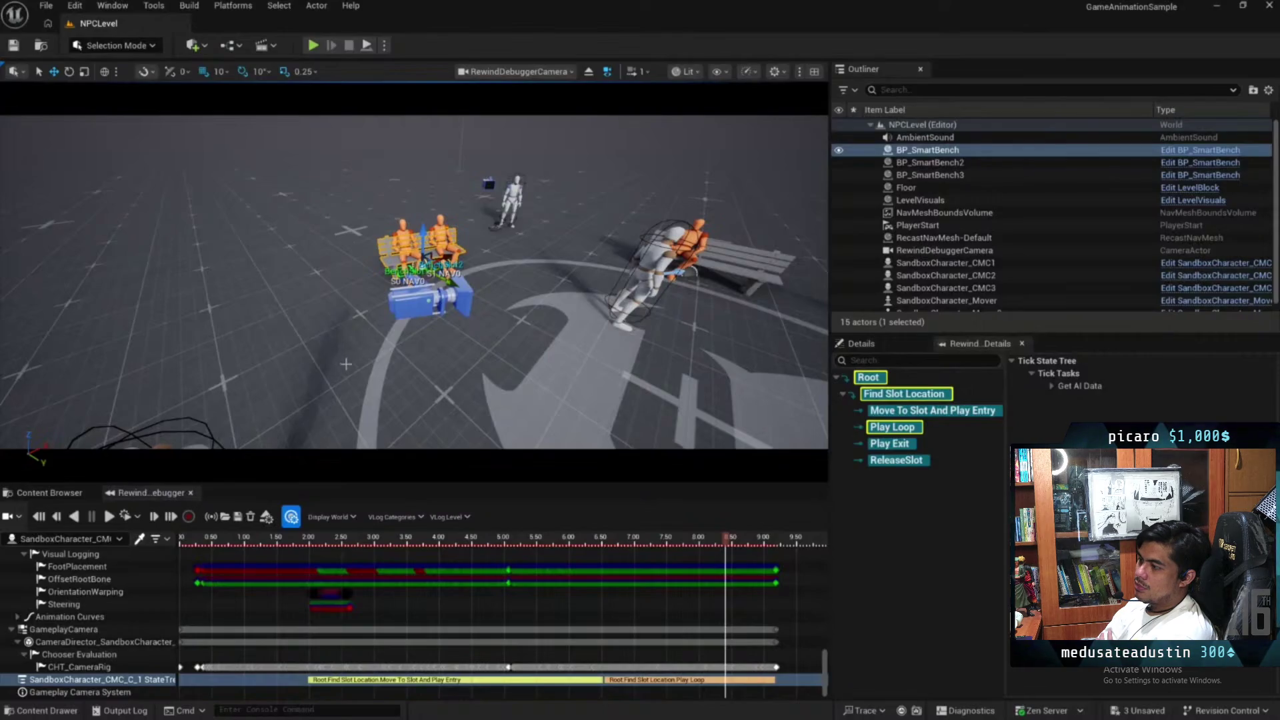
pyautogui.moveTo(727, 539); pyautogui.dragTo(329, 538)
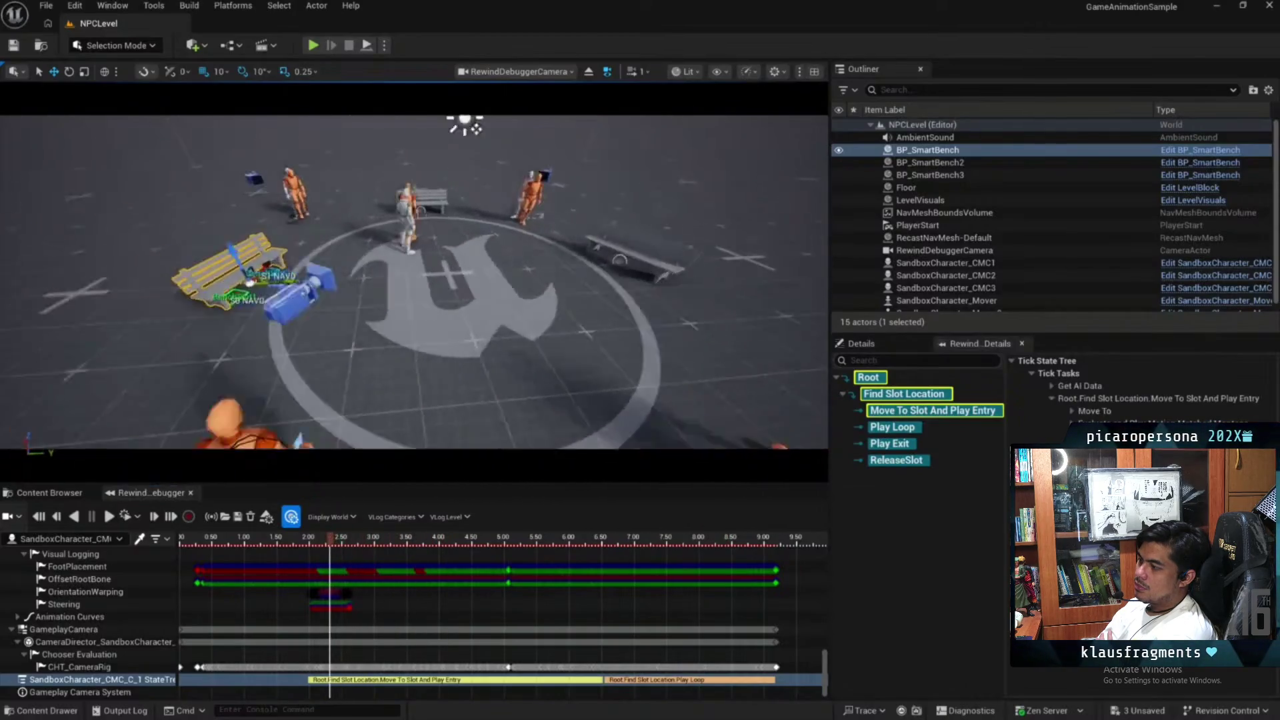
pyautogui.click(364, 541)
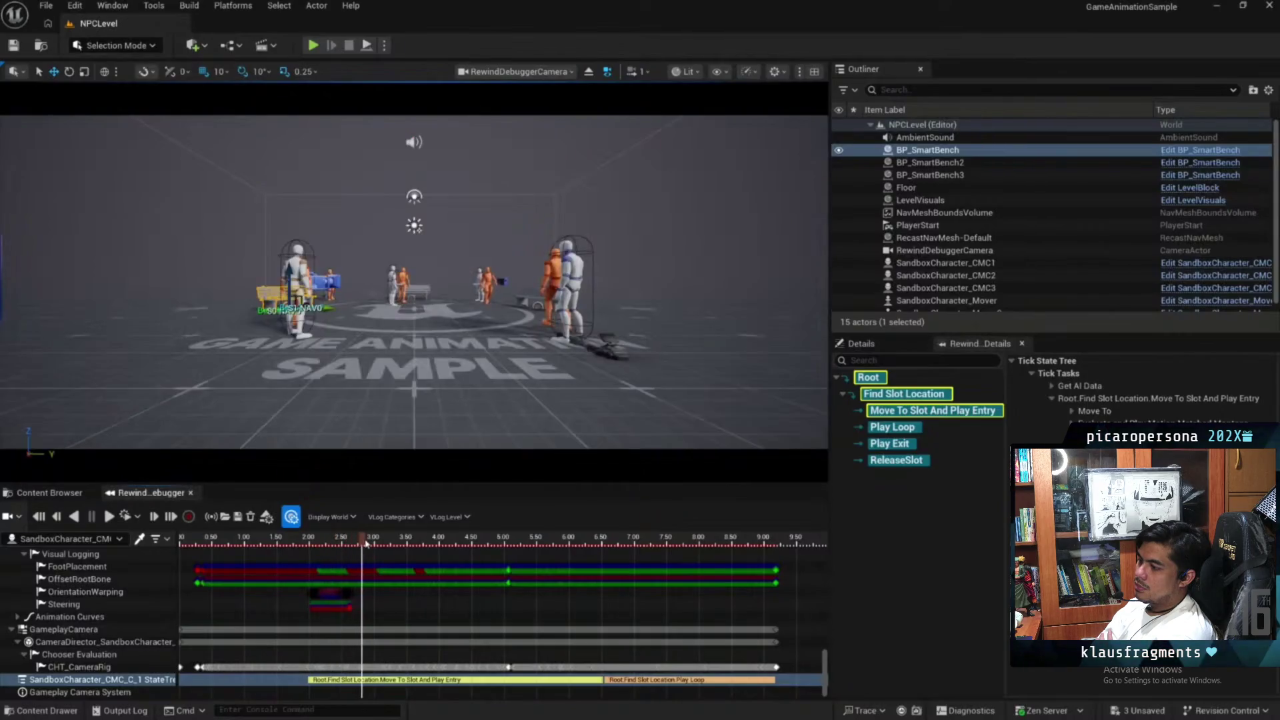
pyautogui.moveTo(364, 541); pyautogui.dragTo(378, 540)
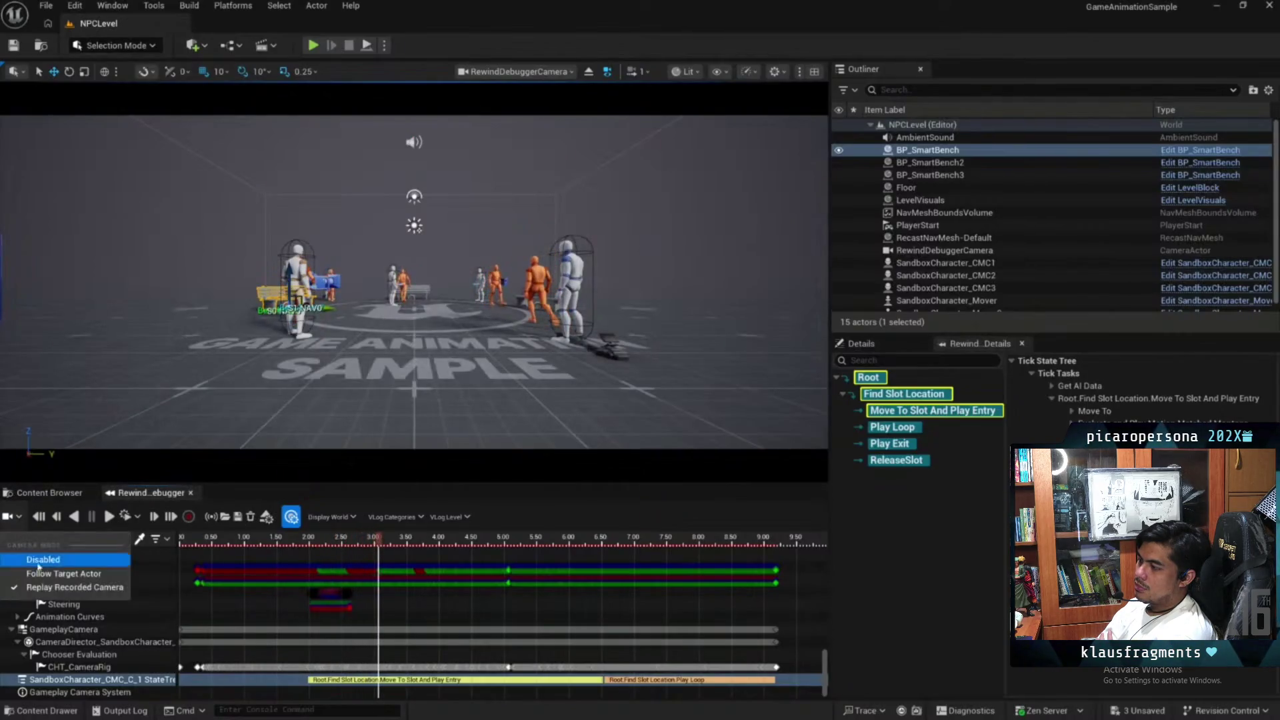
pyautogui.press('f')
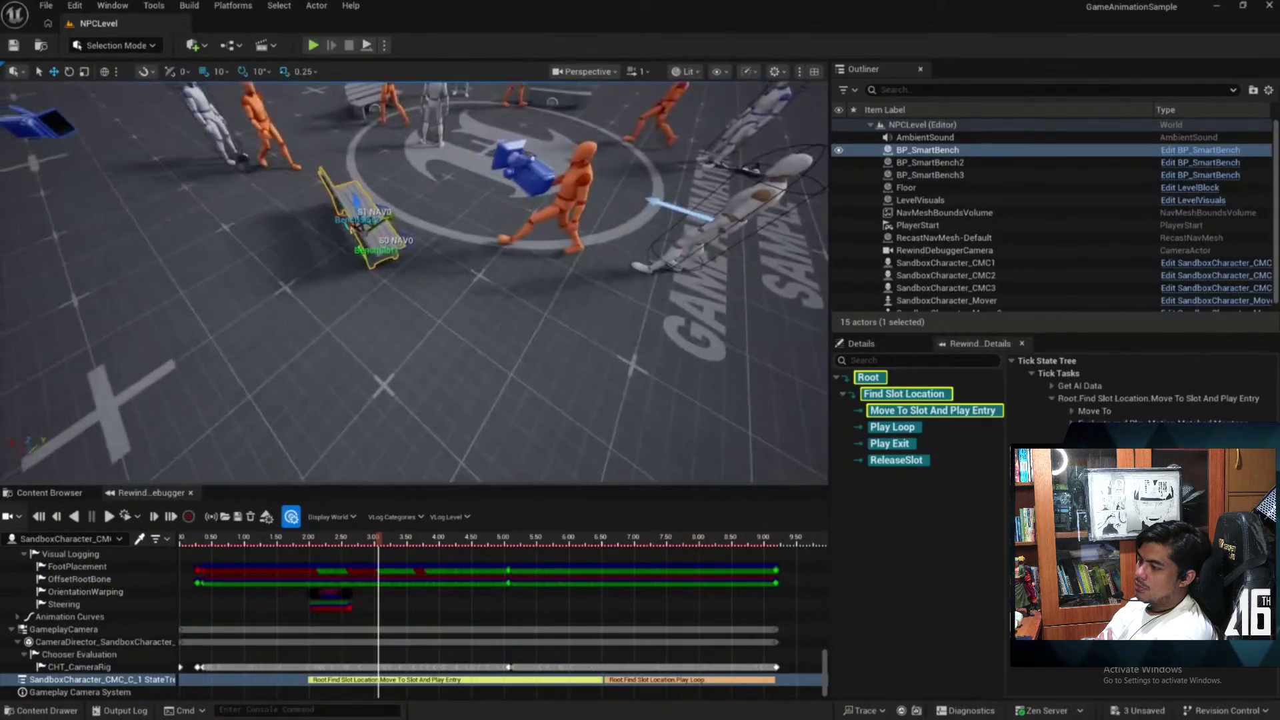
# Step back through 2.55 s and 2.25 s, then scrub forward to watch the NPC approach the bench
pyautogui.click(347, 538)
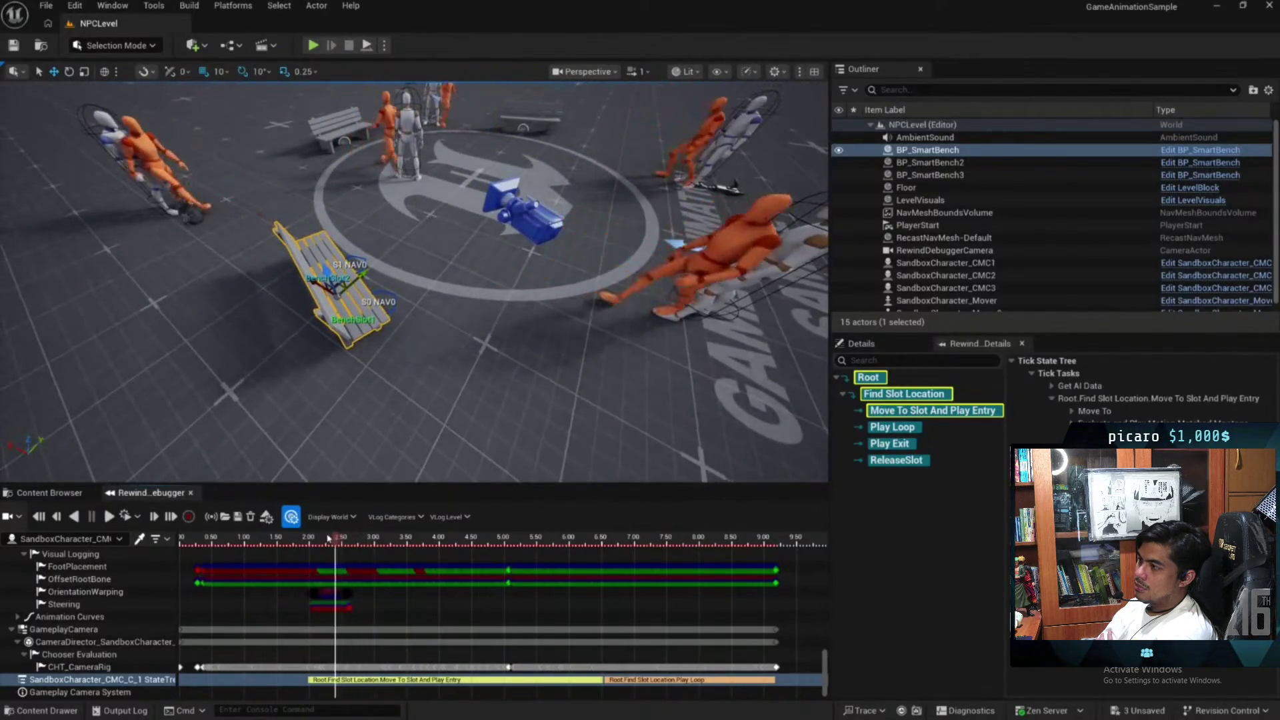
pyautogui.click(326, 538)
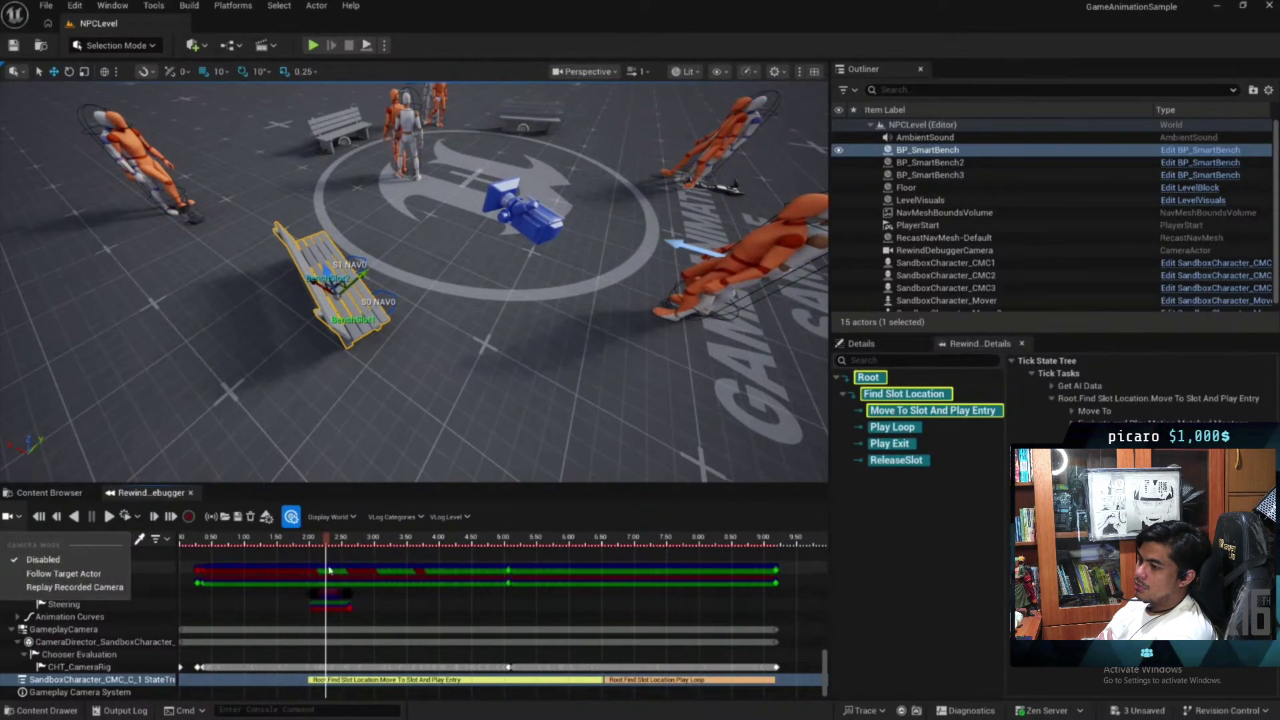
pyautogui.click(292, 540)
pyautogui.moveTo(292, 540); pyautogui.dragTo(415, 547)
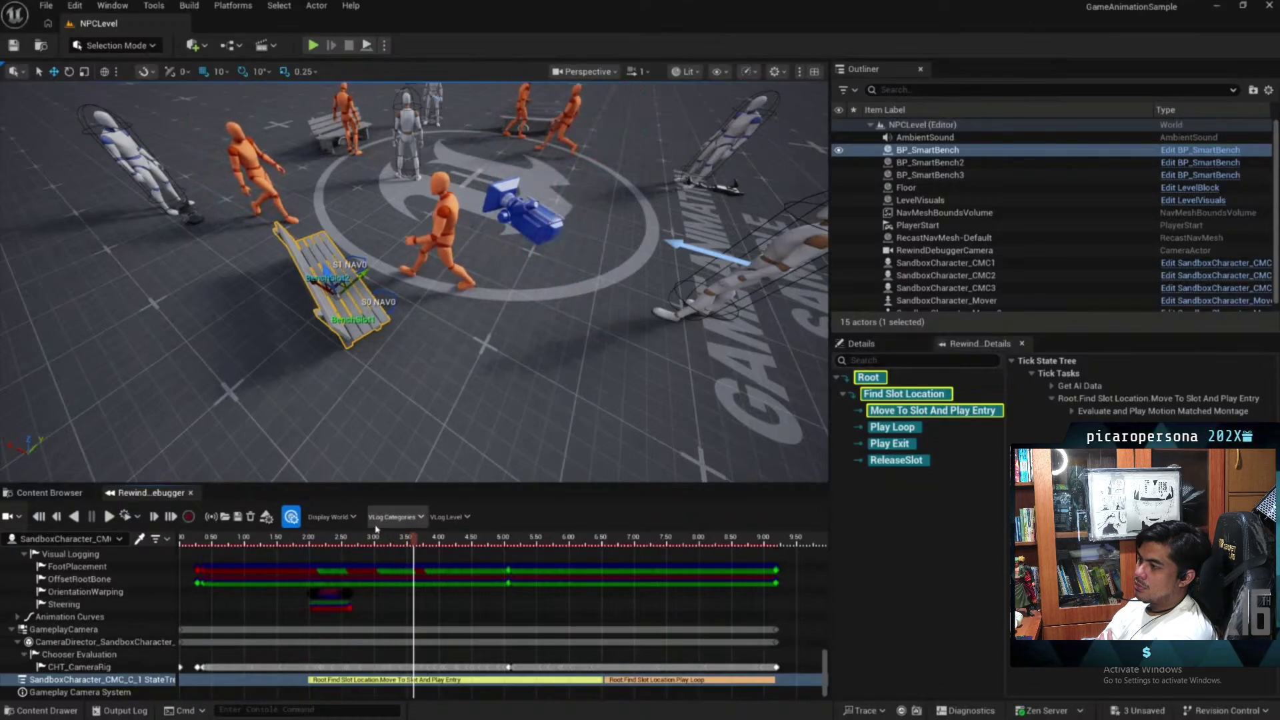
# Check the Display World list, then reopen the bench StateTree from the trace
pyautogui.click(352, 517)
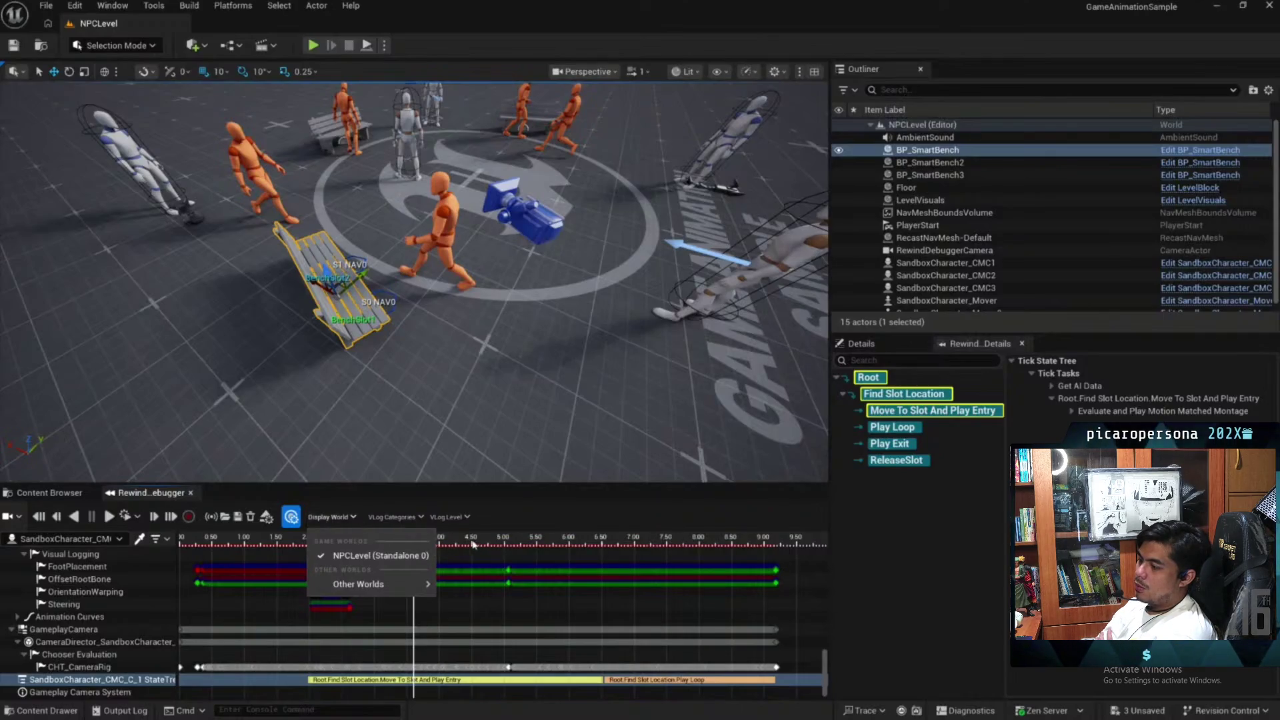
pyautogui.click(464, 544)
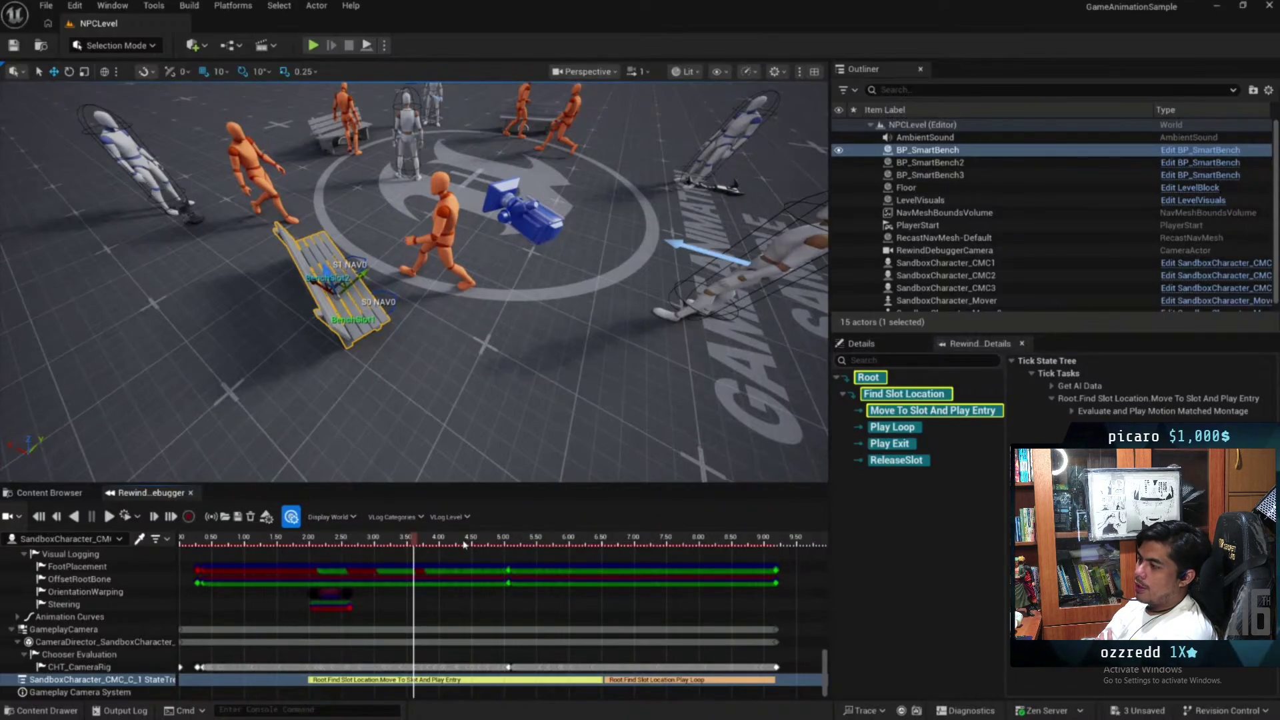
pyautogui.doubleClick(93, 679)
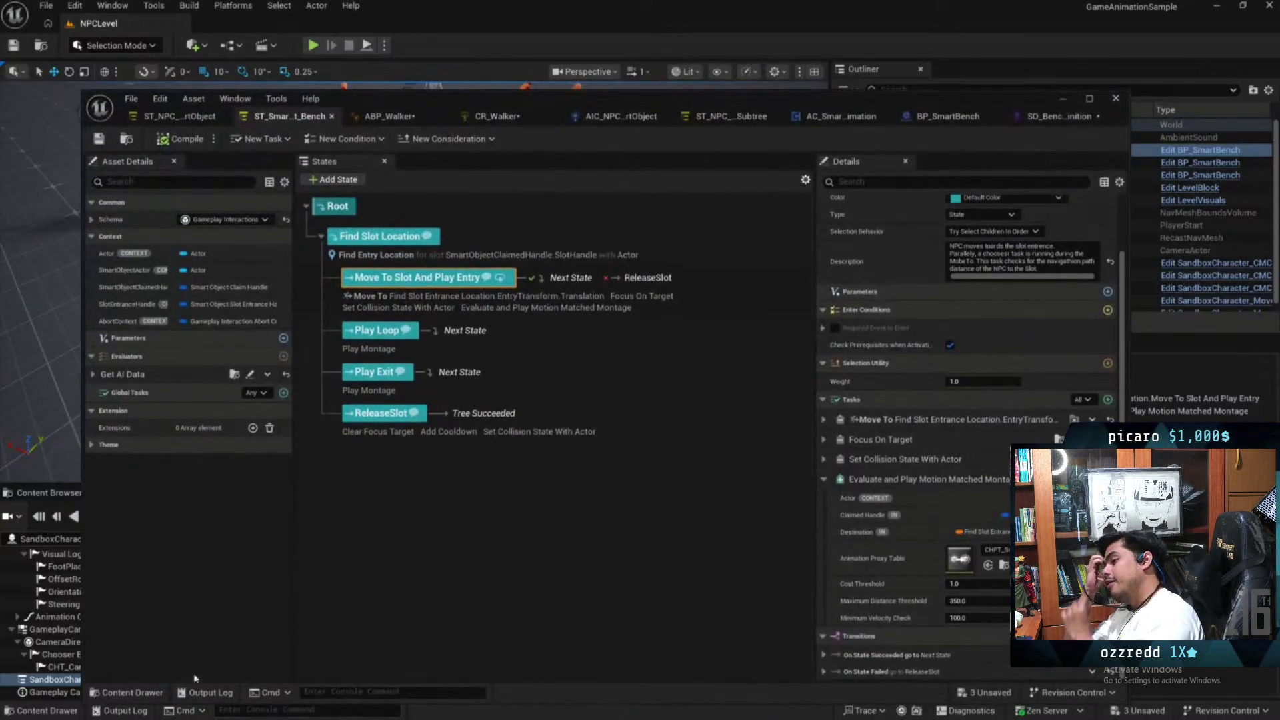
# Return to the level editor and open the Blueprints > SmartObjects > Bench folder in the Content Browser
pyautogui.click(66, 600)
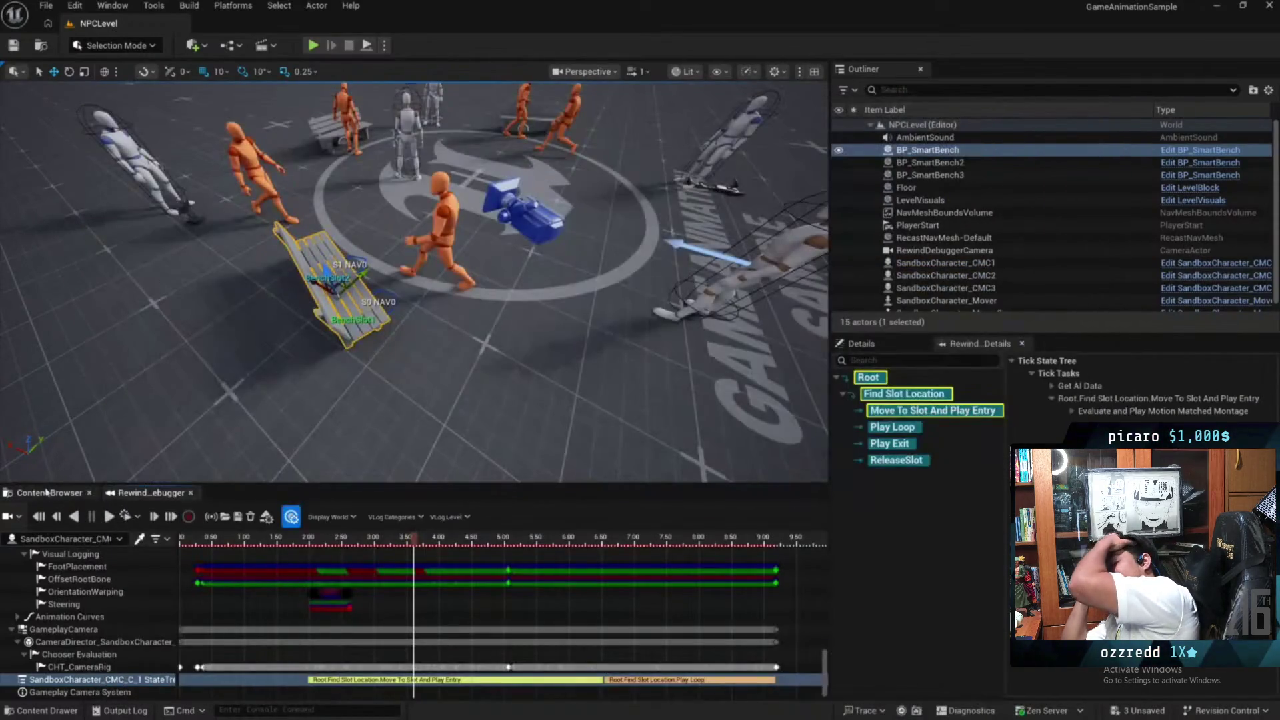
pyautogui.click(46, 494)
pyautogui.doubleClick(298, 593)
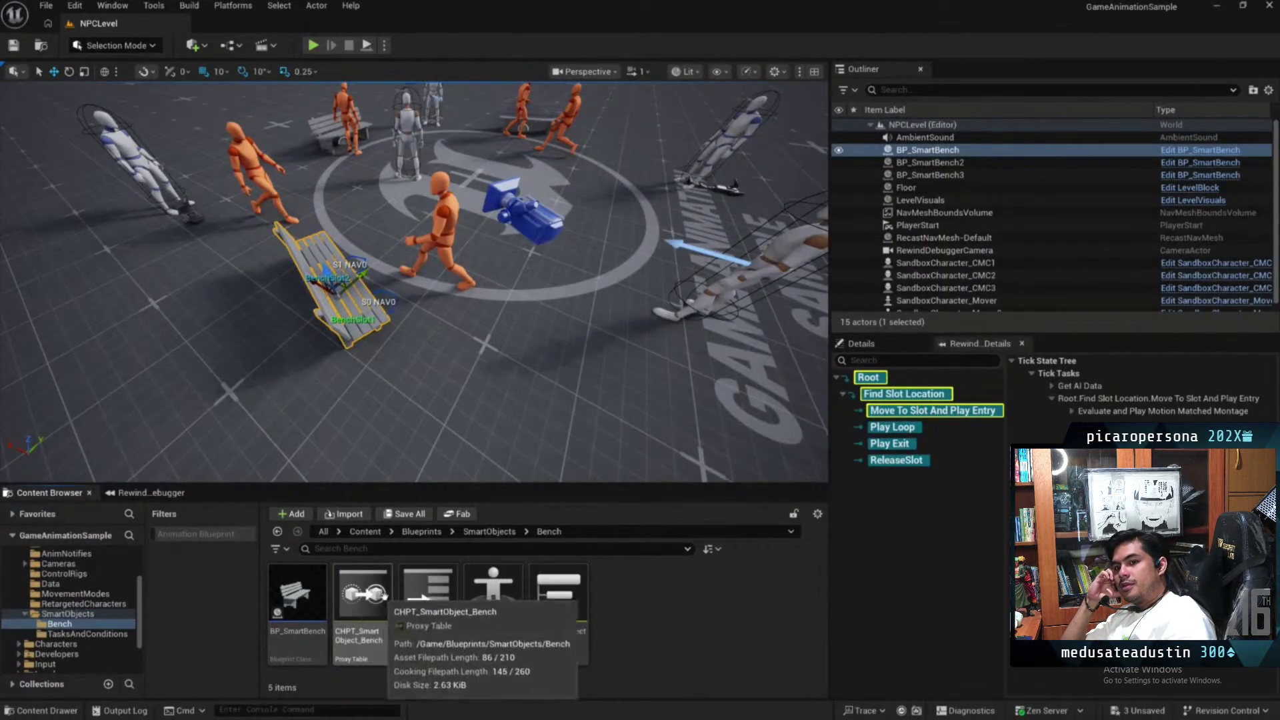
# Open CHT_SmartObject_BenchAnim and display the Pose Match column's properties
pyautogui.doubleClick(428, 594)
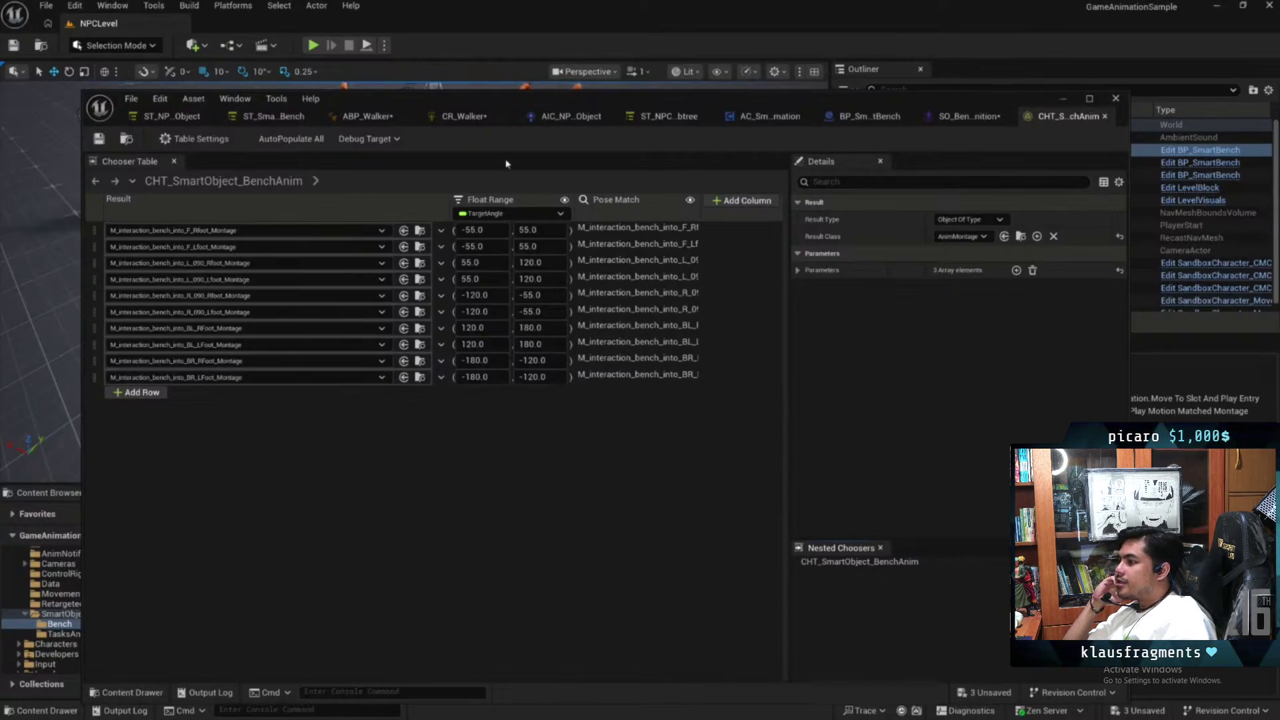
pyautogui.moveTo(620, 102); pyautogui.dragTo(598, 104)
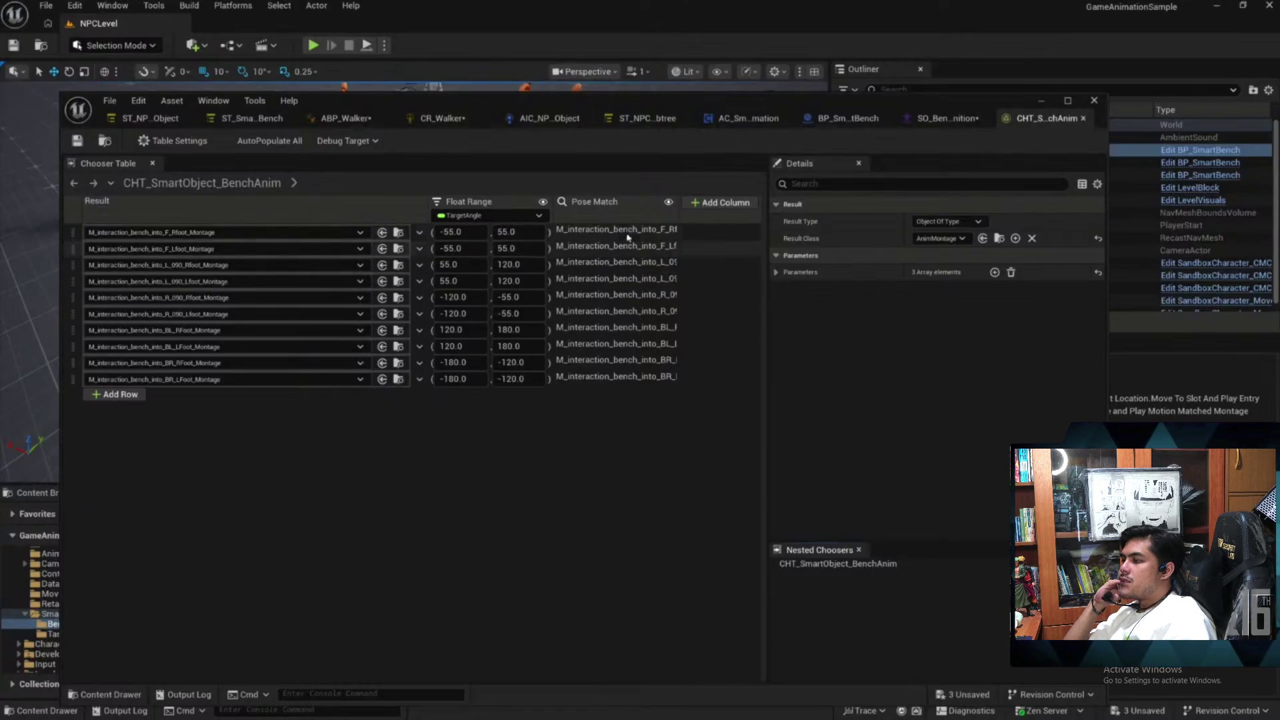
pyautogui.click(604, 240)
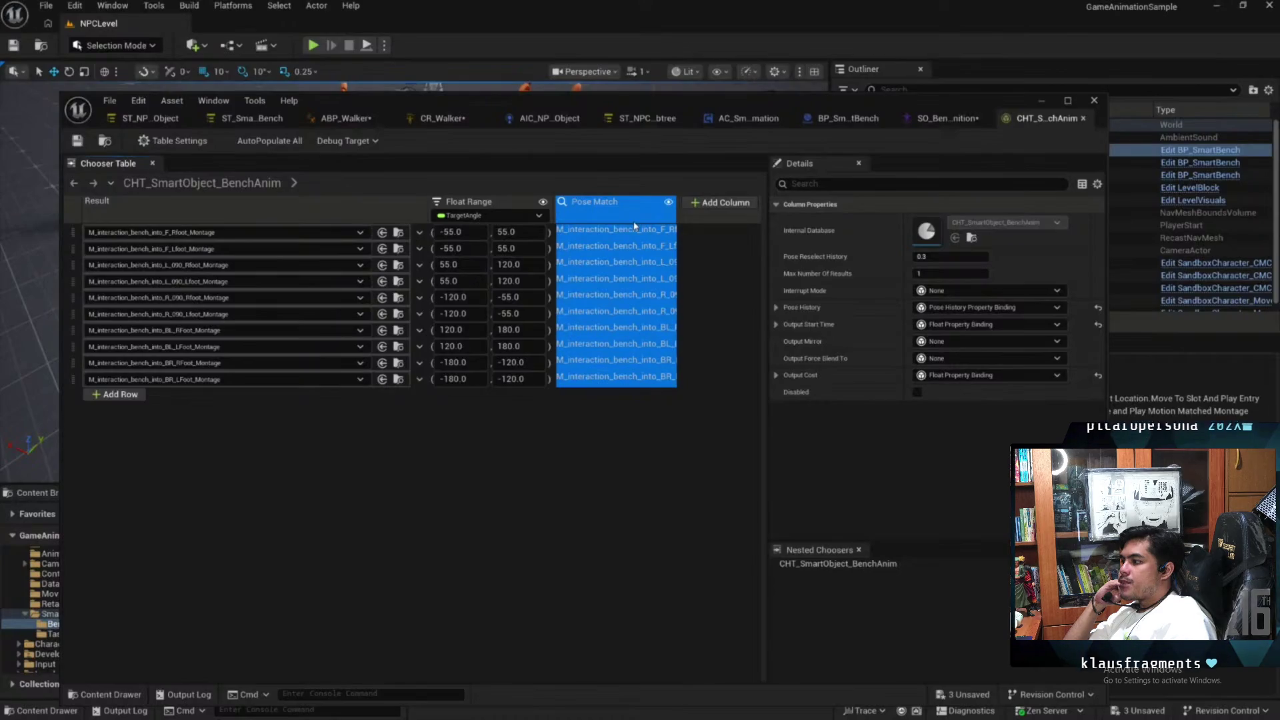
pyautogui.click(925, 240)
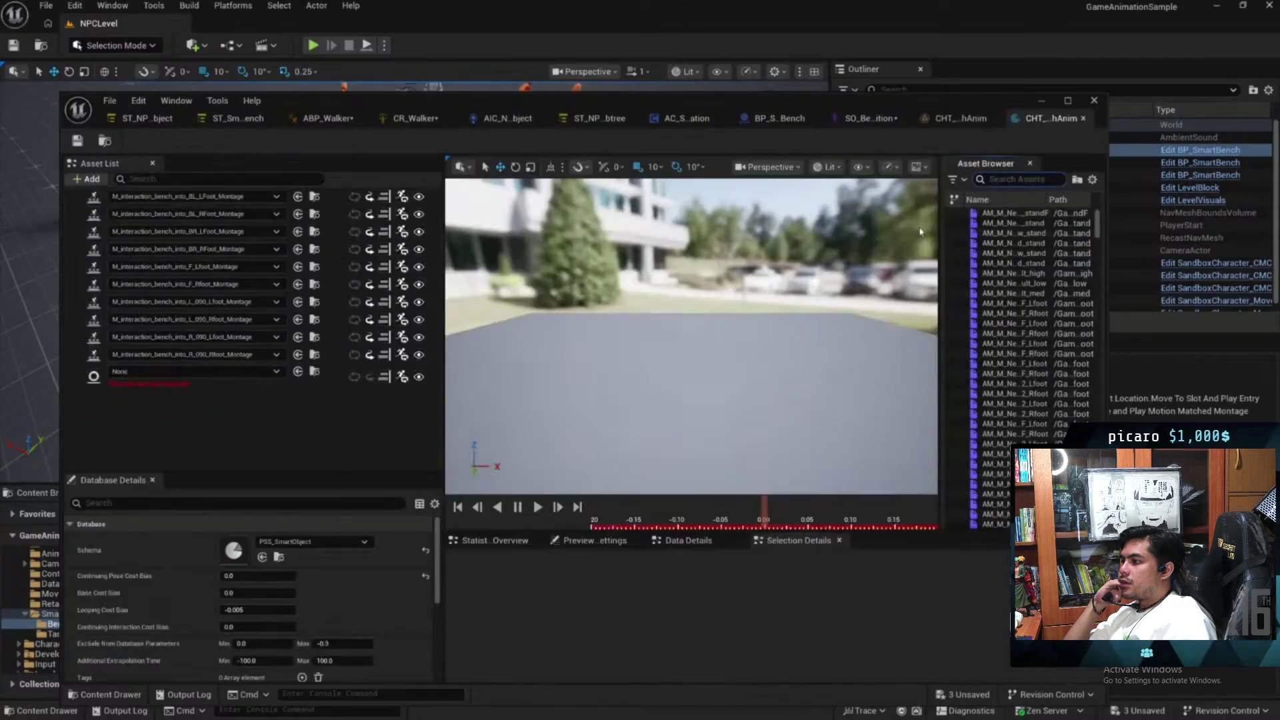
pyautogui.moveTo(852, 104); pyautogui.dragTo(738, 84)
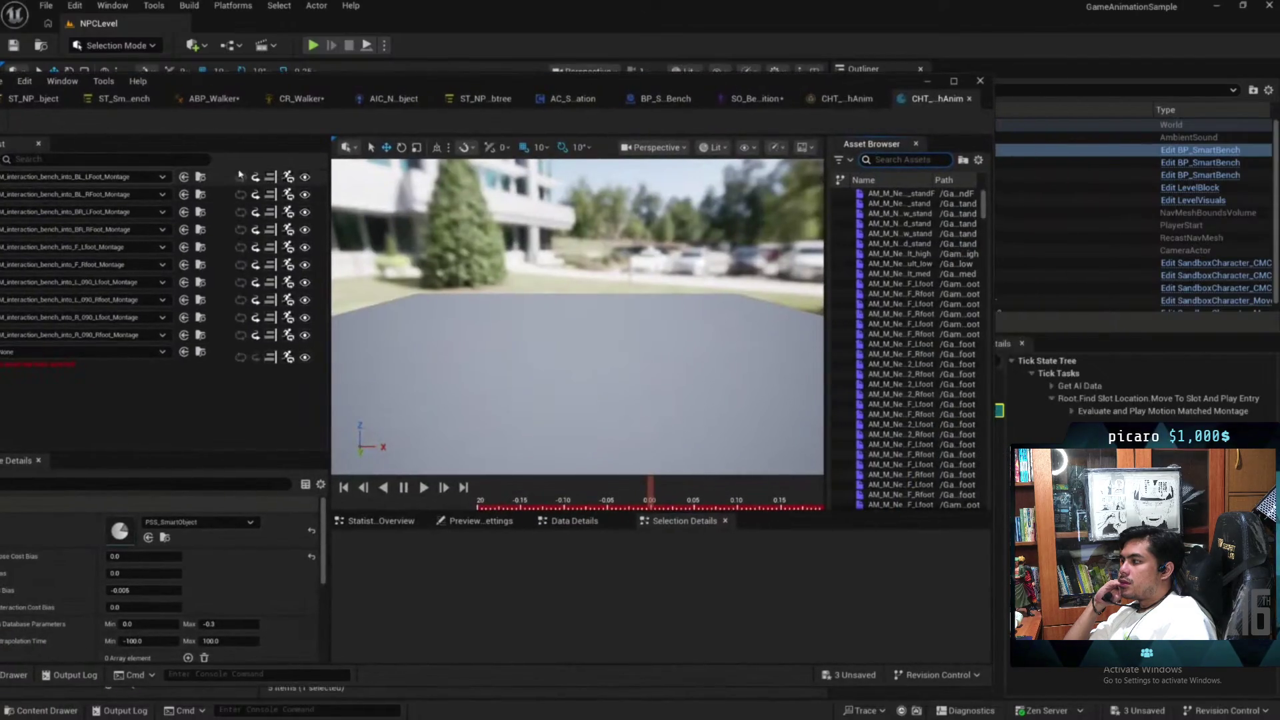
pyautogui.click(100, 176)
pyautogui.keyDown('shift'); pyautogui.click(227, 334); pyautogui.keyUp('shift')
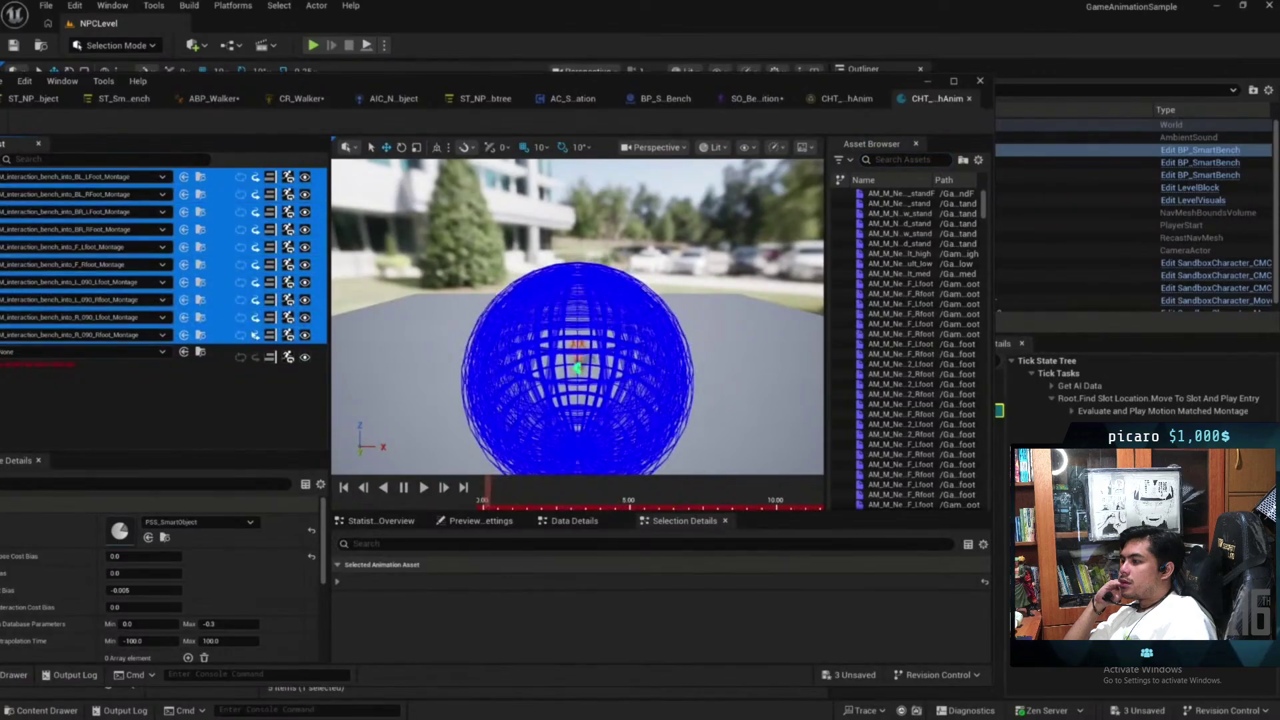
pyautogui.moveTo(657, 124); pyautogui.dragTo(707, 116)
pyautogui.moveTo(713, 314); pyautogui.dragTo(738, 319)
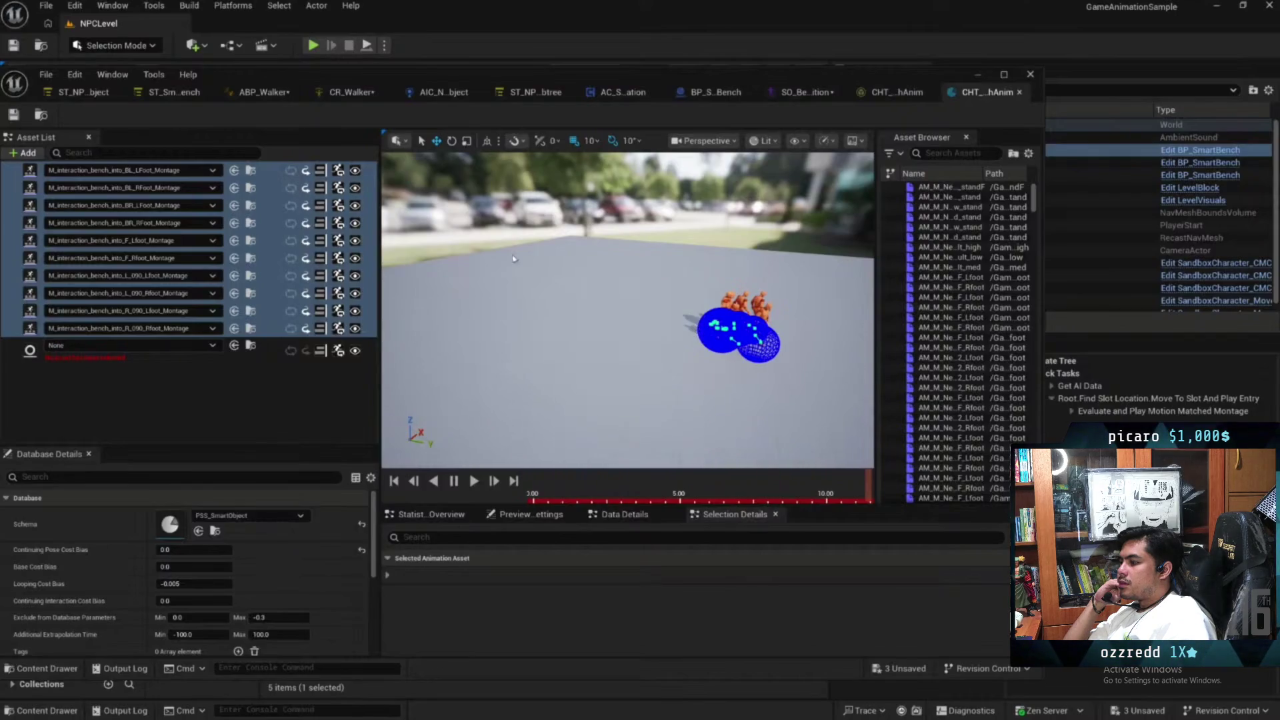
pyautogui.middleClick(986, 95)
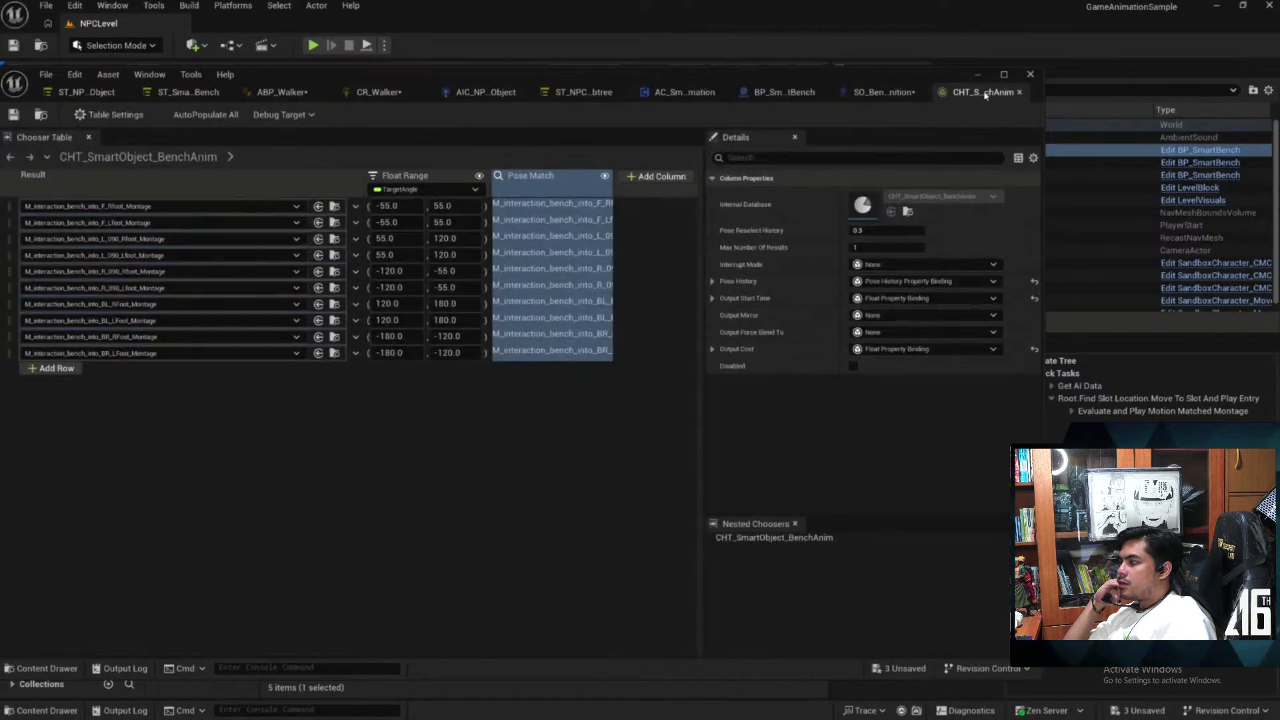
# Close the bench chooser table and switch via BP_SmartBench to the ST_NPC_SmartObject state tree
pyautogui.middleClick(985, 95)
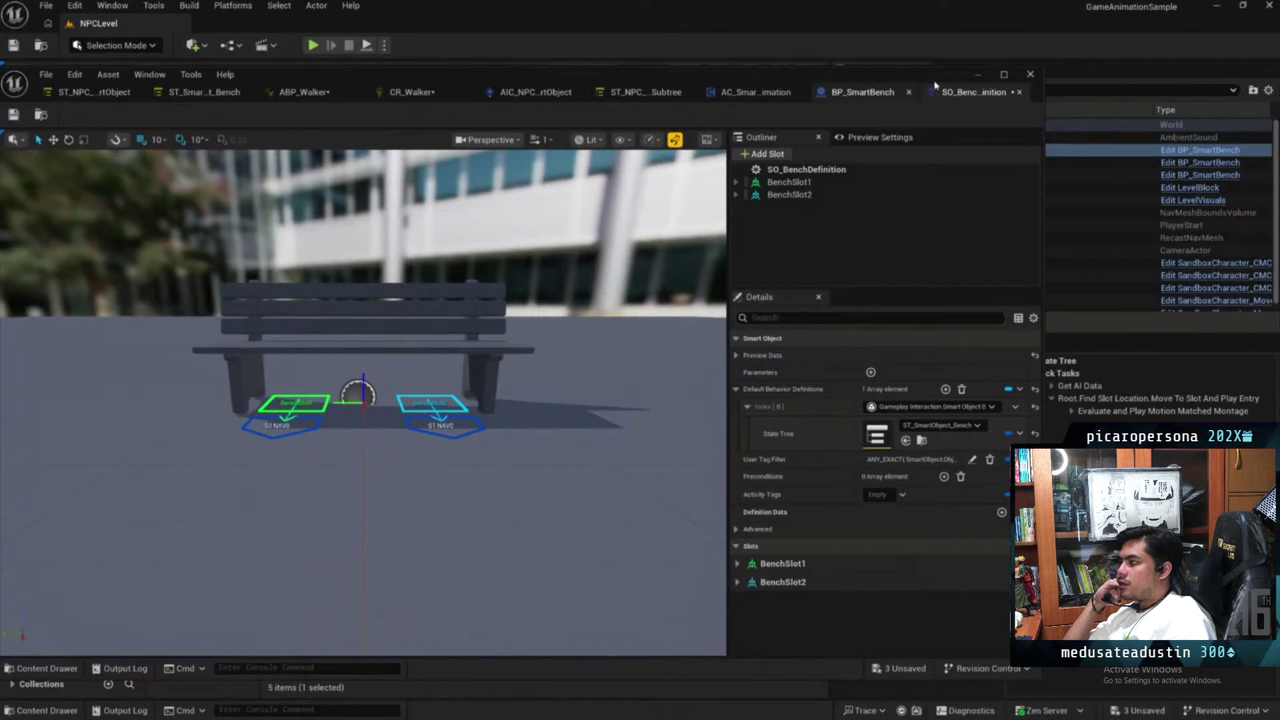
pyautogui.click(860, 92)
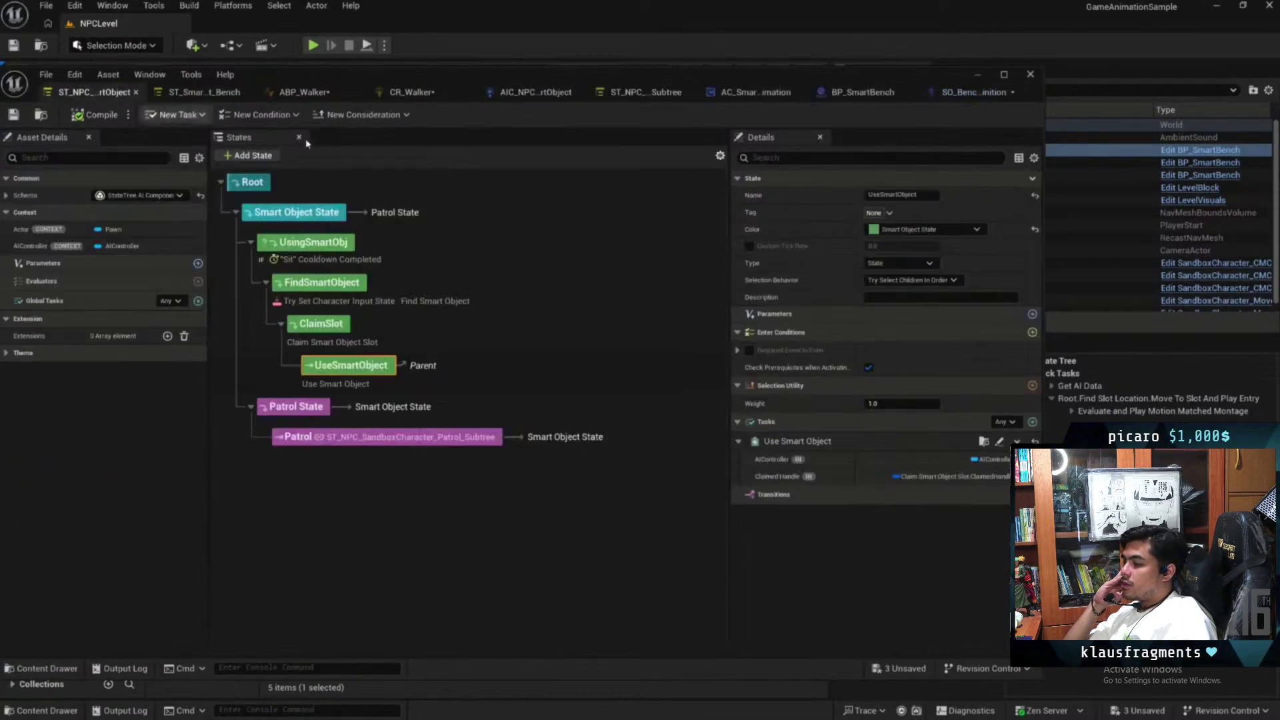
pyautogui.click(196, 91)
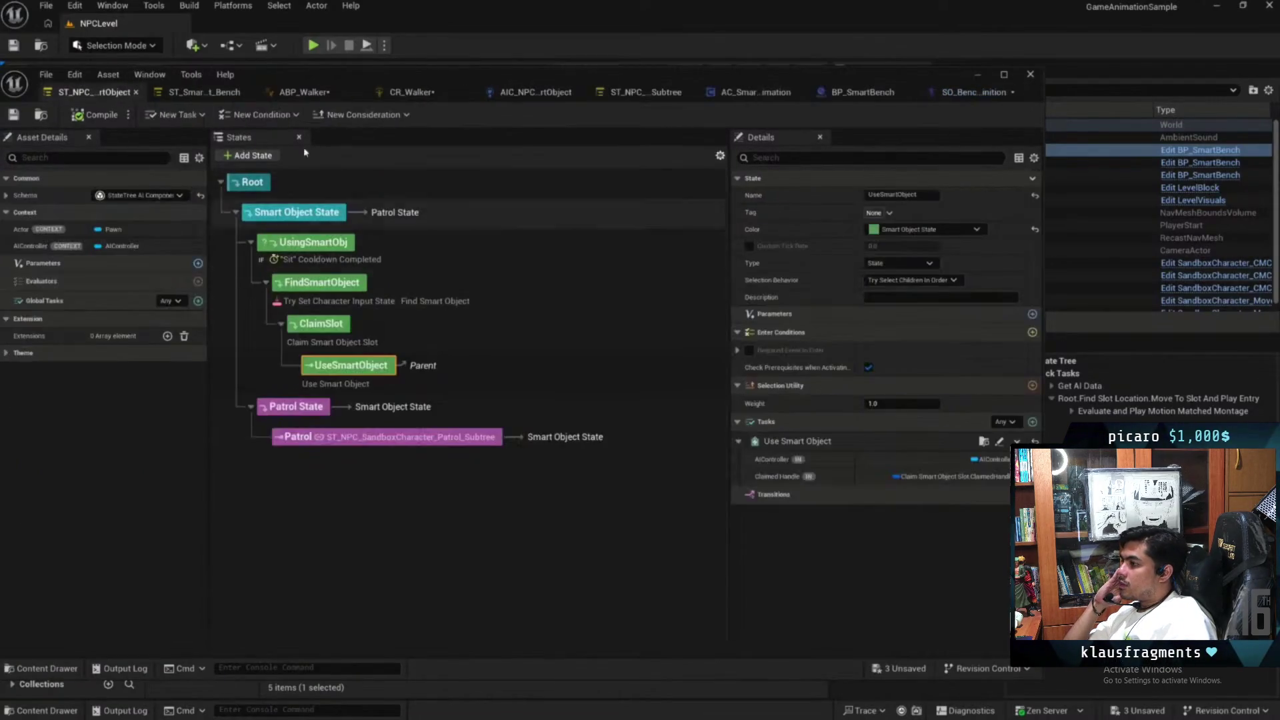
# Inspect the Evaluate and Play Motion Matched Montage task in ST_SmartObject_Bench's Move To Slot And Play Entry state
pyautogui.click(204, 92)
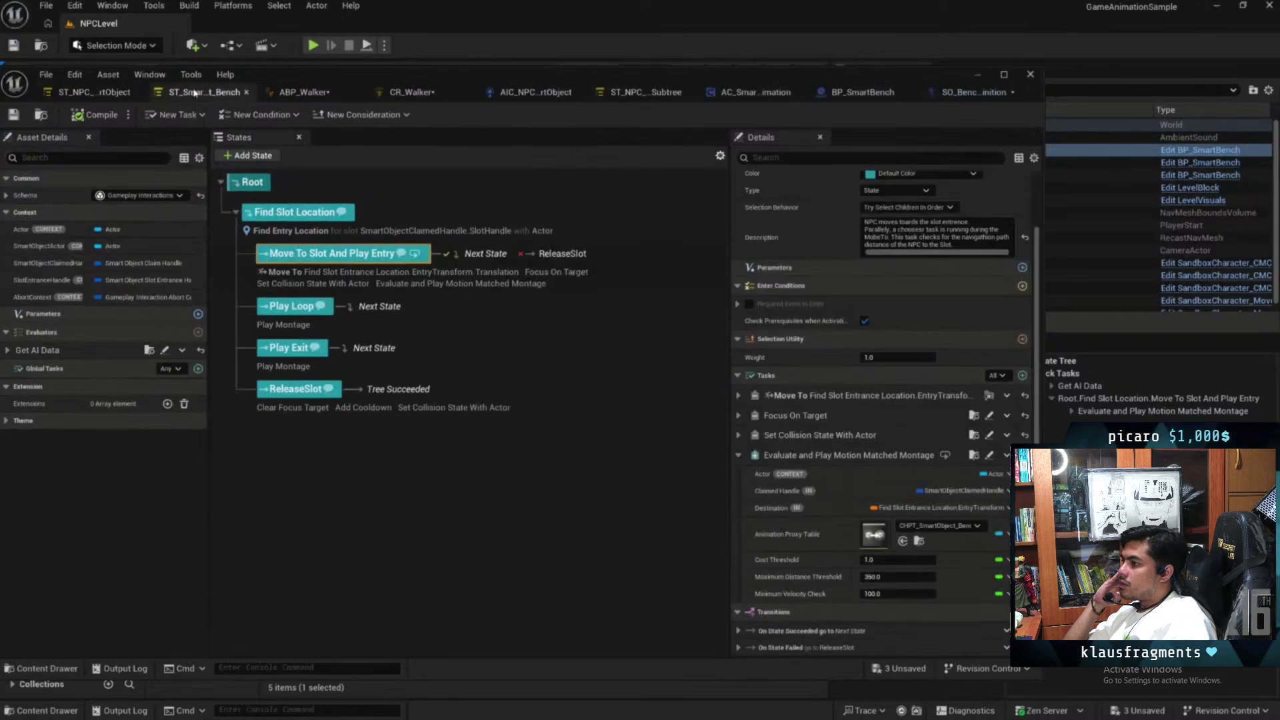
pyautogui.click(496, 285)
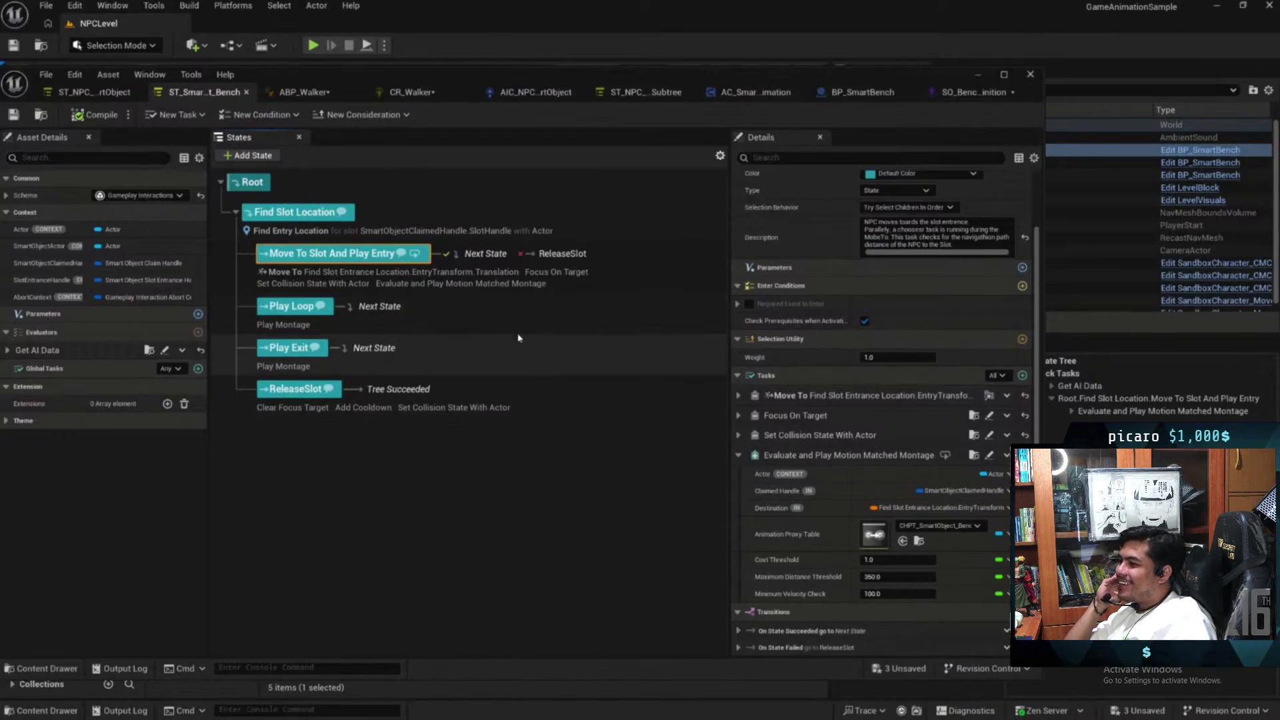
pyautogui.moveTo(764, 74); pyautogui.dragTo(843, 82)
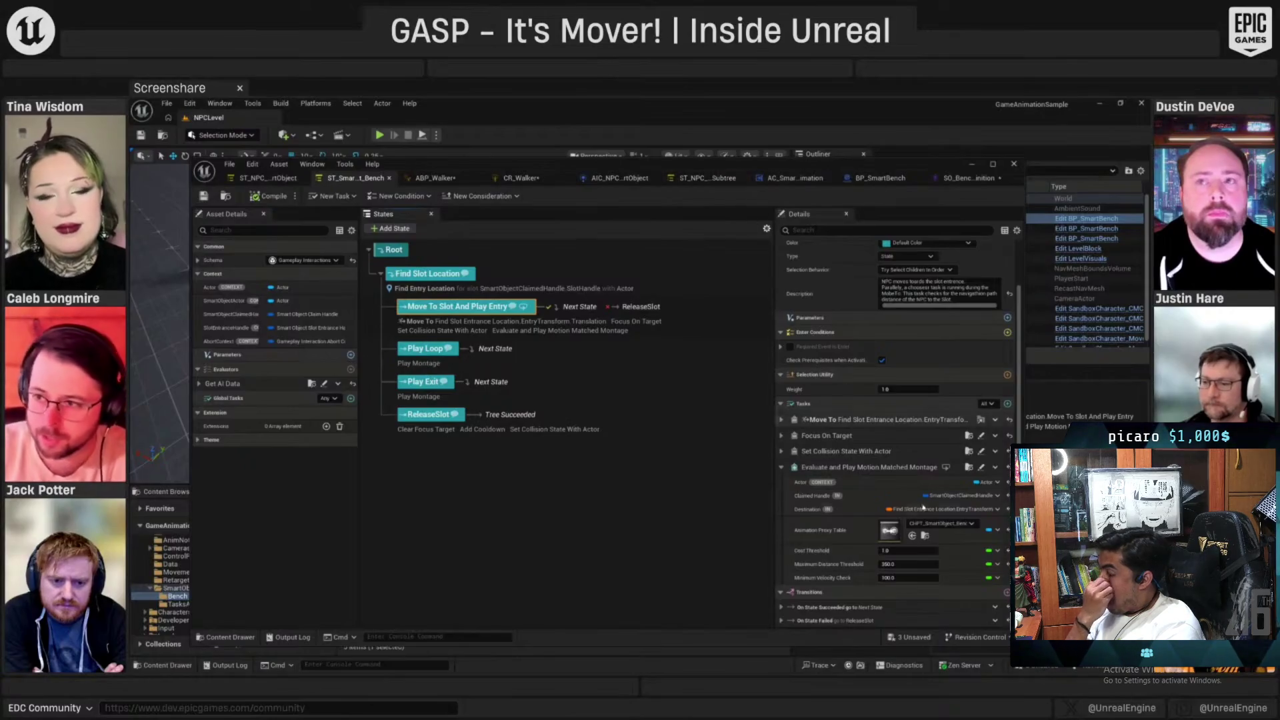
# Rearrange the editor windows and reopen the CHT_SmartObject_BenchAnim chooser table from the Content Browser
pyautogui.moveTo(823, 164); pyautogui.dragTo(915, 149)
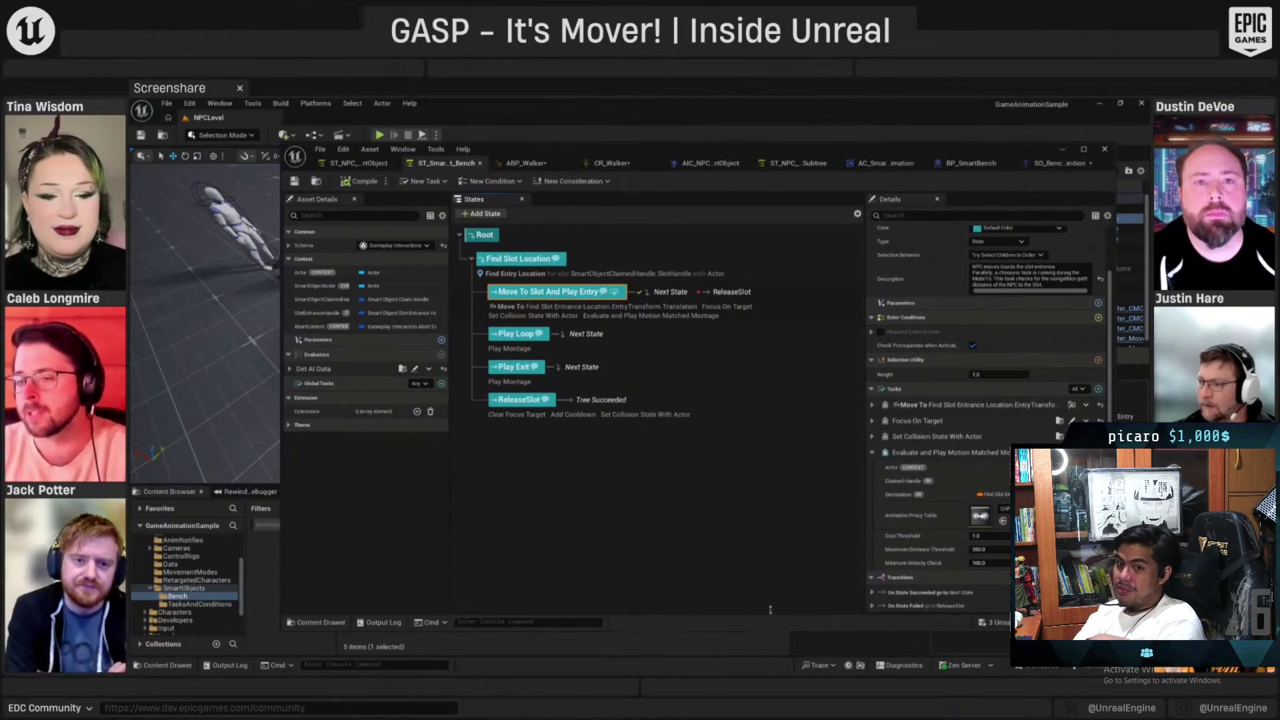
pyautogui.moveTo(770, 609); pyautogui.dragTo(770, 493)
pyautogui.doubleClick(471, 580)
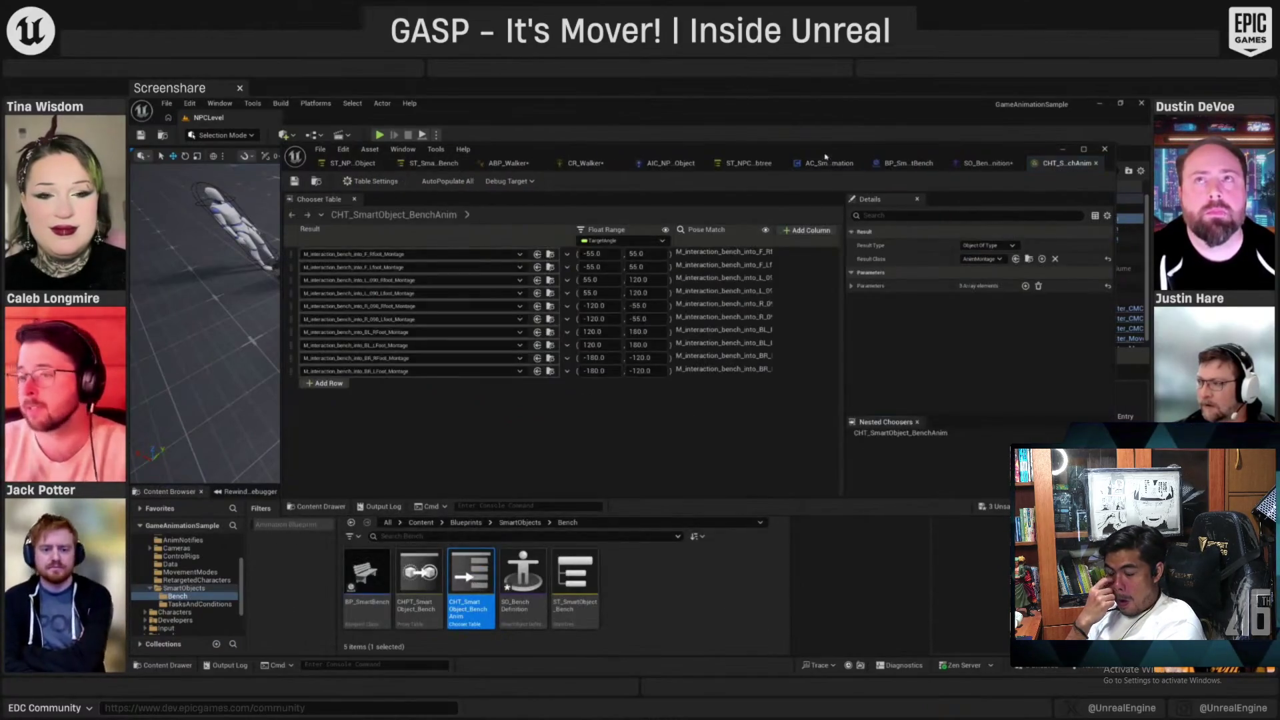
pyautogui.moveTo(825, 156); pyautogui.dragTo(768, 175)
# Select the first result row and display the Pose Match column's internal database properties
pyautogui.click(667, 272)
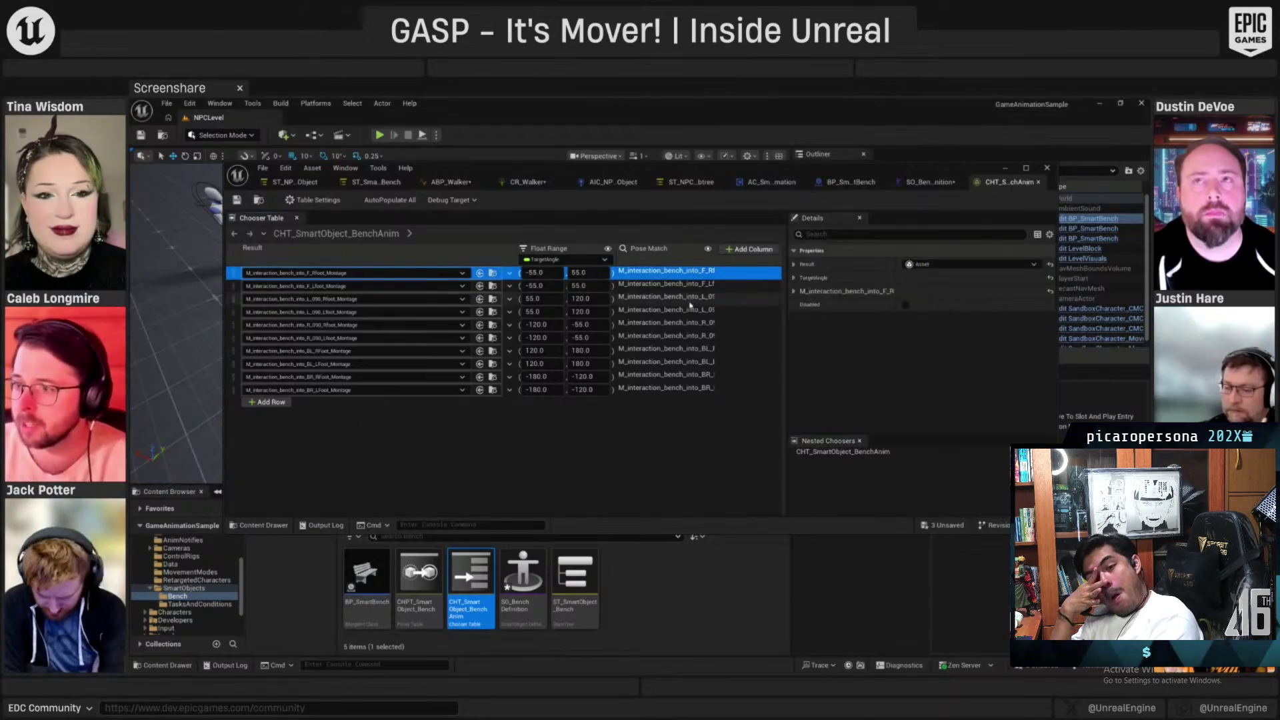
pyautogui.click(710, 299)
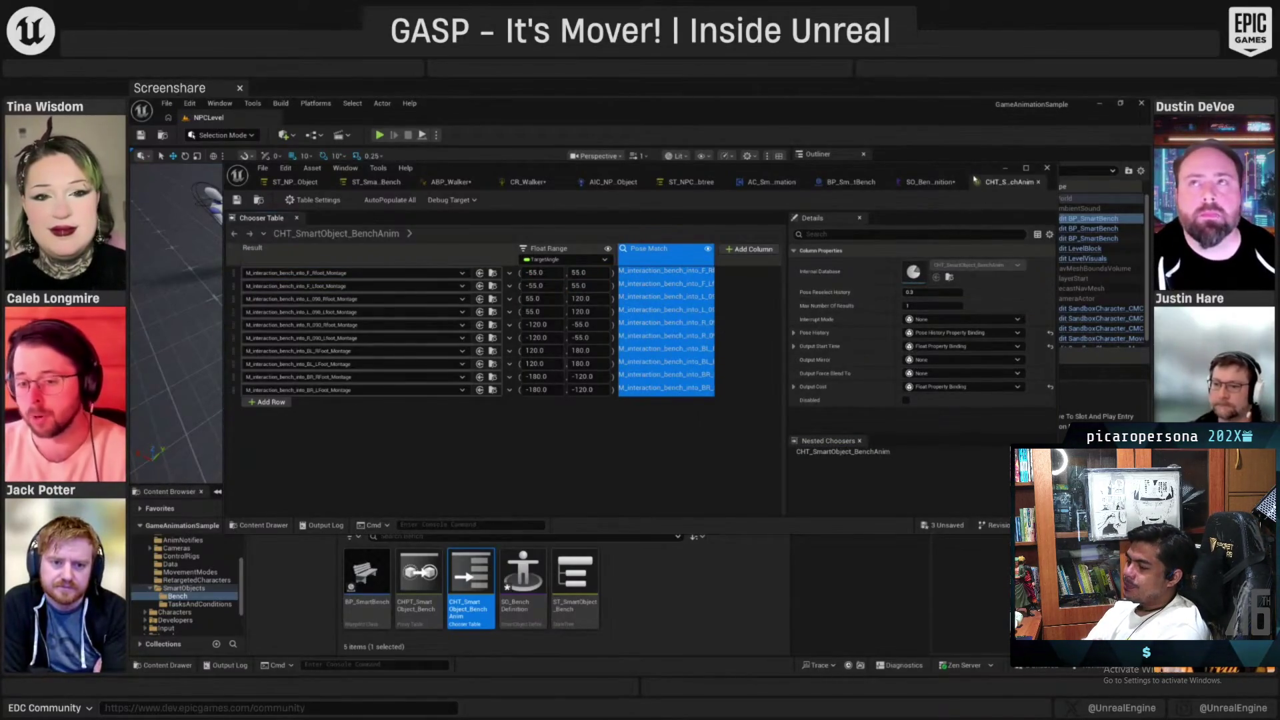
pyautogui.moveTo(973, 174); pyautogui.dragTo(927, 177)
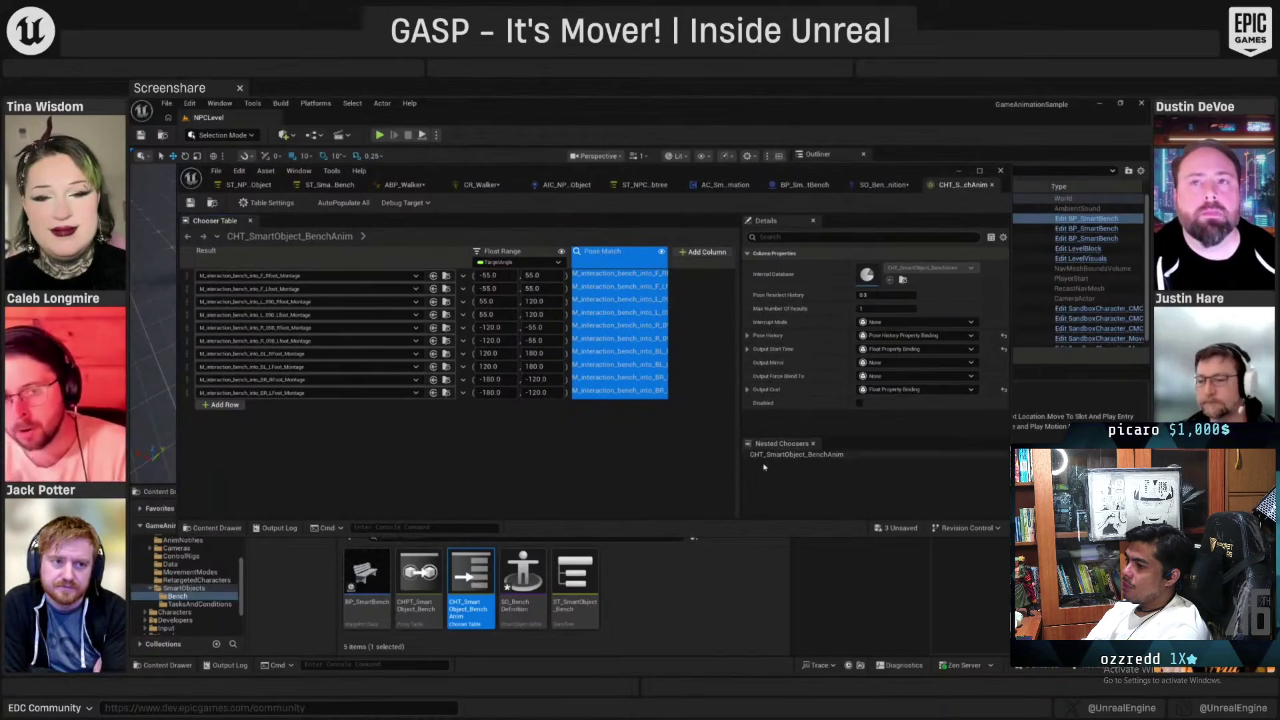
pyautogui.moveTo(718, 536); pyautogui.dragTo(706, 602)
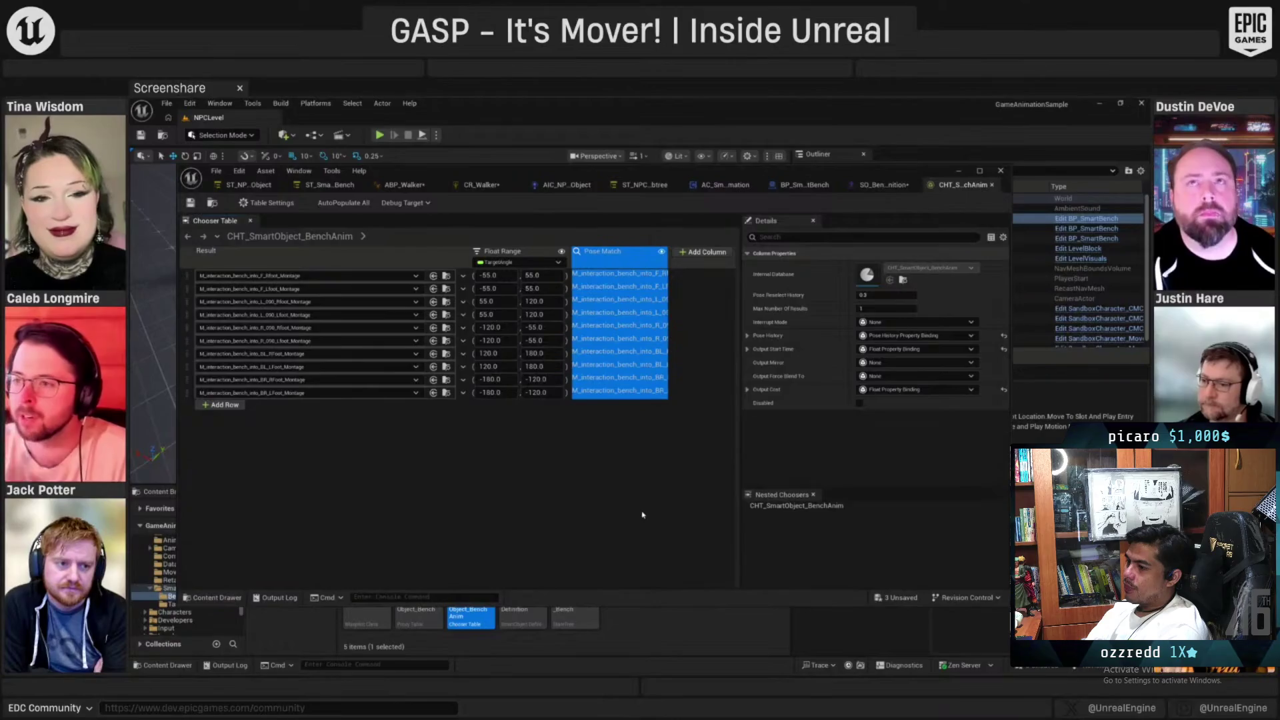
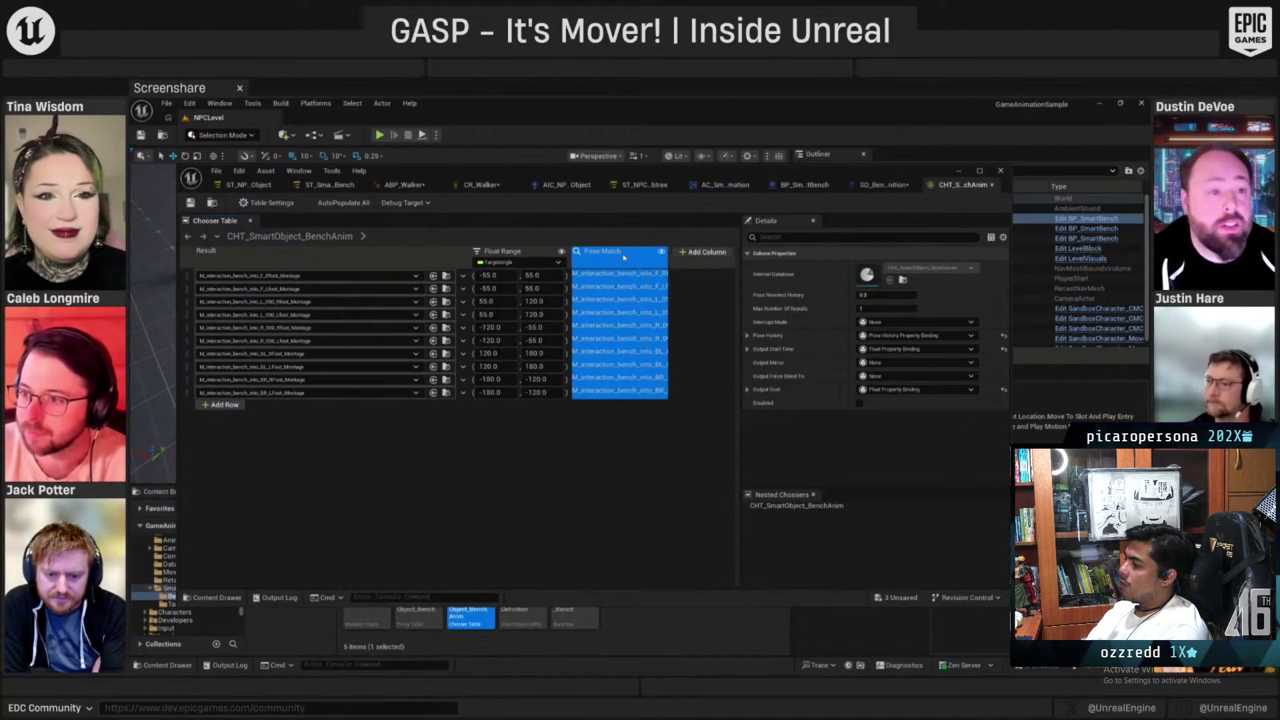
# Switch to the ST_SmartBench State Tree and bring up the STT_PlayAnimFromBestCost task's EventGraph
pyautogui.moveTo(624, 257)
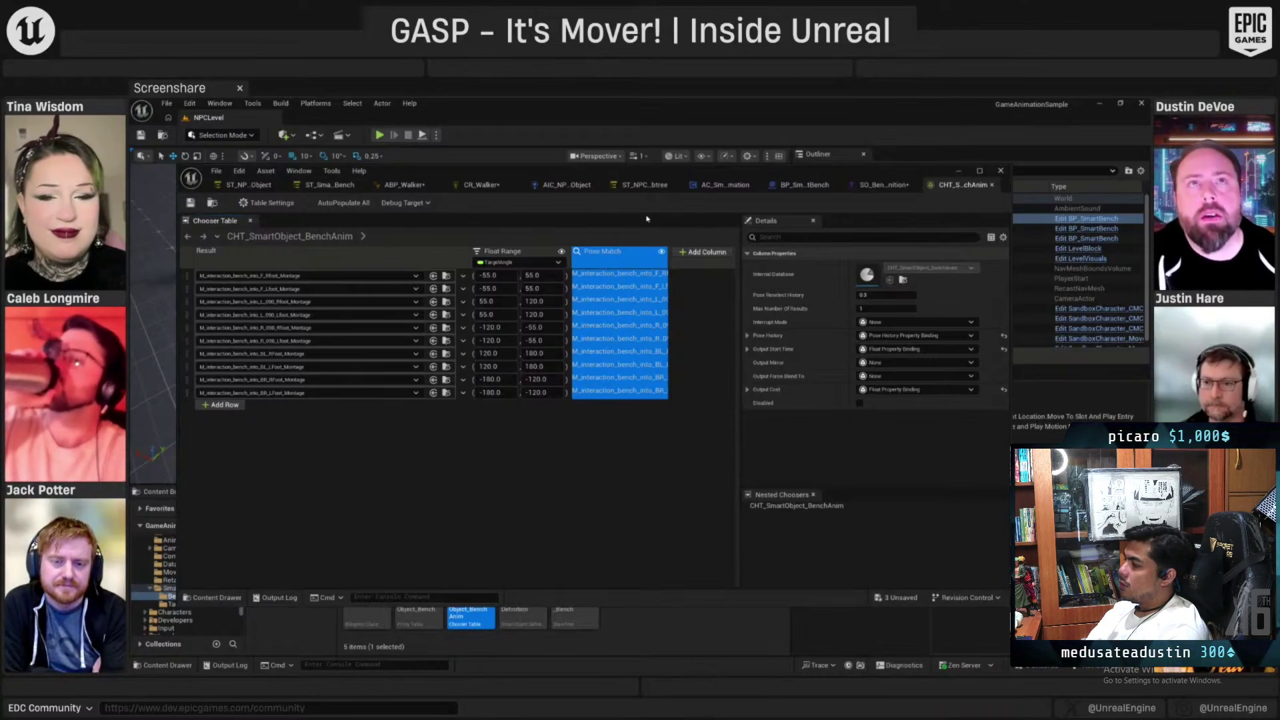
pyautogui.click(329, 185)
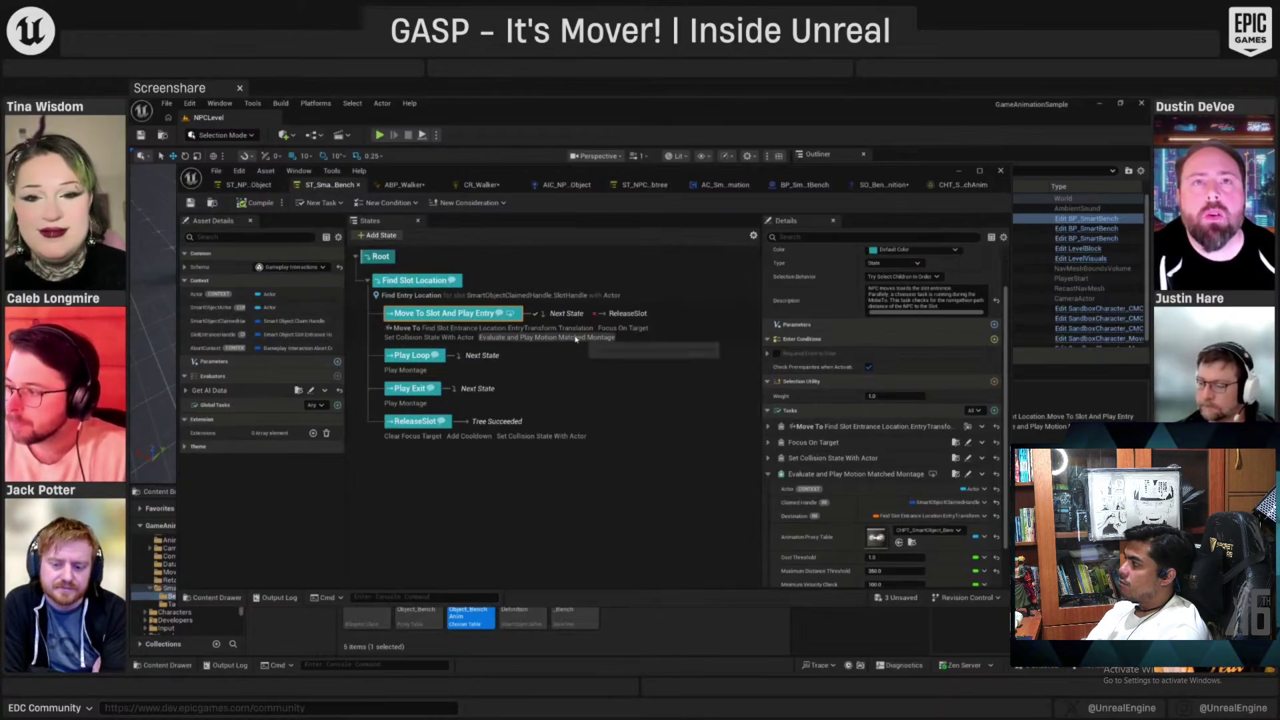
pyautogui.click(967, 474)
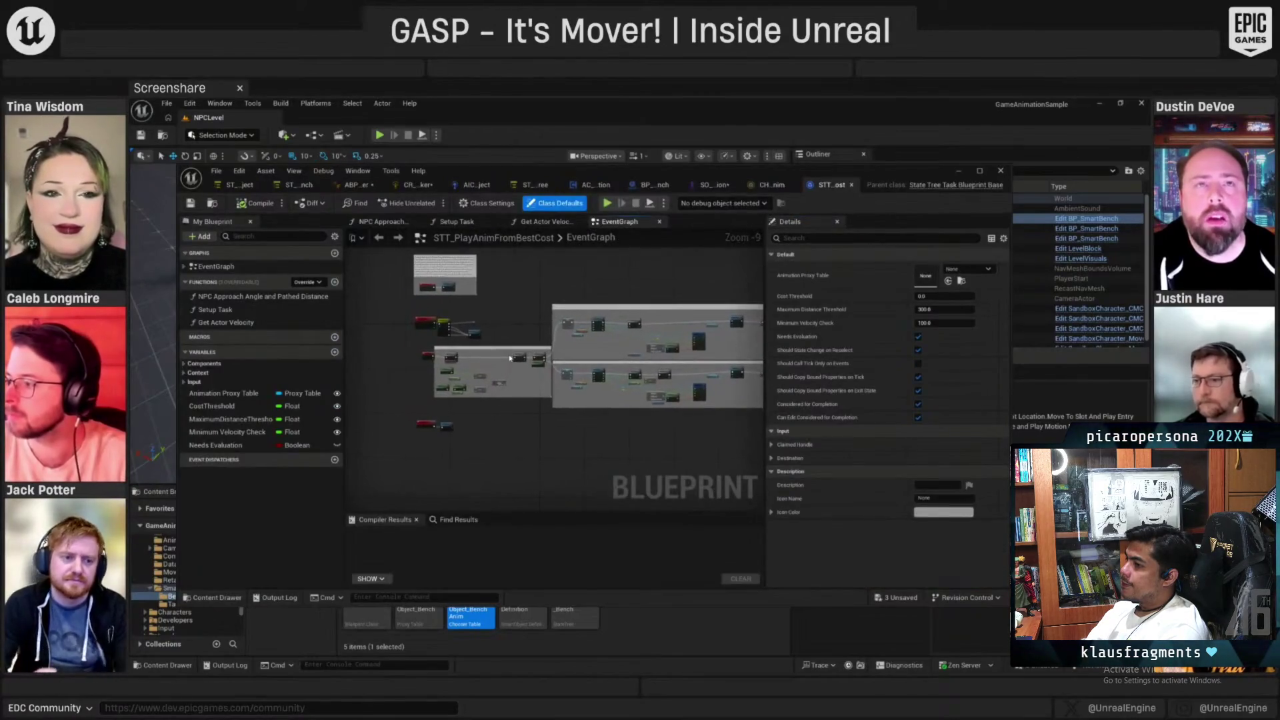
# Find the Evaluate Distance And Motion Match node along the Branch chain and open its function
pyautogui.scroll(1, 502, 350)
pyautogui.scroll(2, 501, 350)
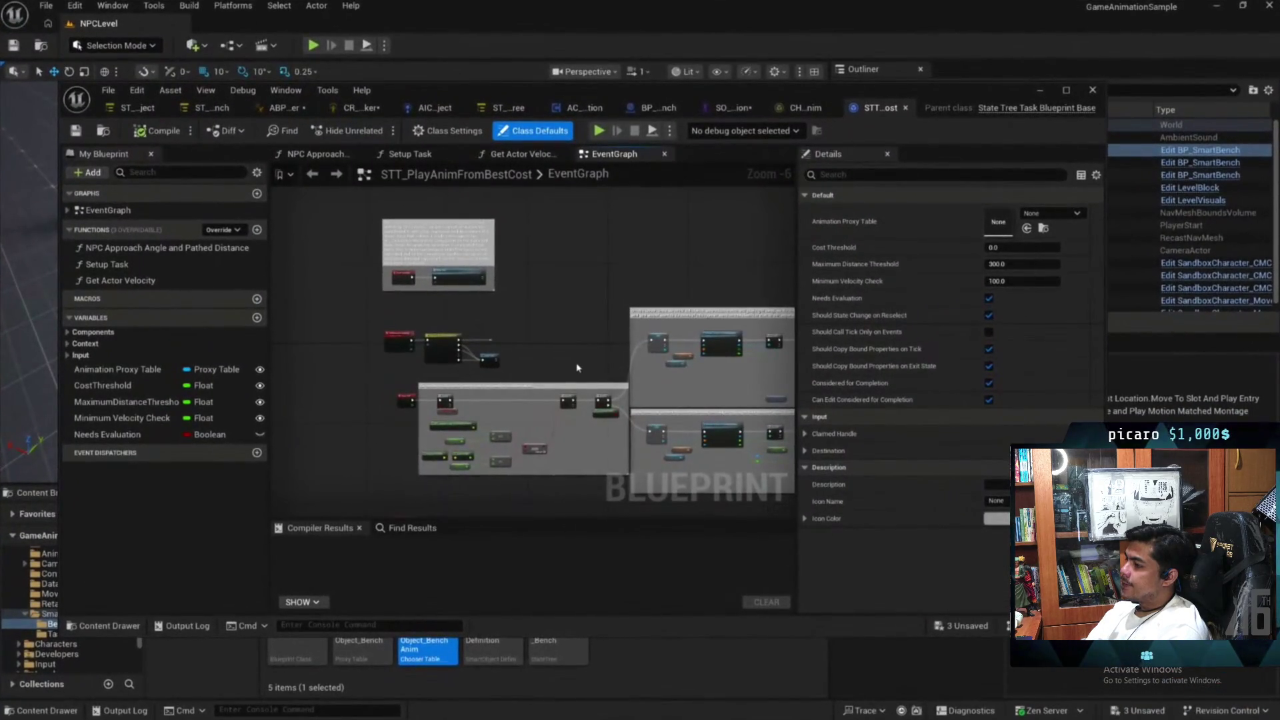
pyautogui.scroll(4, 577, 367)
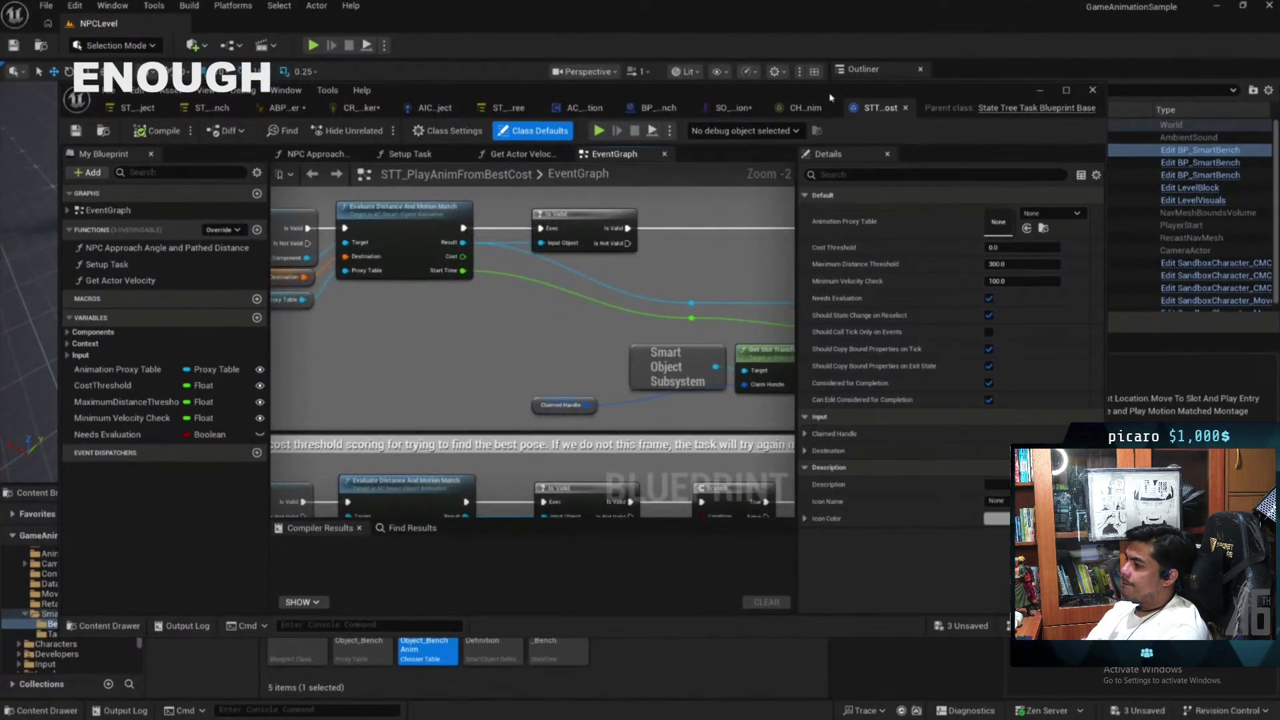
pyautogui.scroll(3, 565, 339)
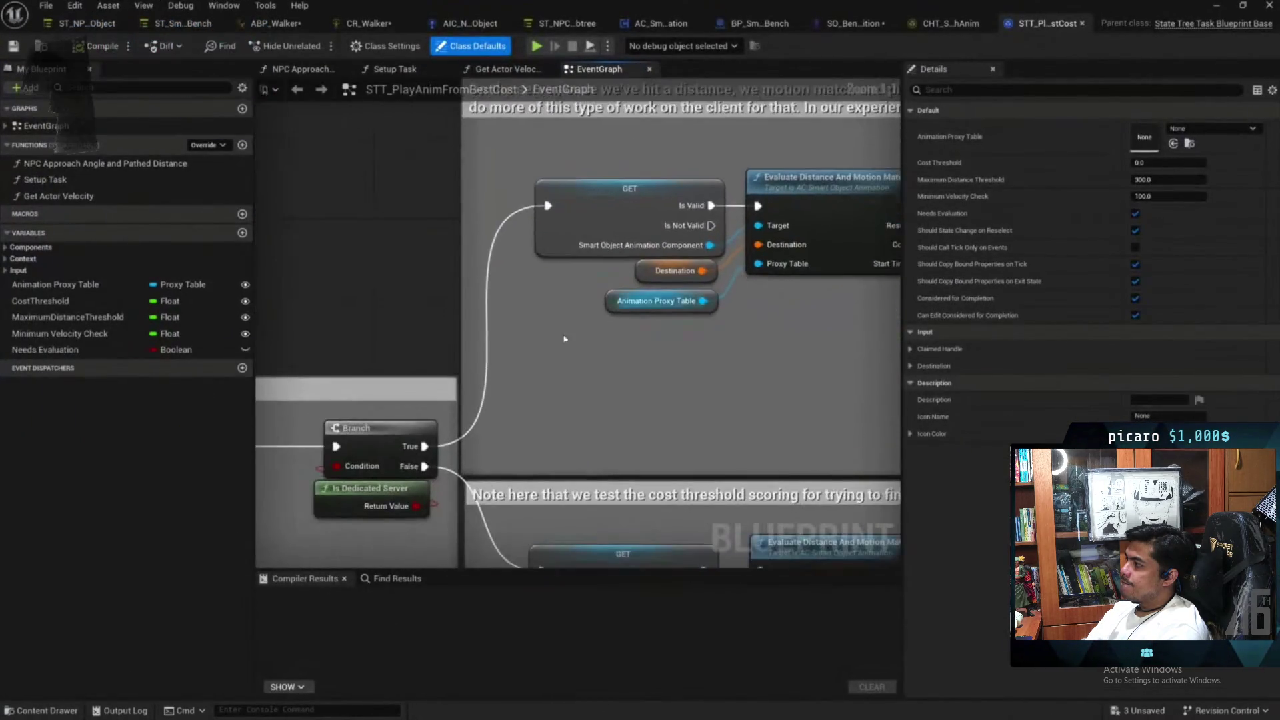
pyautogui.moveTo(565, 338); pyautogui.dragTo(658, 256)
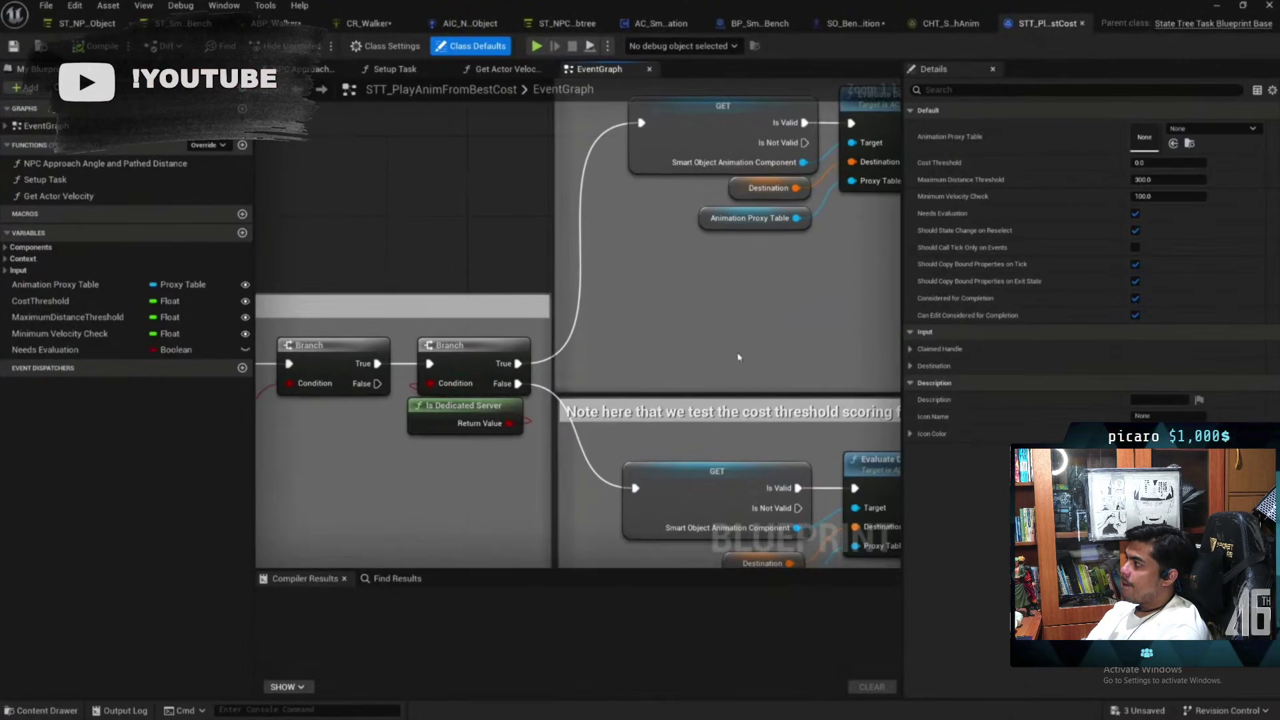
pyautogui.moveTo(738, 357); pyautogui.dragTo(602, 370)
pyautogui.moveTo(524, 485); pyautogui.dragTo(451, 343)
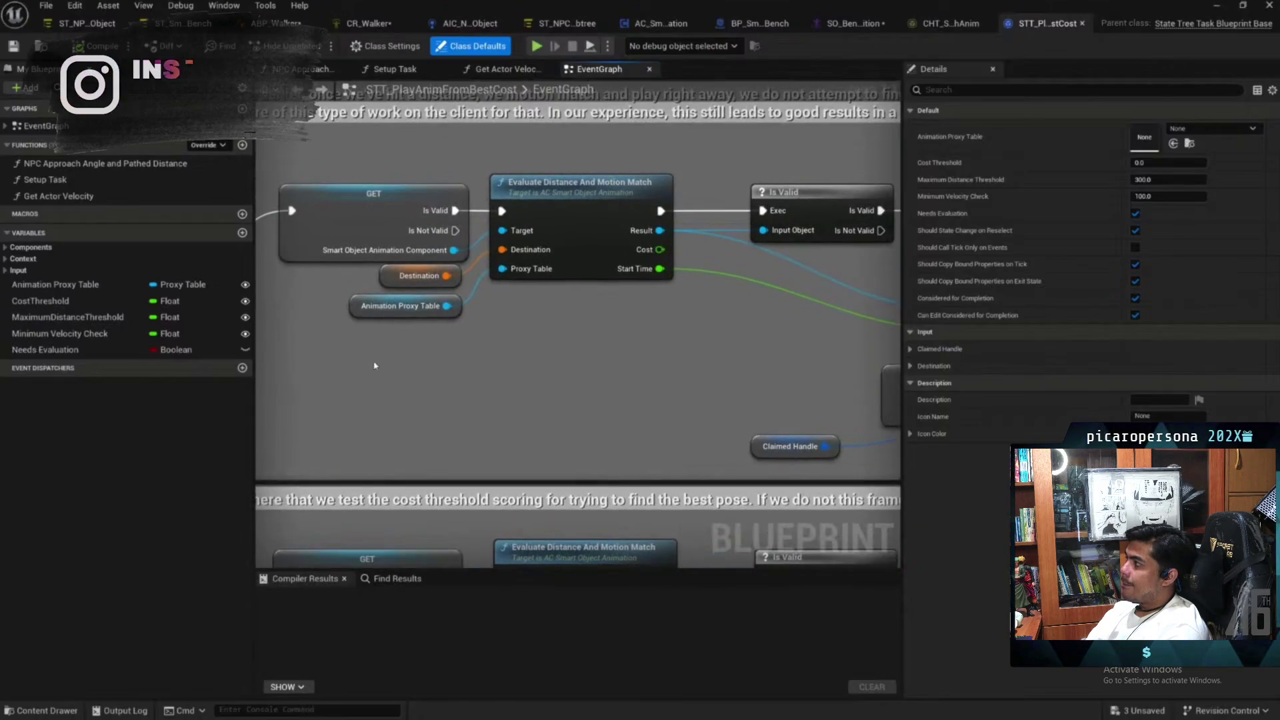
pyautogui.click(587, 203)
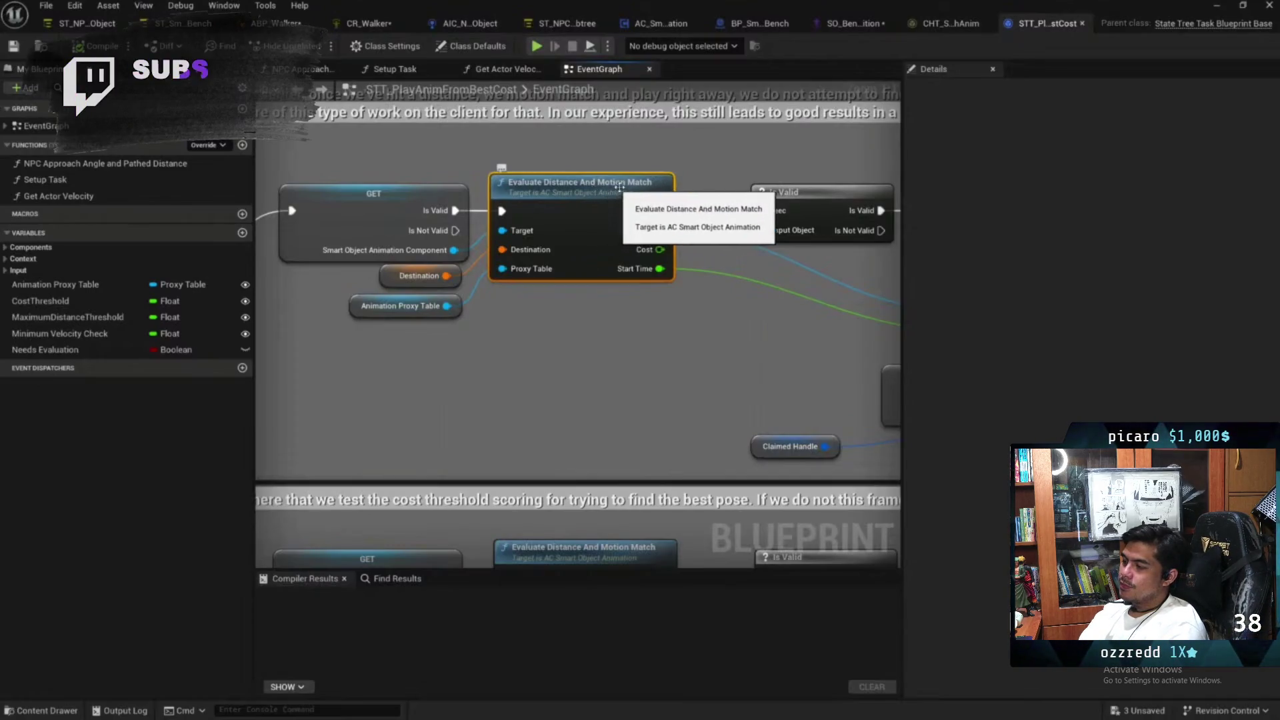
pyautogui.doubleClick(574, 197)
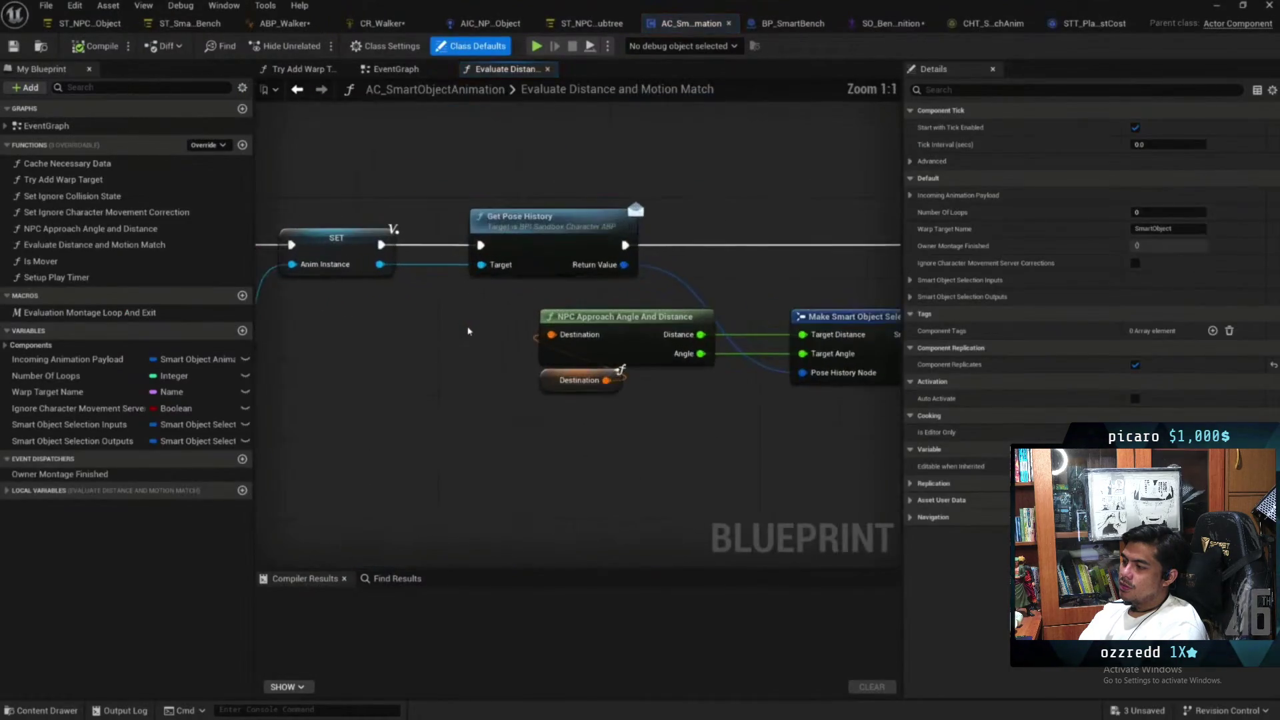
# Center the graph on the Evaluate Proxy CHPA_SmartObject node and select its Proxy Table variable
pyautogui.moveTo(523, 314)
pyautogui.mouseDown()
pyautogui.moveTo(692, 370)
pyautogui.moveTo(592, 357)
pyautogui.mouseUp()
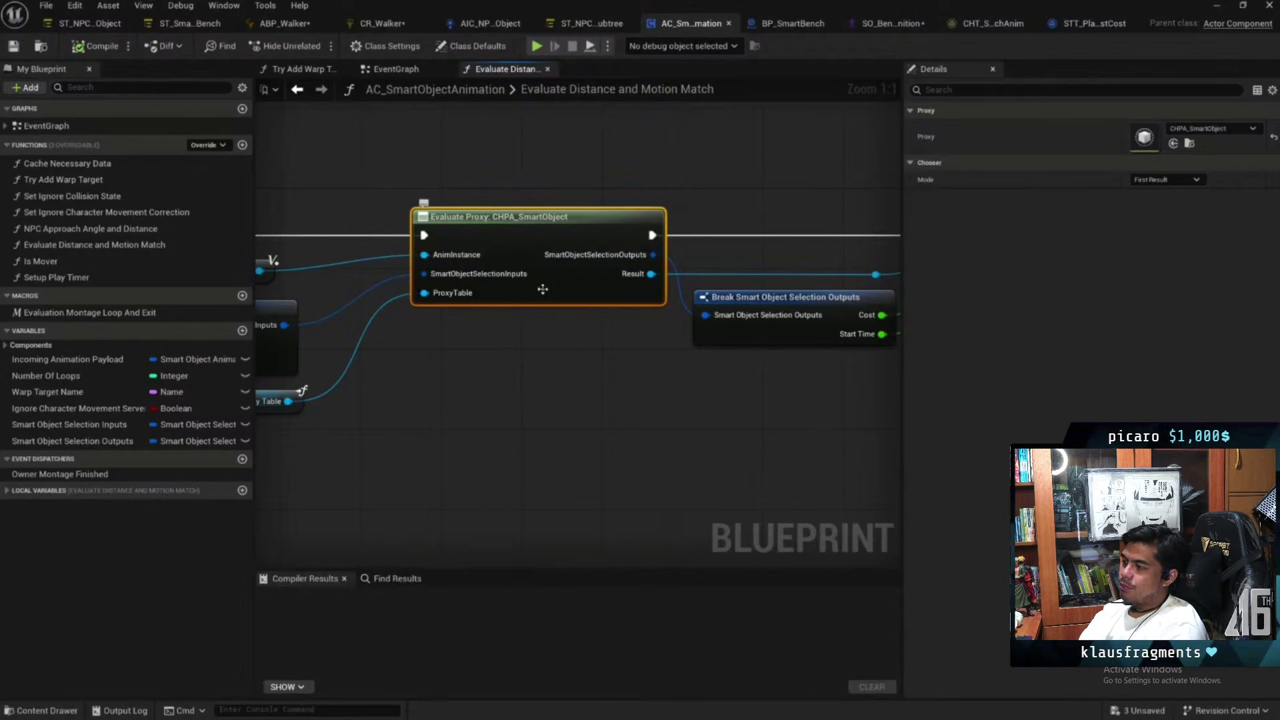
pyautogui.moveTo(543, 288); pyautogui.dragTo(642, 260)
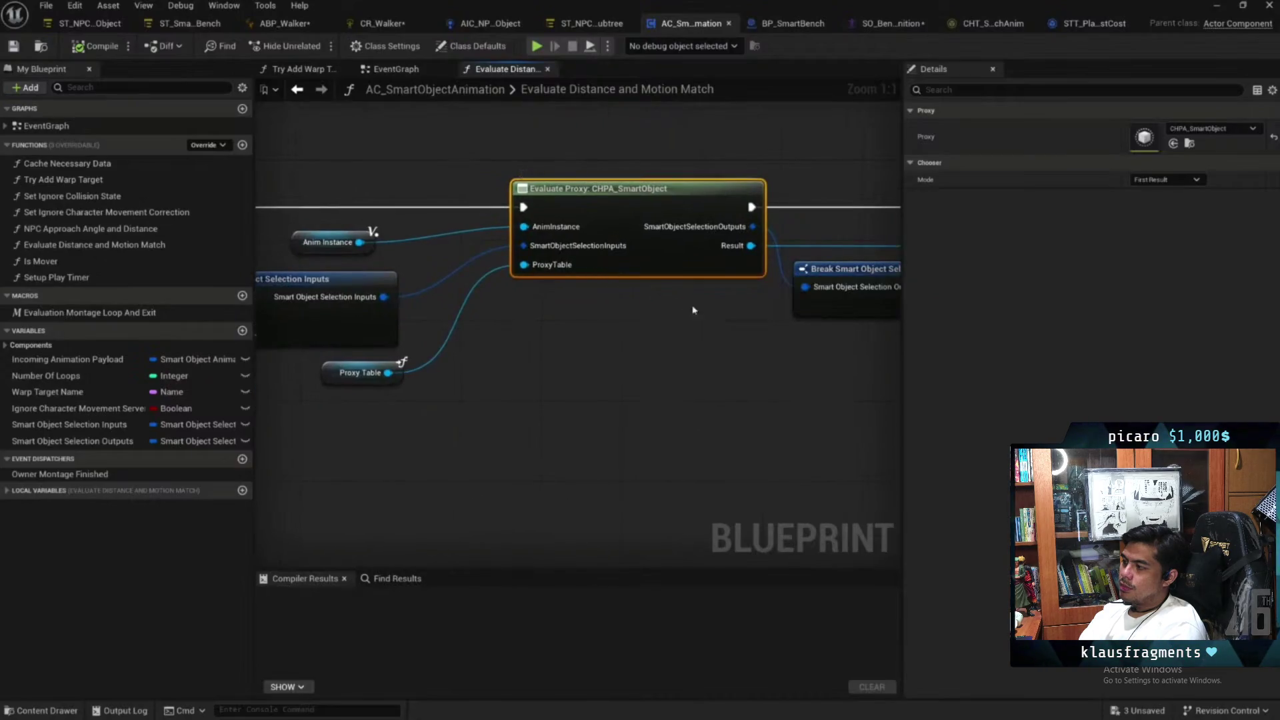
pyautogui.scroll(-2, 693, 310)
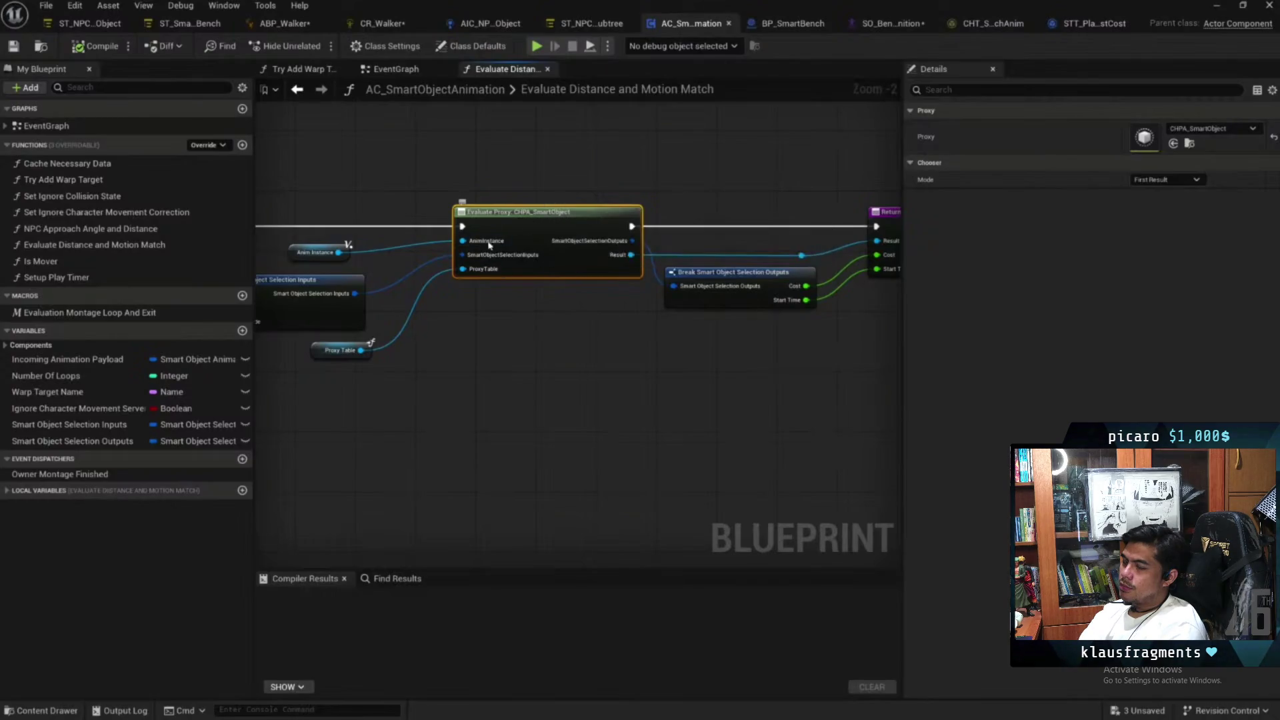
pyautogui.scroll(2, 551, 227)
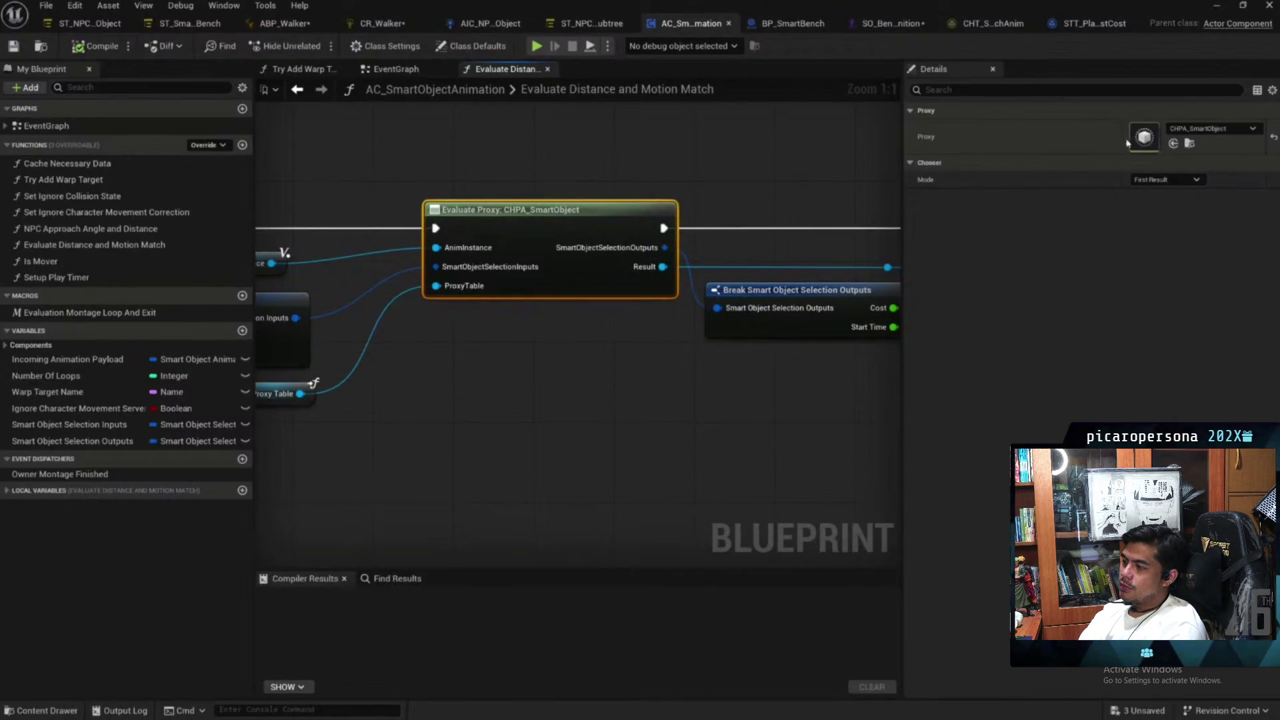
pyautogui.moveTo(554, 191); pyautogui.dragTo(611, 164)
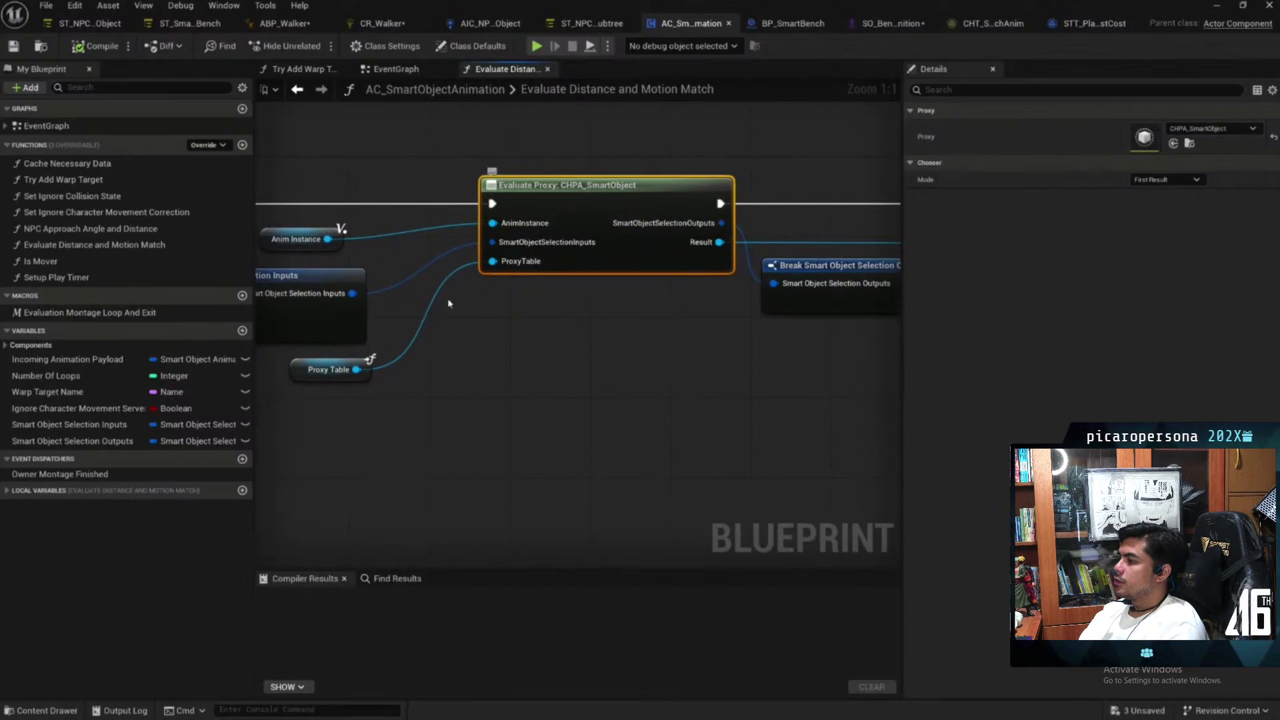
pyautogui.moveTo(449, 303); pyautogui.dragTo(522, 286)
pyautogui.moveTo(363, 393); pyautogui.dragTo(468, 344)
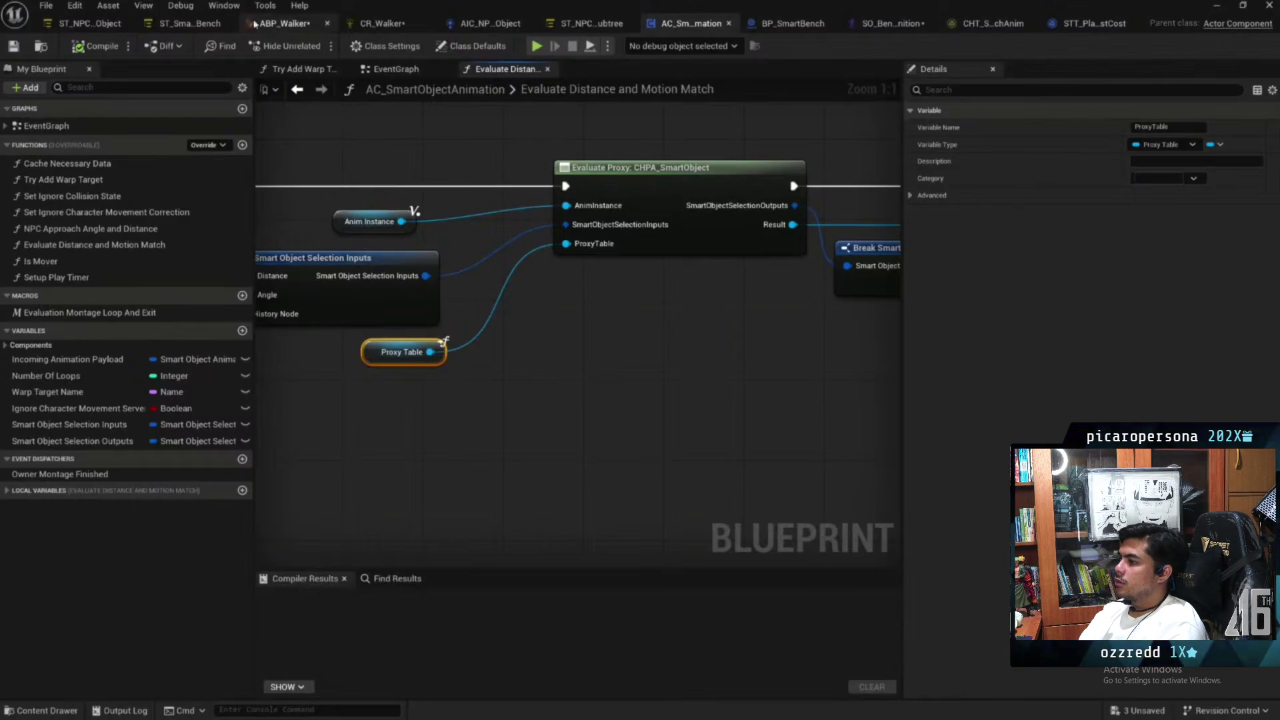
# Glance at the smart bench State Tree, then show AC_SmartObjectAnimation's EventGraph
pyautogui.click(207, 26)
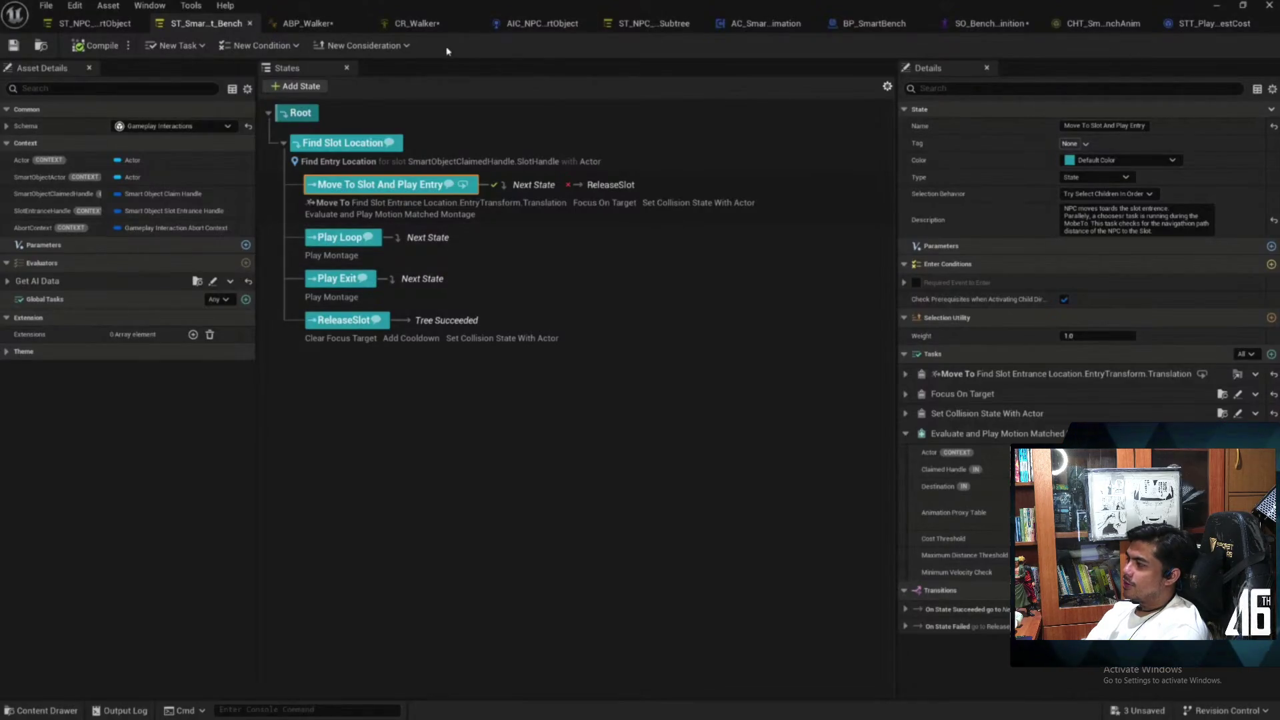
pyautogui.click(766, 25)
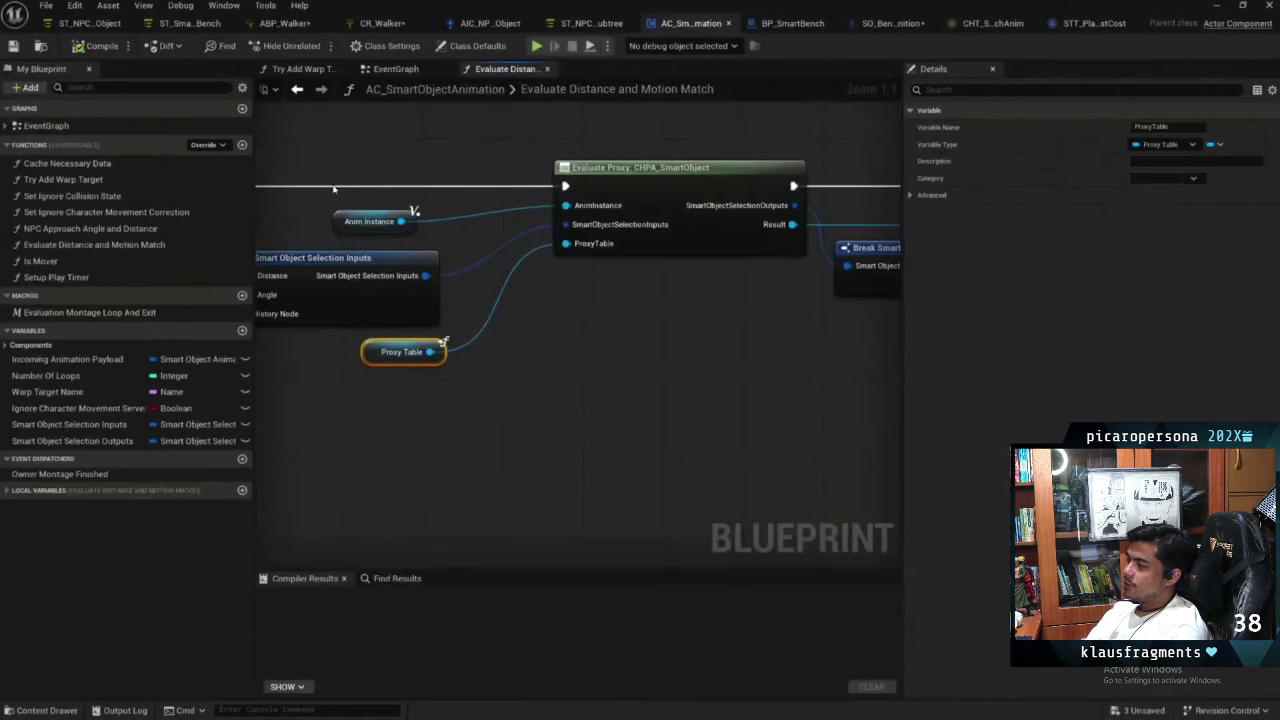
pyautogui.click(400, 69)
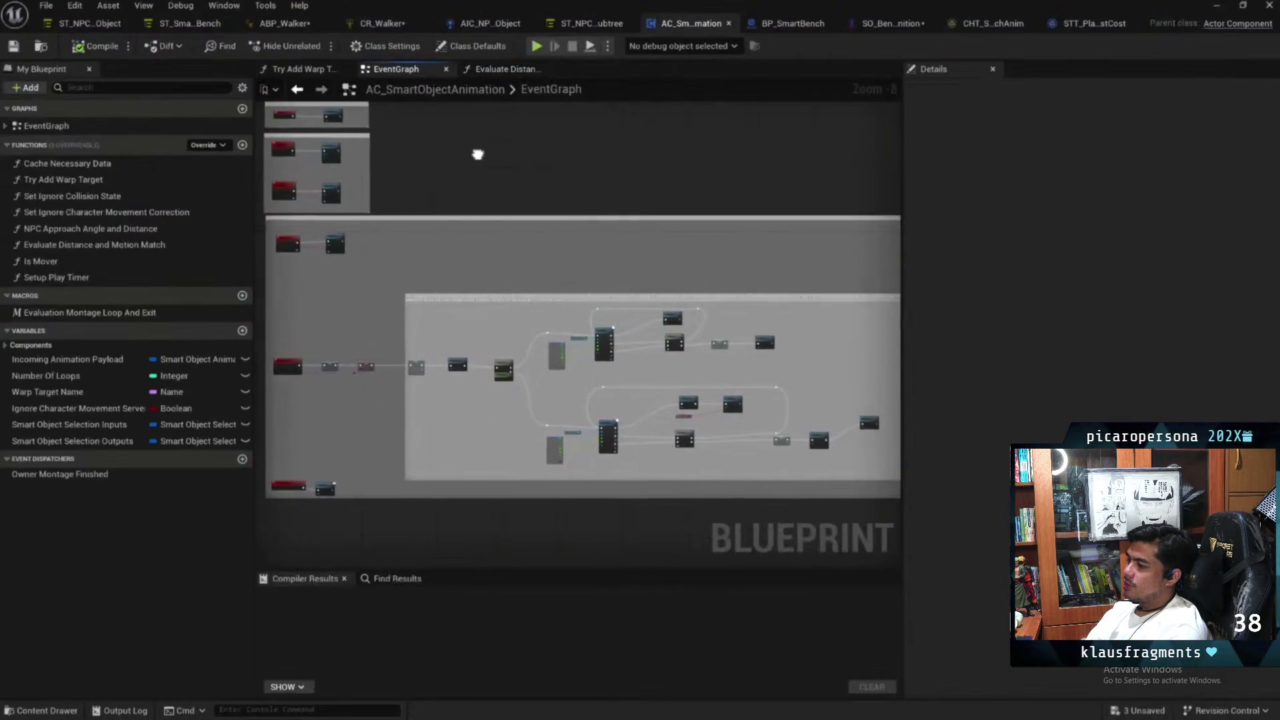
# Widen the event graph panel and zoom into the Setup and Networked Events sections
pyautogui.moveTo(902, 200); pyautogui.dragTo(1114, 203)
pyautogui.scroll(2, 408, 242)
pyautogui.moveTo(764, 230)
pyautogui.mouseDown()
pyautogui.moveTo(831, 224)
pyautogui.moveTo(844, 243)
pyautogui.mouseUp()
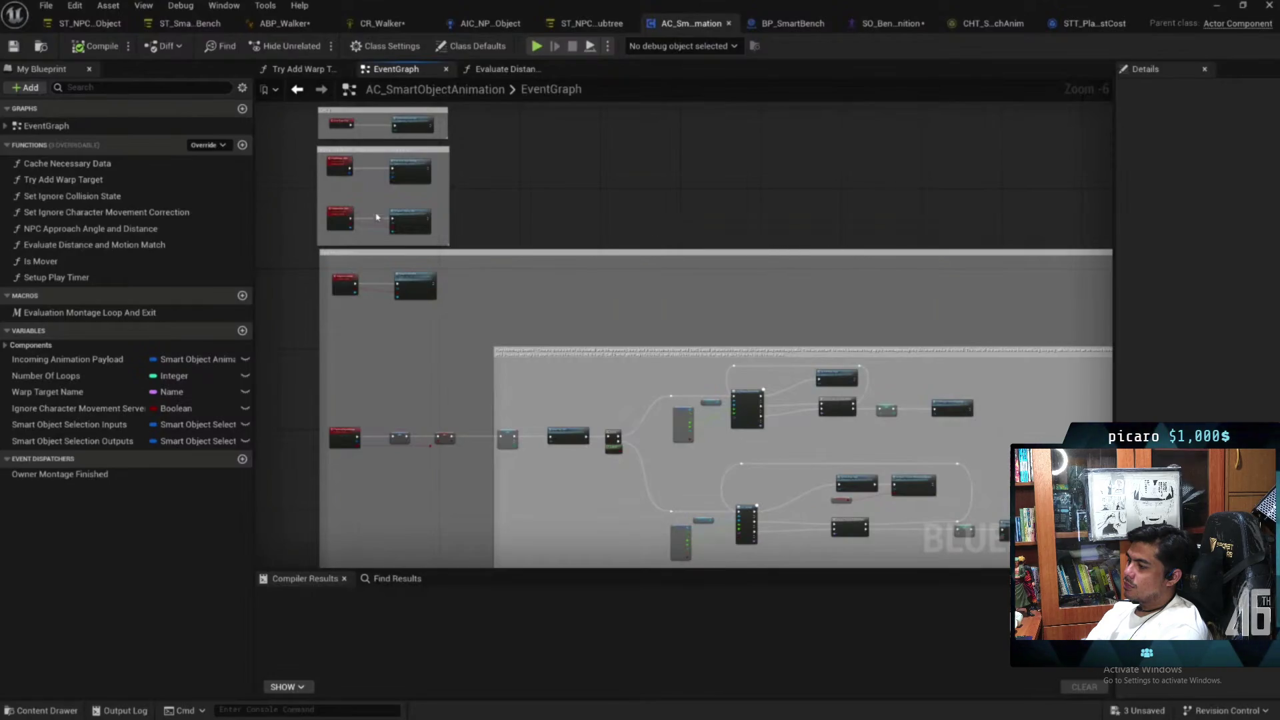
pyautogui.moveTo(510, 159)
pyautogui.mouseDown()
pyautogui.moveTo(486, 317)
pyautogui.moveTo(759, 285)
pyautogui.mouseUp()
pyautogui.scroll(3, 486, 318)
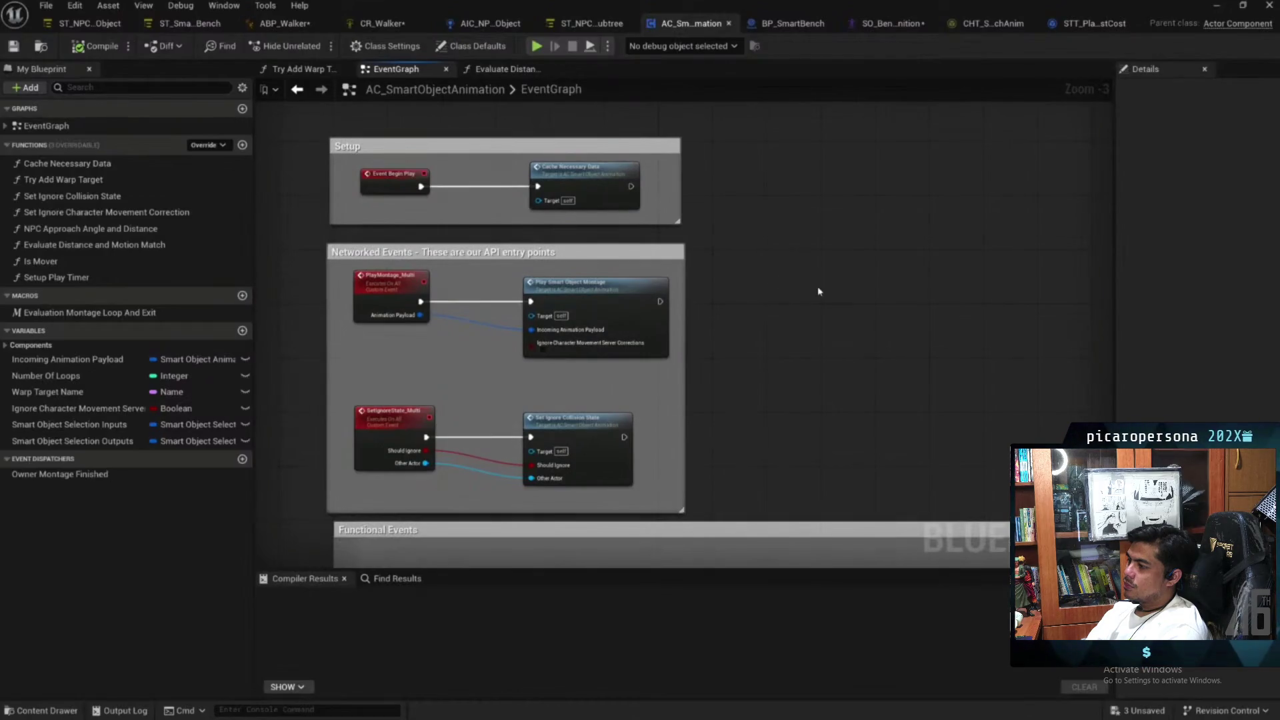
pyautogui.scroll(1, 807, 320)
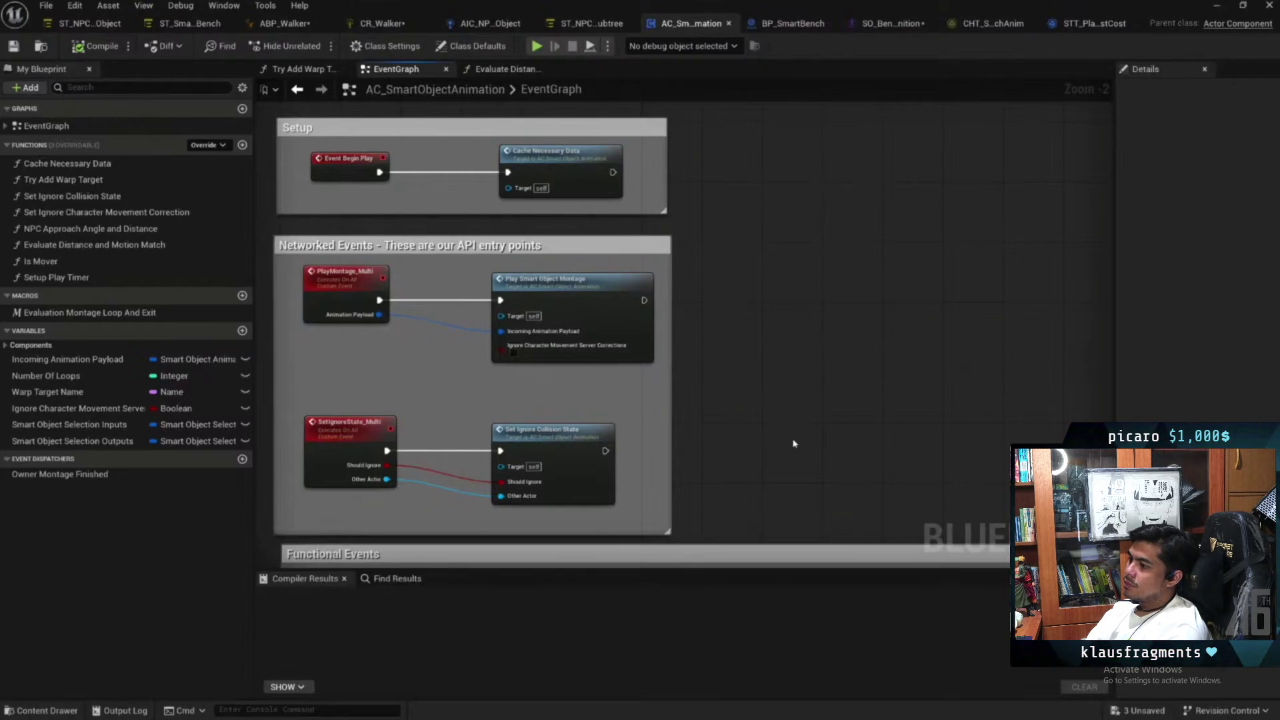
pyautogui.scroll(-2, 740, 340)
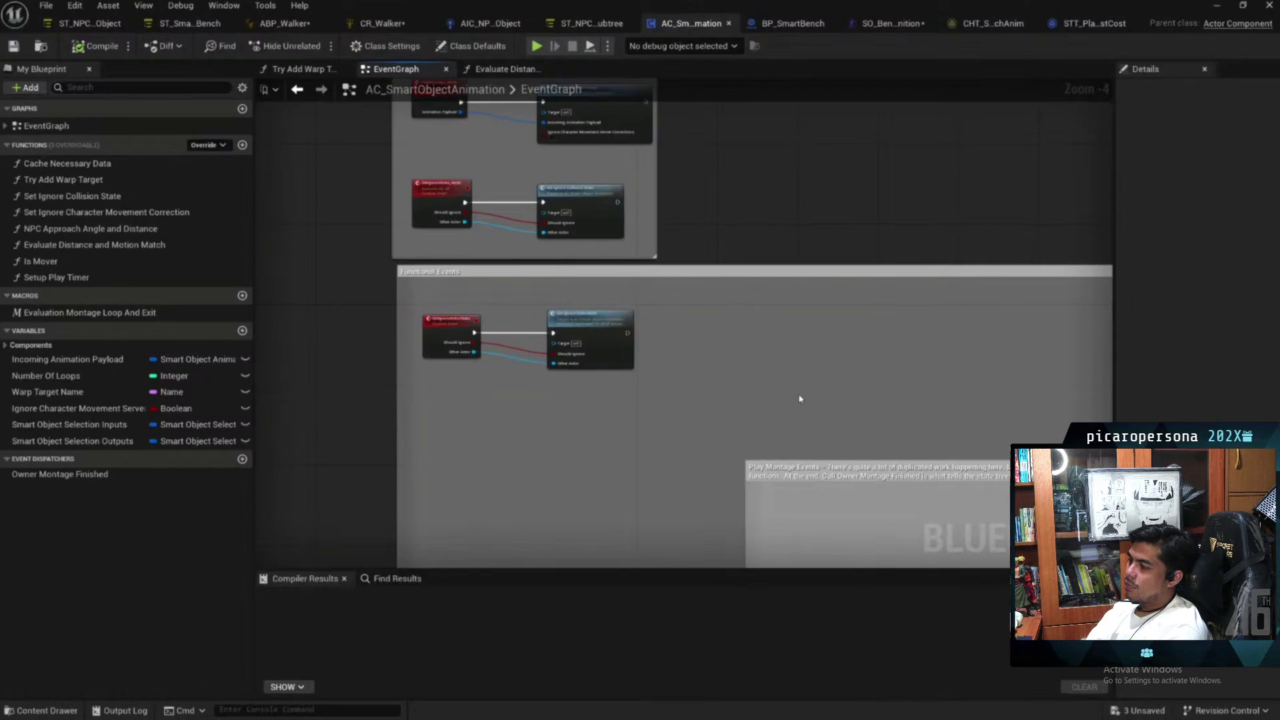
# Move down to Functional Events and zoom into the PlaySmartObjectMontage node chain
pyautogui.moveTo(792, 326); pyautogui.dragTo(711, 408)
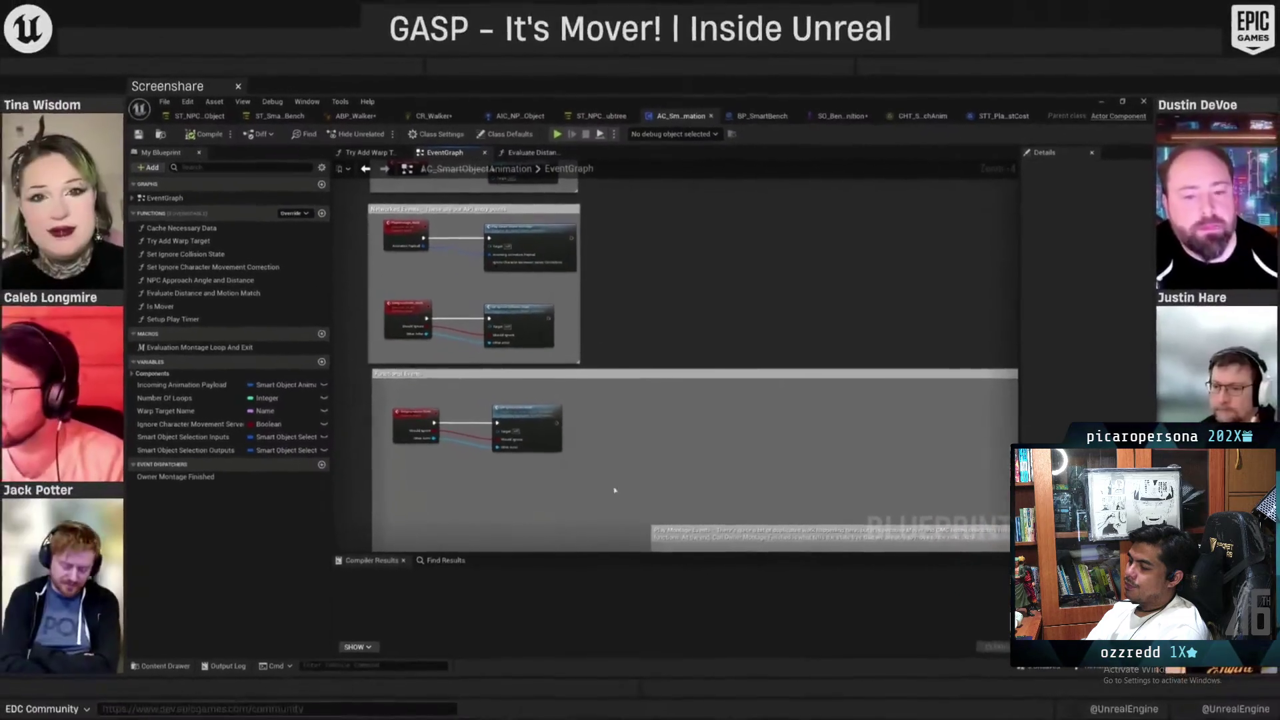
pyautogui.moveTo(665, 474); pyautogui.dragTo(680, 403)
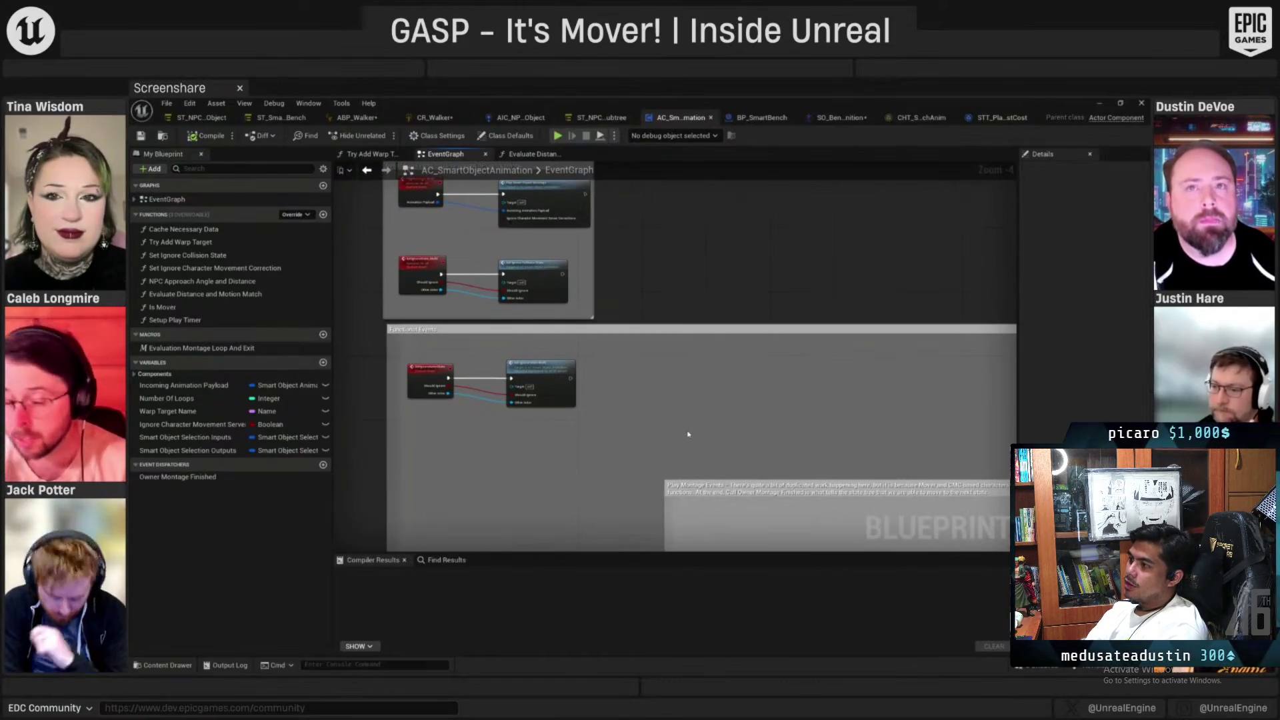
pyautogui.scroll(3, 686, 461)
pyautogui.moveTo(686, 461)
pyautogui.mouseDown()
pyautogui.moveTo(660, 217)
pyautogui.moveTo(628, 286)
pyautogui.moveTo(694, 242)
pyautogui.mouseUp()
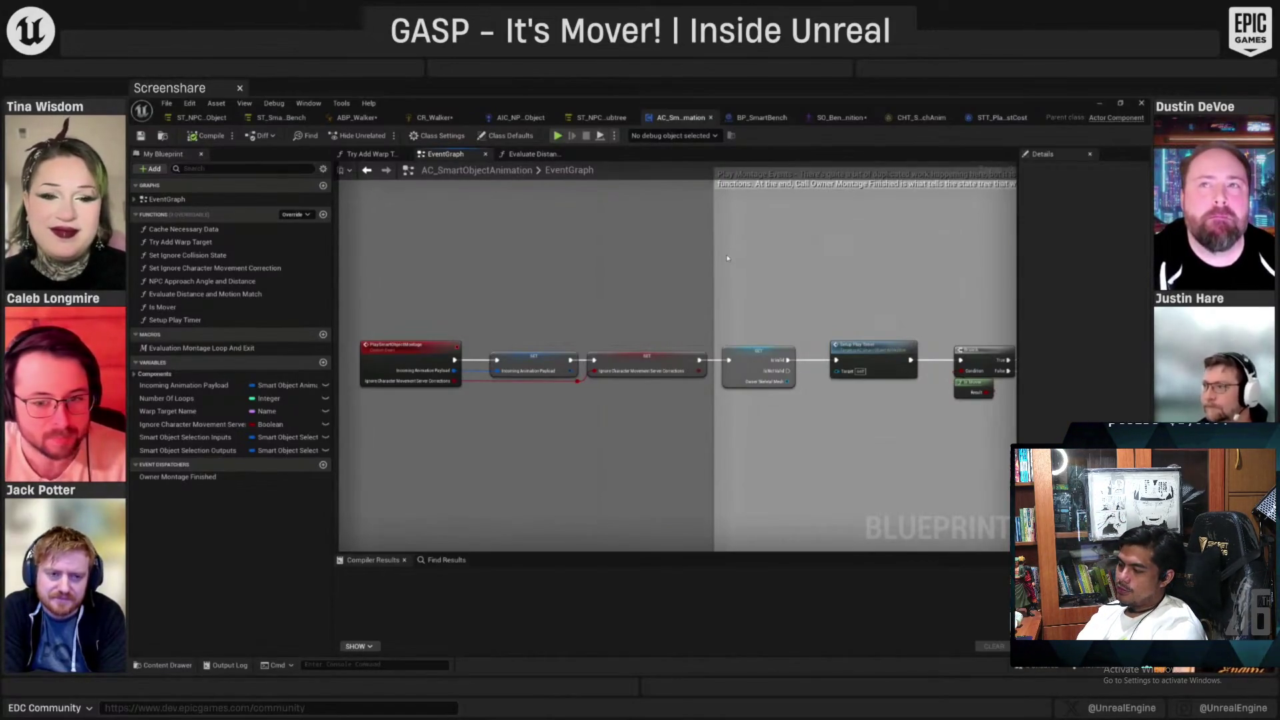
pyautogui.scroll(-2, 727, 258)
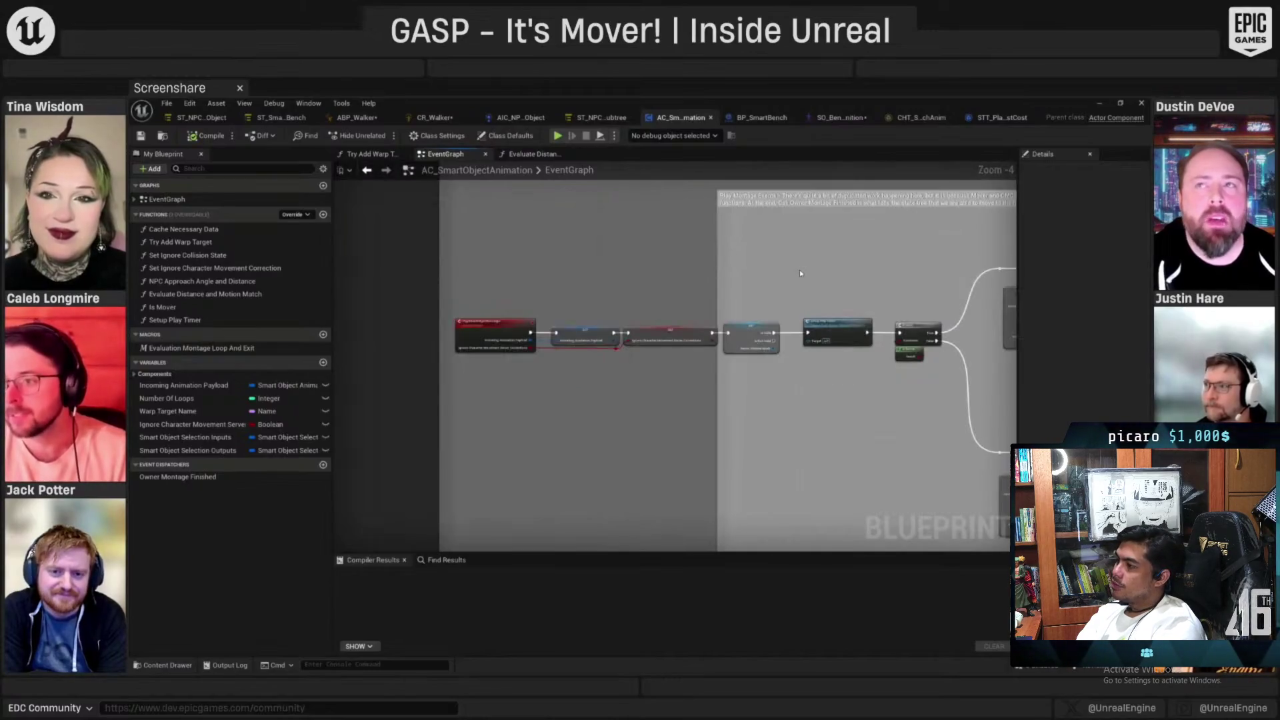
pyautogui.scroll(1, 530, 317)
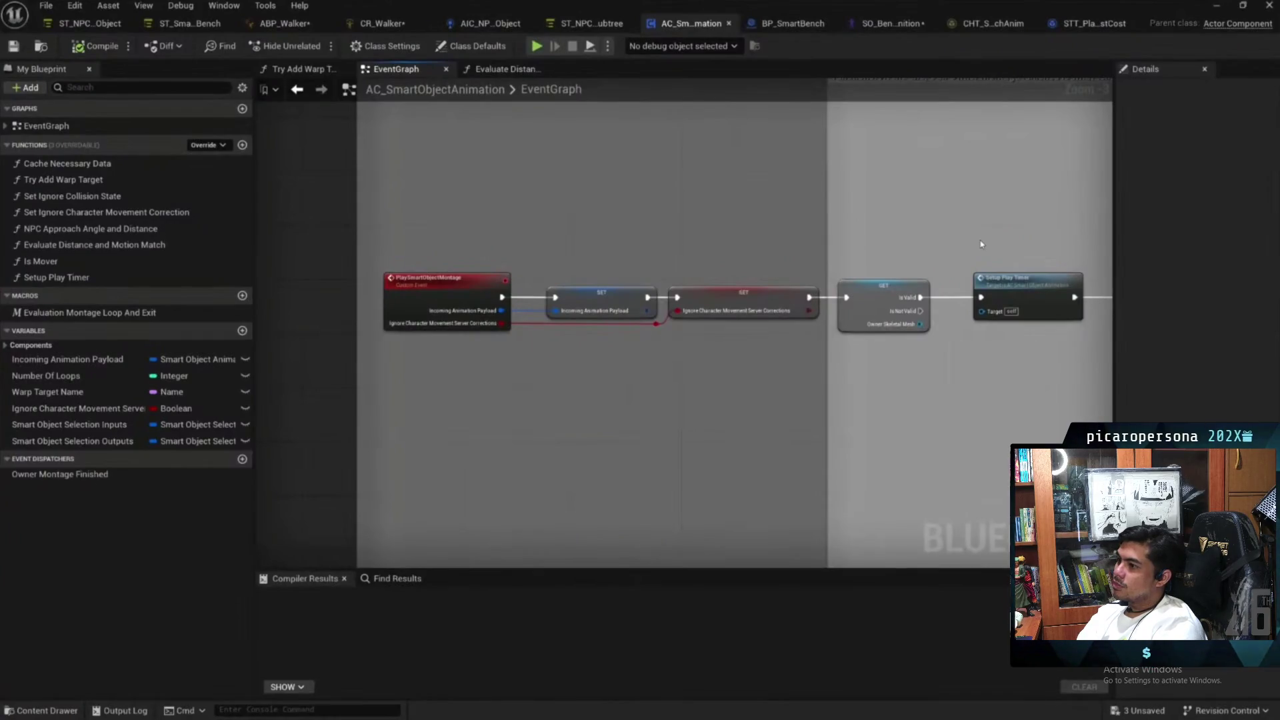
pyautogui.scroll(1, 972, 237)
# Follow the Branch, Play Montage and Setup Play Timer wiring, then return to NPCLevel
pyautogui.moveTo(972, 240)
pyautogui.mouseDown()
pyautogui.moveTo(742, 200)
pyautogui.moveTo(249, 265)
pyautogui.mouseUp()
pyautogui.moveTo(725, 180); pyautogui.dragTo(885, 134)
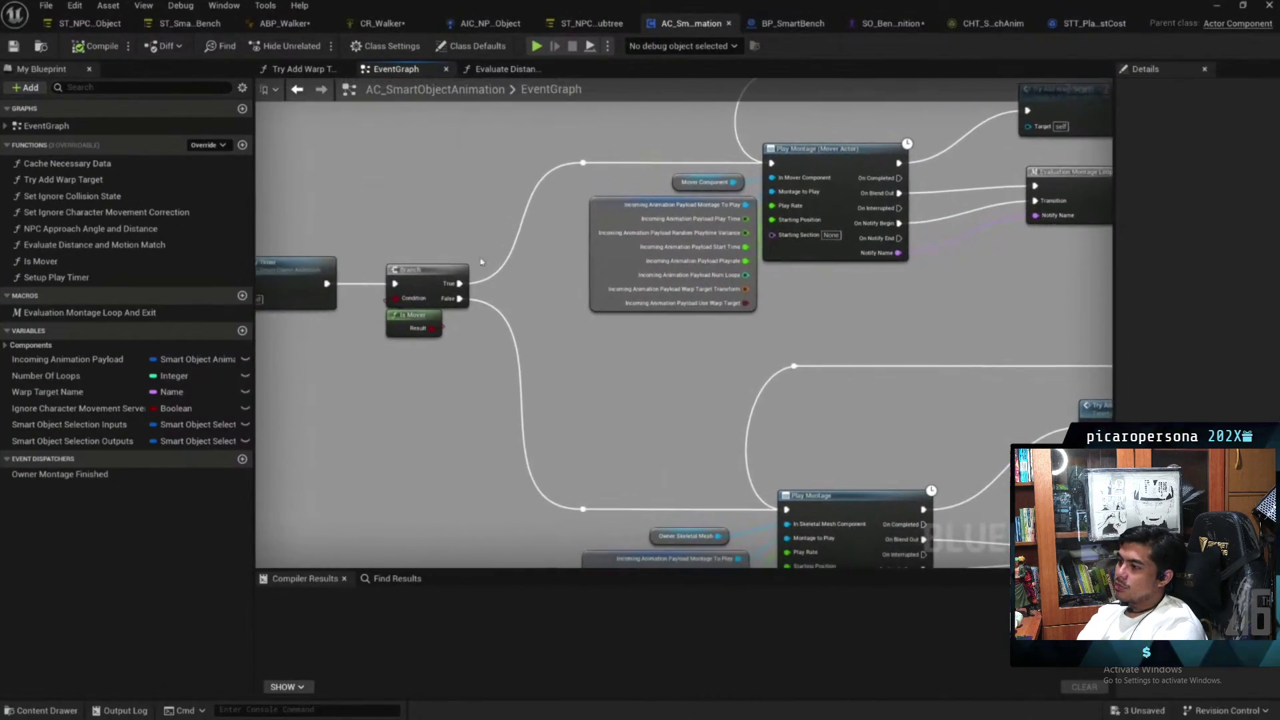
pyautogui.moveTo(669, 116); pyautogui.dragTo(484, 152)
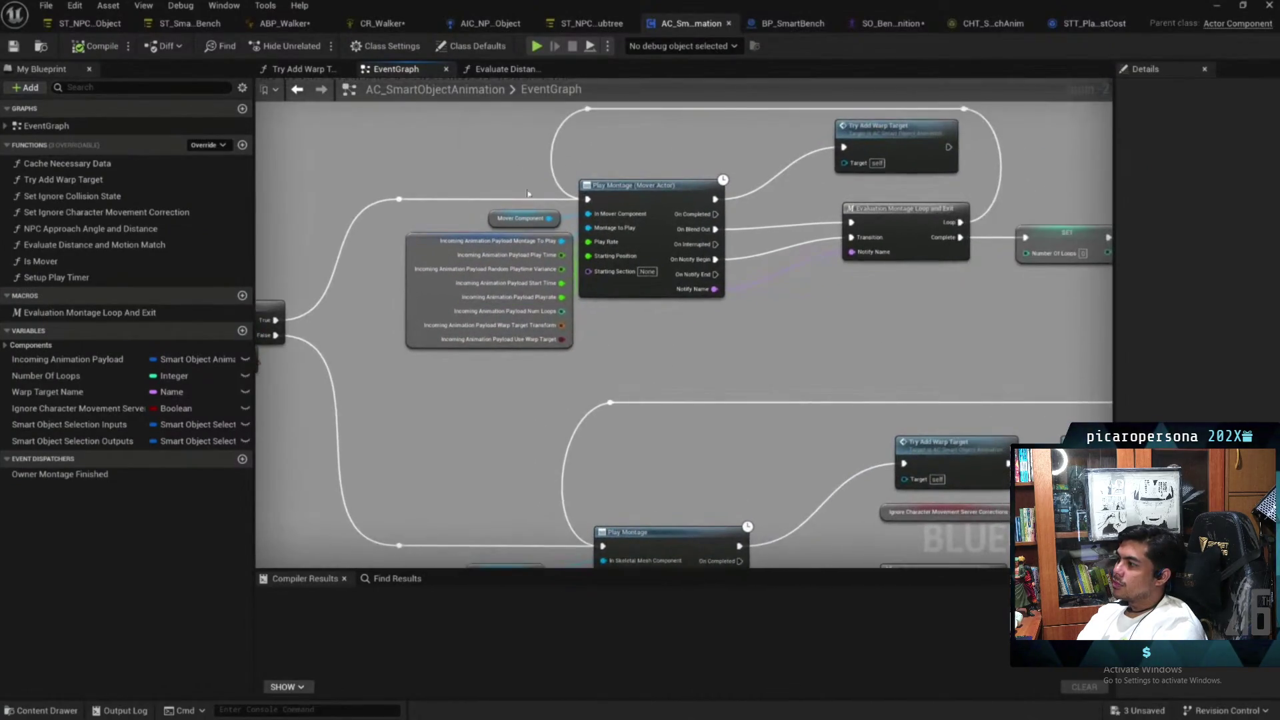
pyautogui.moveTo(392, 316); pyautogui.dragTo(632, 285)
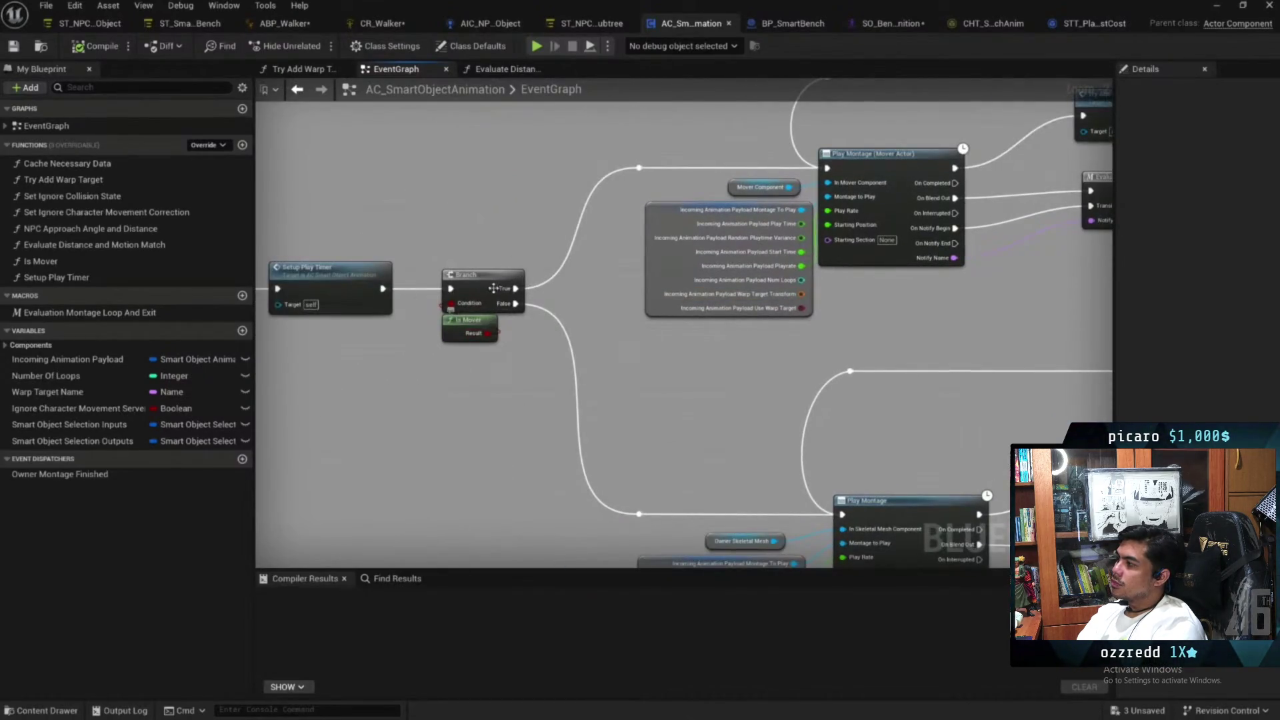
pyautogui.moveTo(695, 365)
pyautogui.mouseDown()
pyautogui.moveTo(609, 367)
pyautogui.moveTo(559, 326)
pyautogui.moveTo(469, 336)
pyautogui.mouseUp()
pyautogui.scroll(-1, 559, 326)
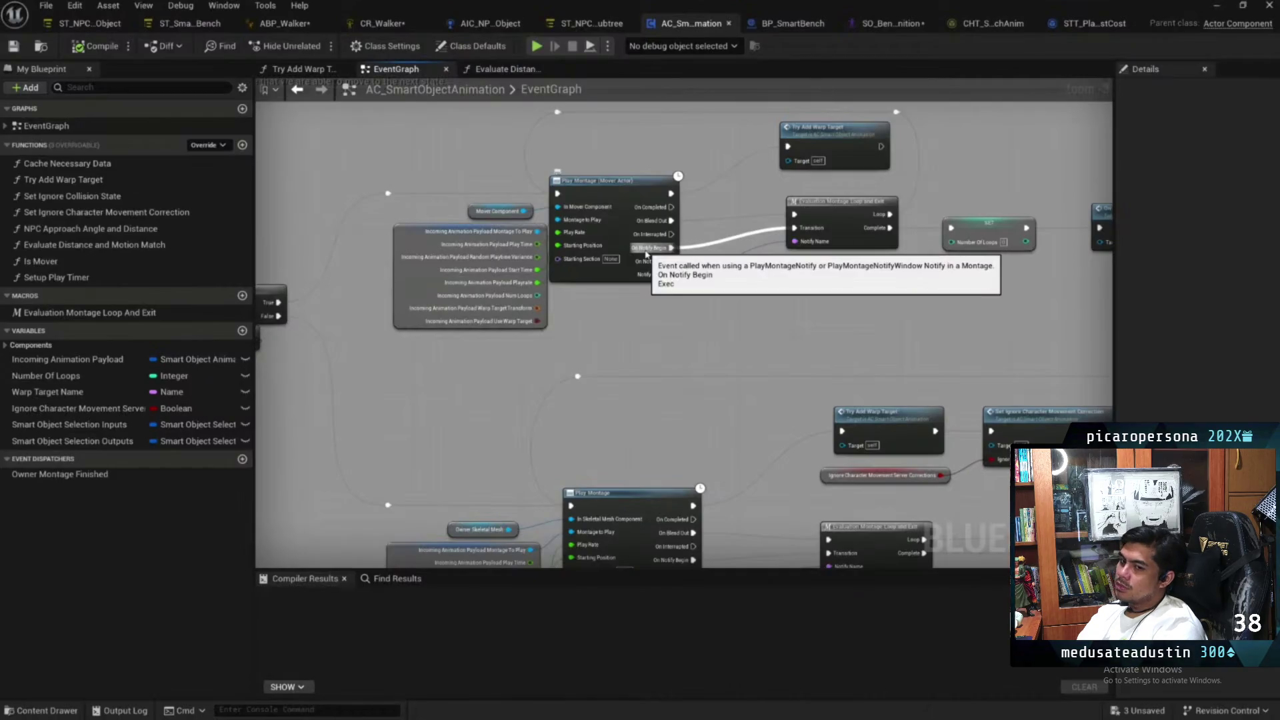
pyautogui.moveTo(645, 253); pyautogui.dragTo(662, 287)
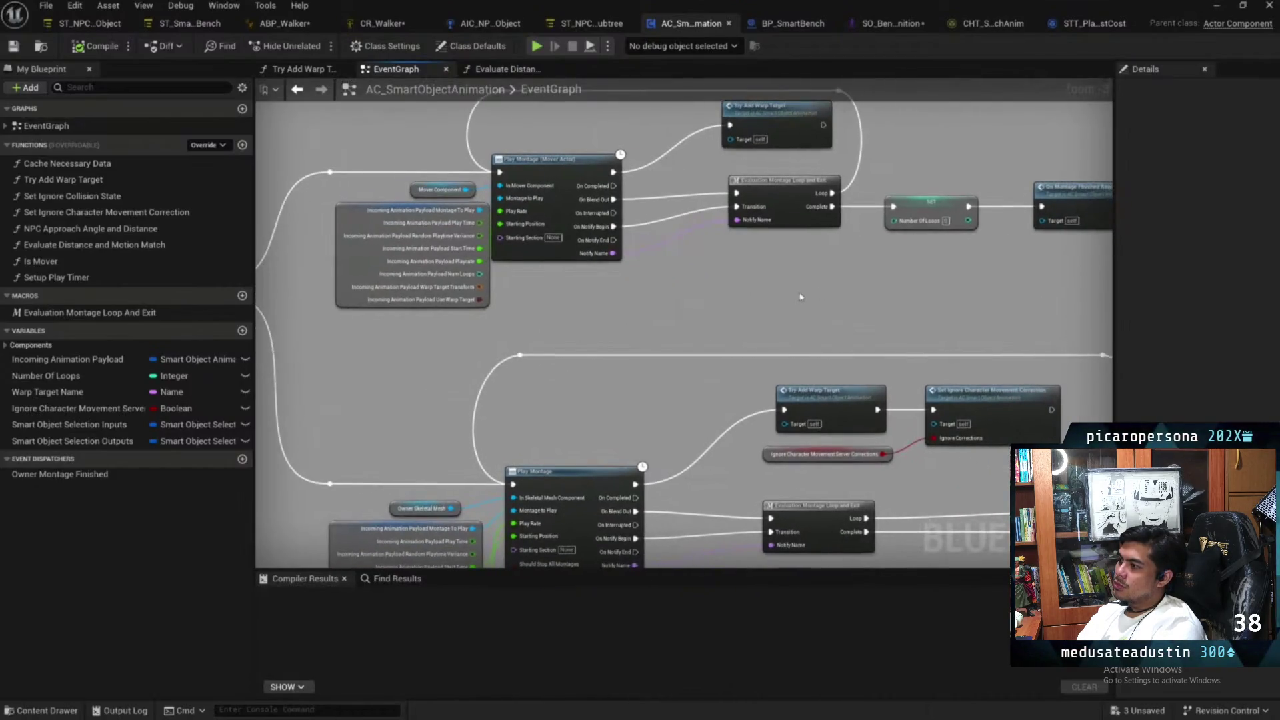
pyautogui.moveTo(801, 296)
pyautogui.mouseDown()
pyautogui.moveTo(763, 304)
pyautogui.moveTo(740, 331)
pyautogui.mouseUp()
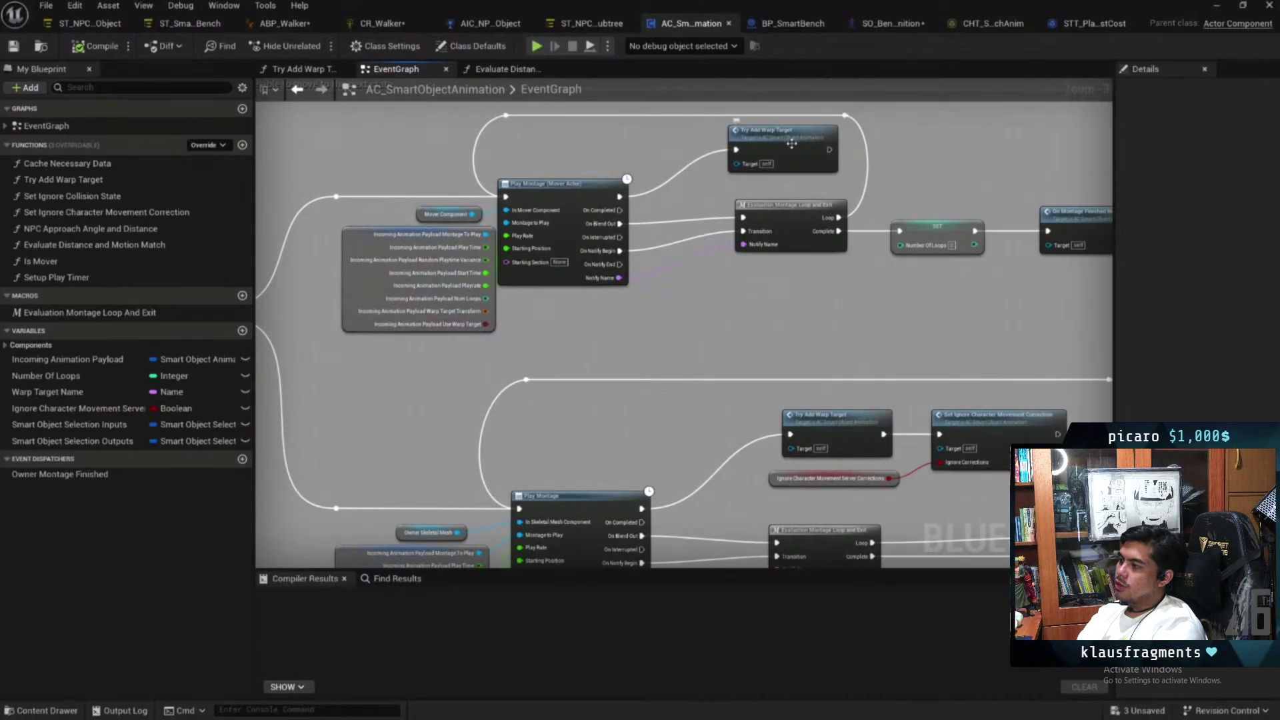
pyautogui.moveTo(791, 144); pyautogui.dragTo(749, 126)
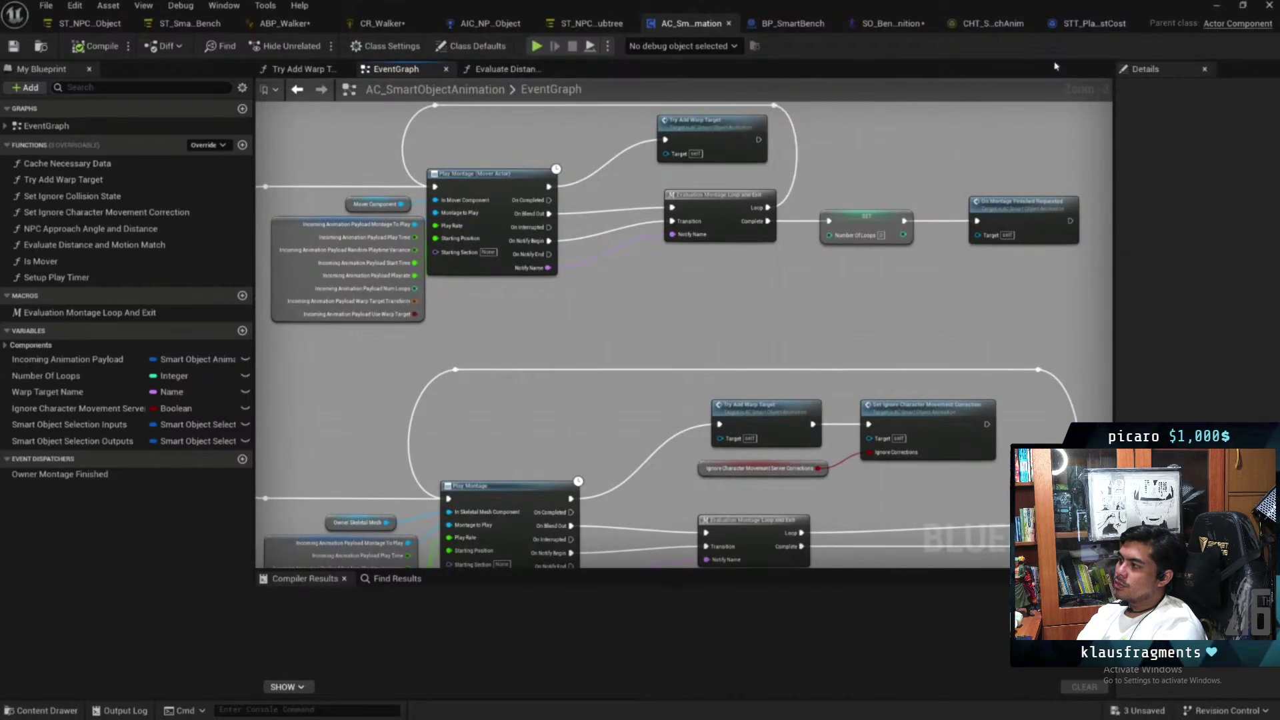
pyautogui.click(1217, 6)
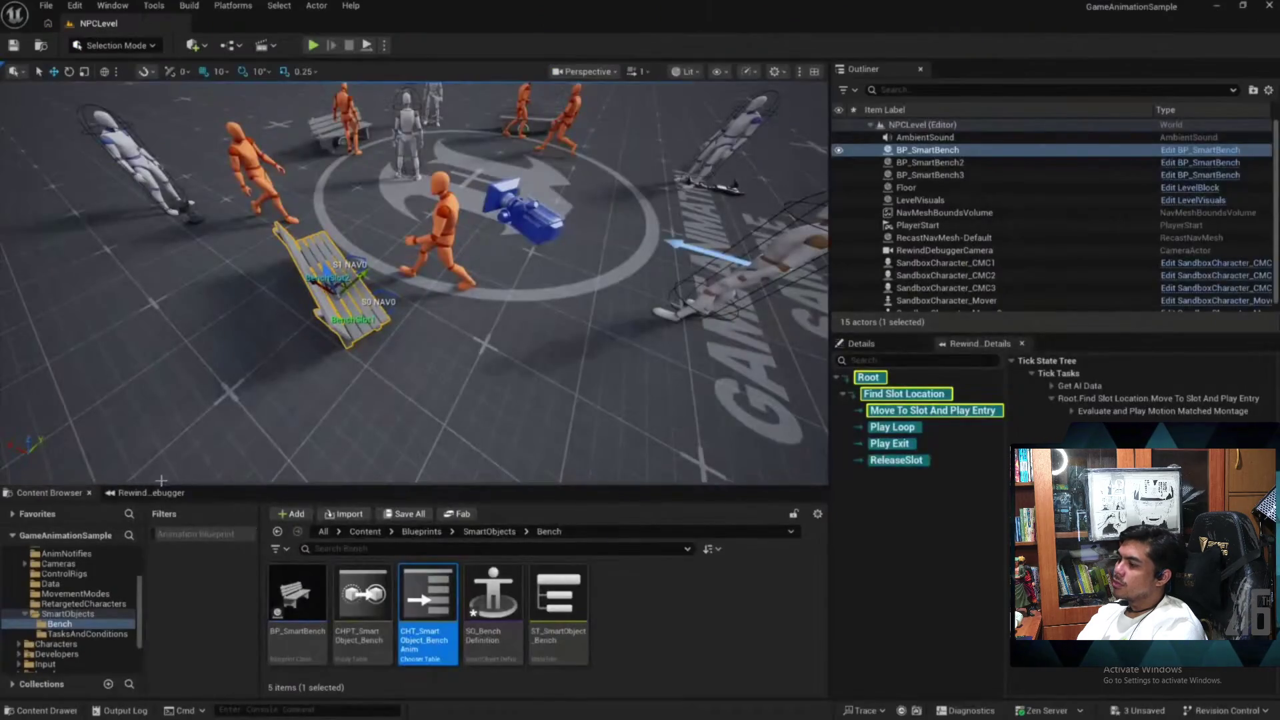
# Enable the Steering visual-log category in the Rewind Debugger and scrub the replay to about 2.5 s
pyautogui.click(150, 493)
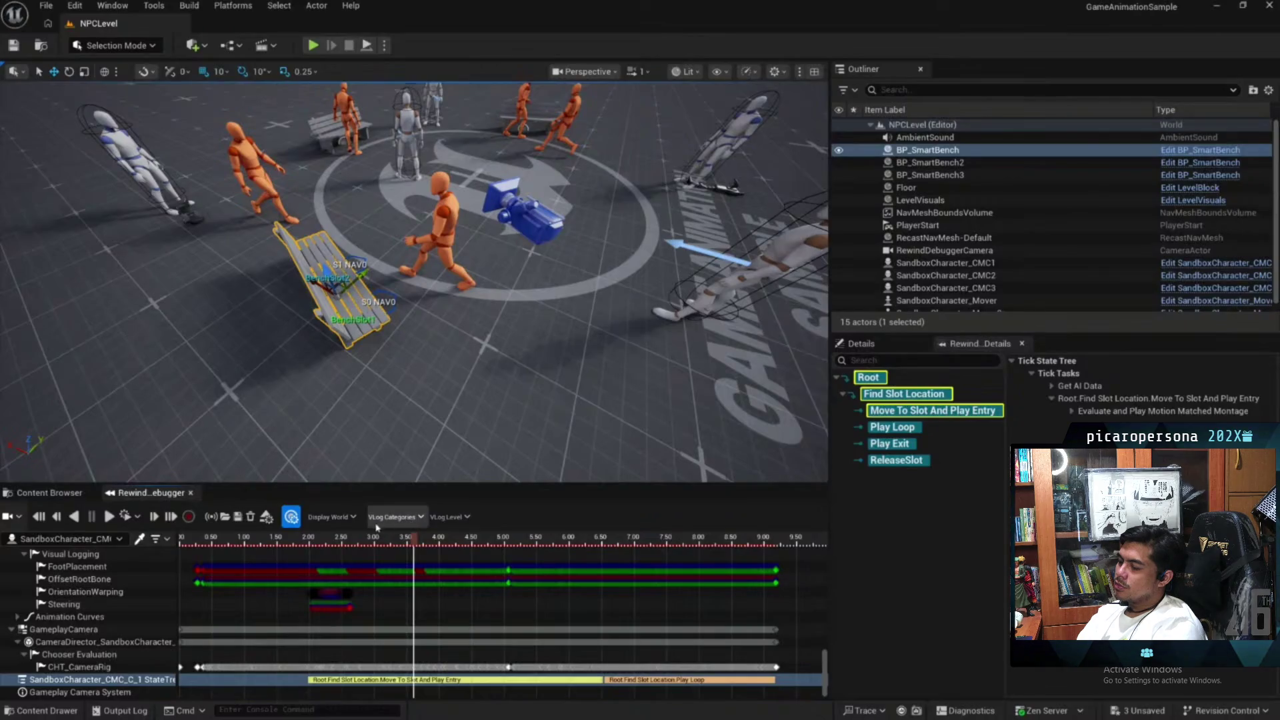
pyautogui.click(396, 517)
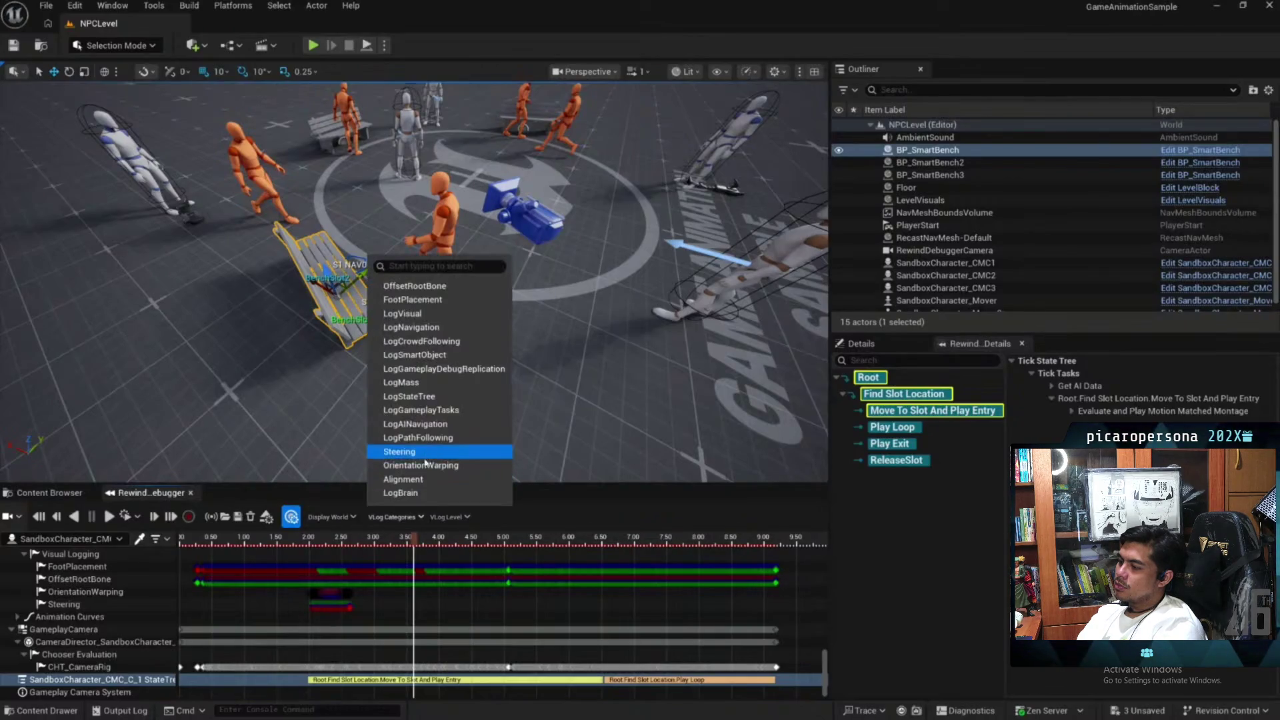
pyautogui.click(418, 479)
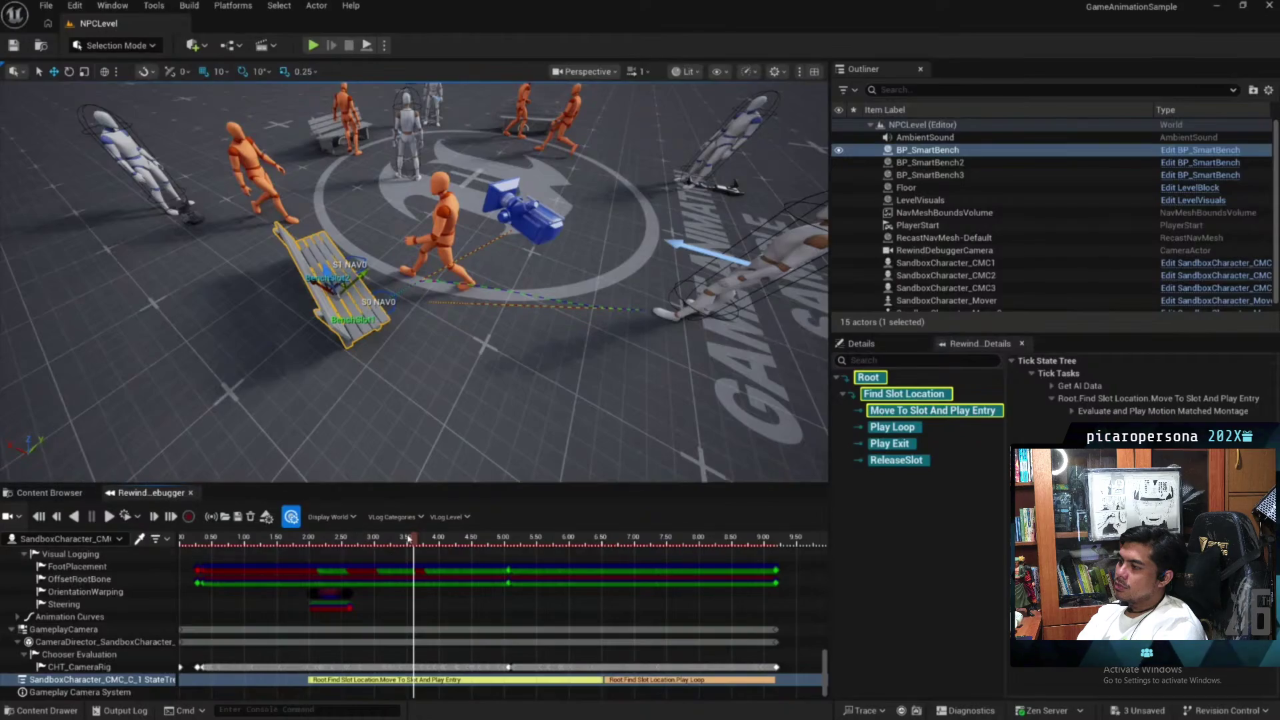
pyautogui.moveTo(414, 538); pyautogui.dragTo(331, 539)
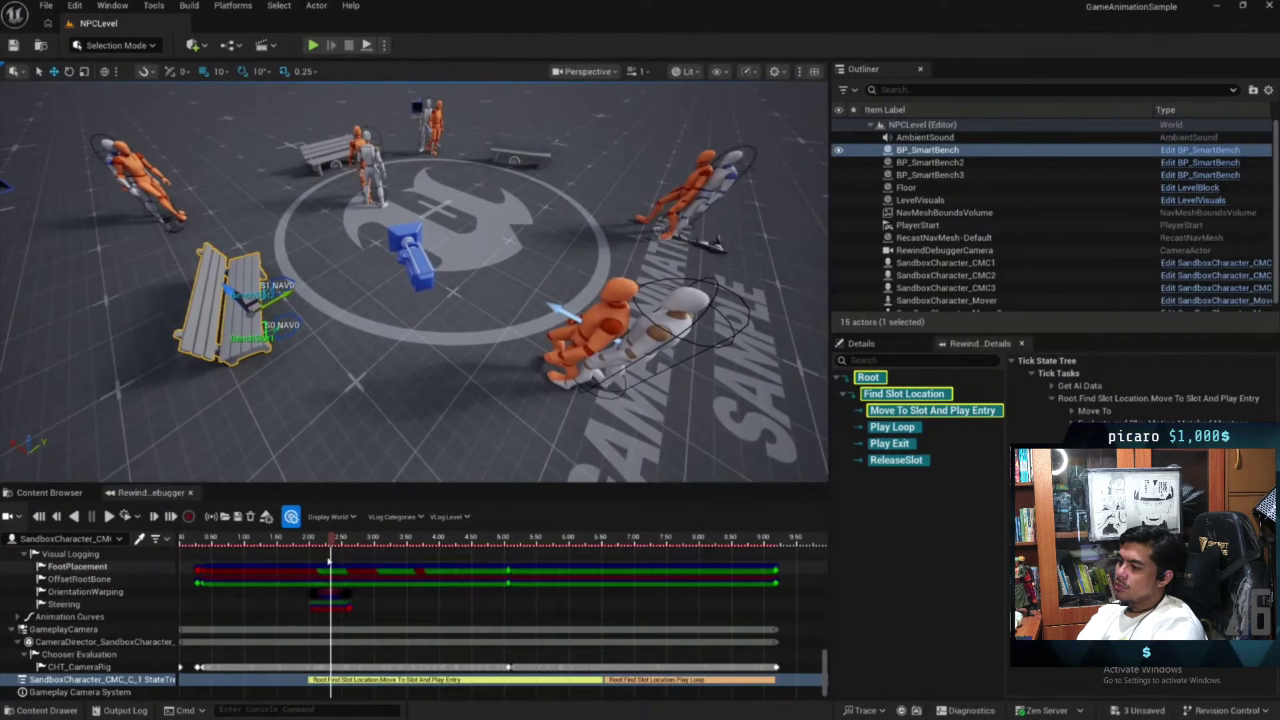
pyautogui.moveTo(331, 538); pyautogui.dragTo(345, 543)
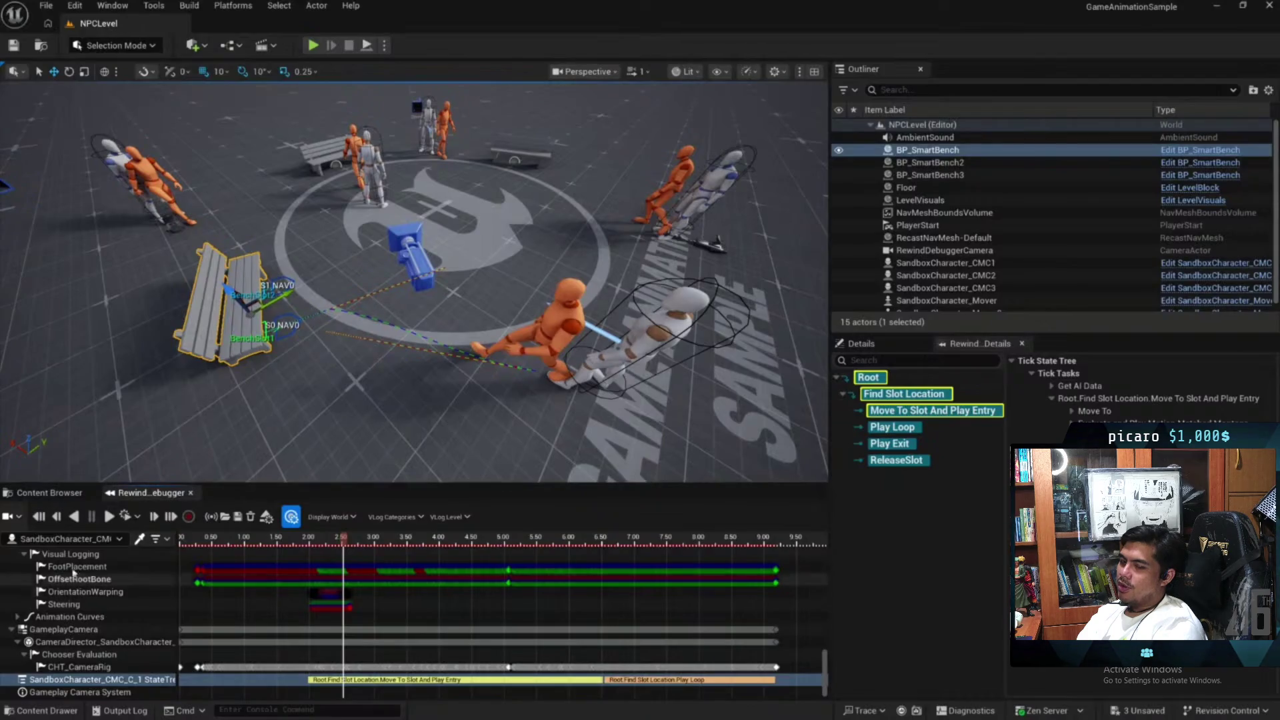
pyautogui.click(50, 493)
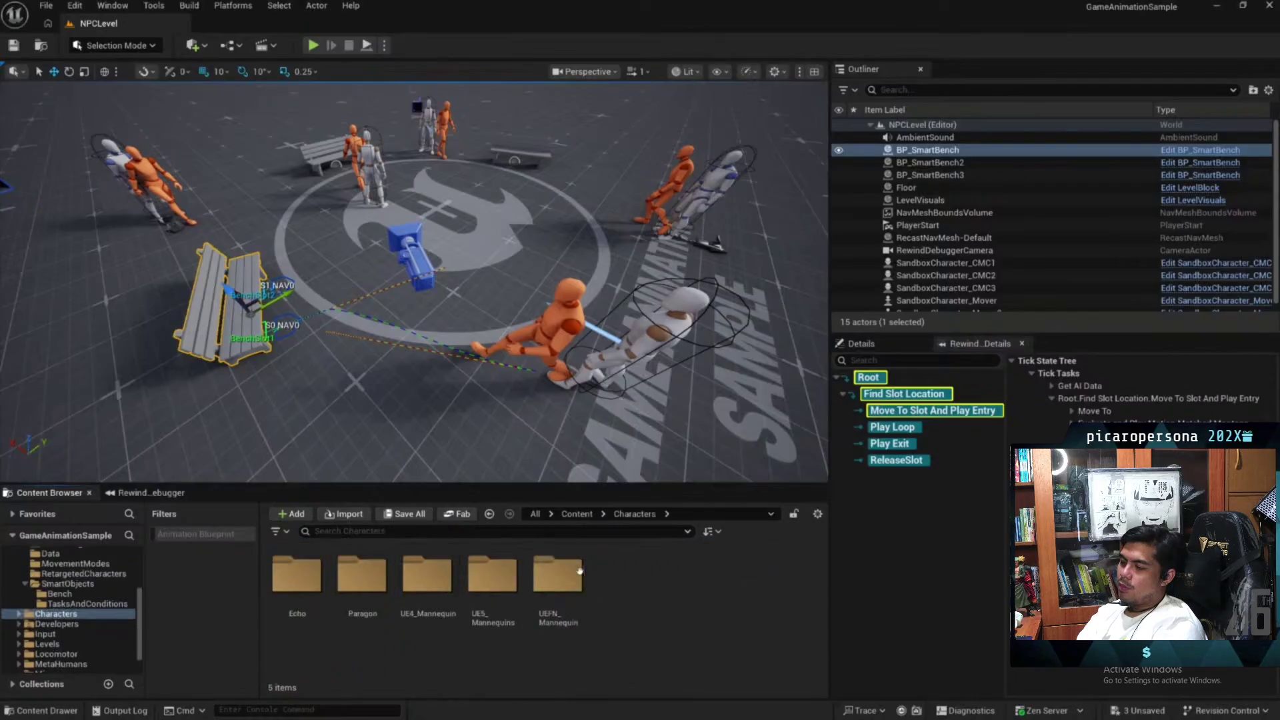
# Open M_interaction_bench_into_BL_LFoot from Characters/UEFN_Mannequin/Animations/Interactions/Bench
pyautogui.doubleClick(558, 594)
pyautogui.doubleClick(297, 593)
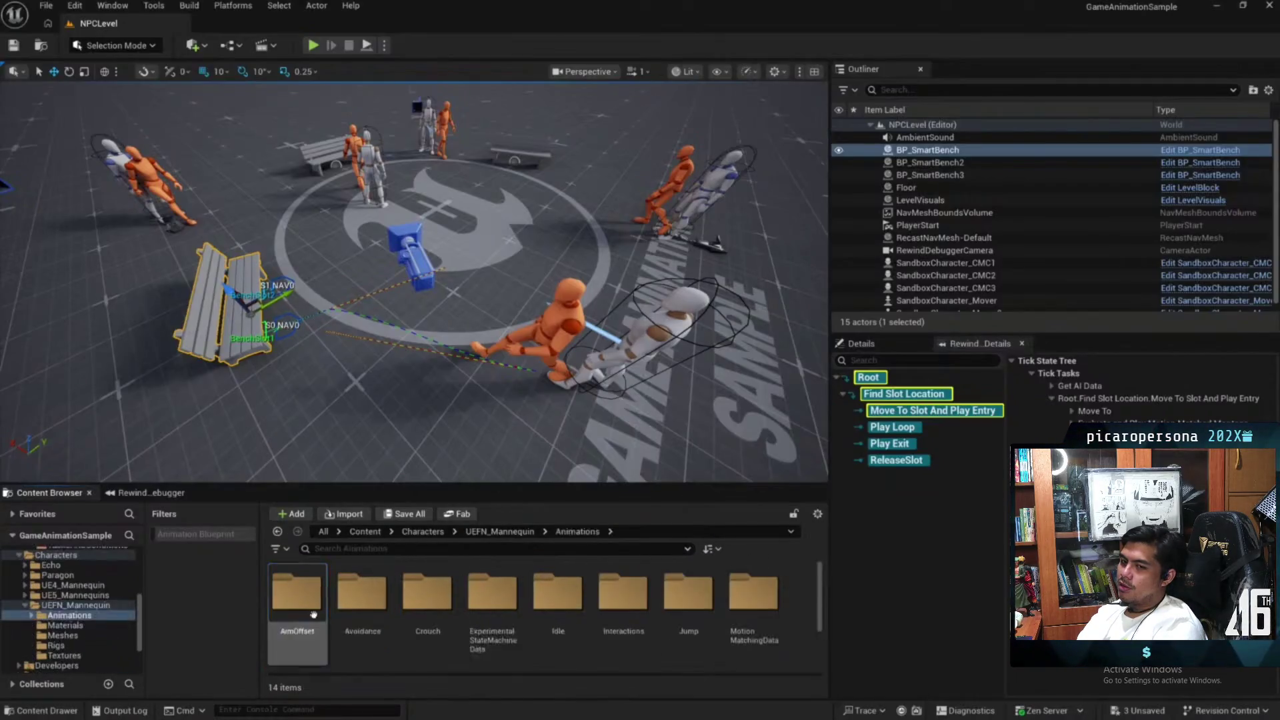
pyautogui.doubleClick(635, 593)
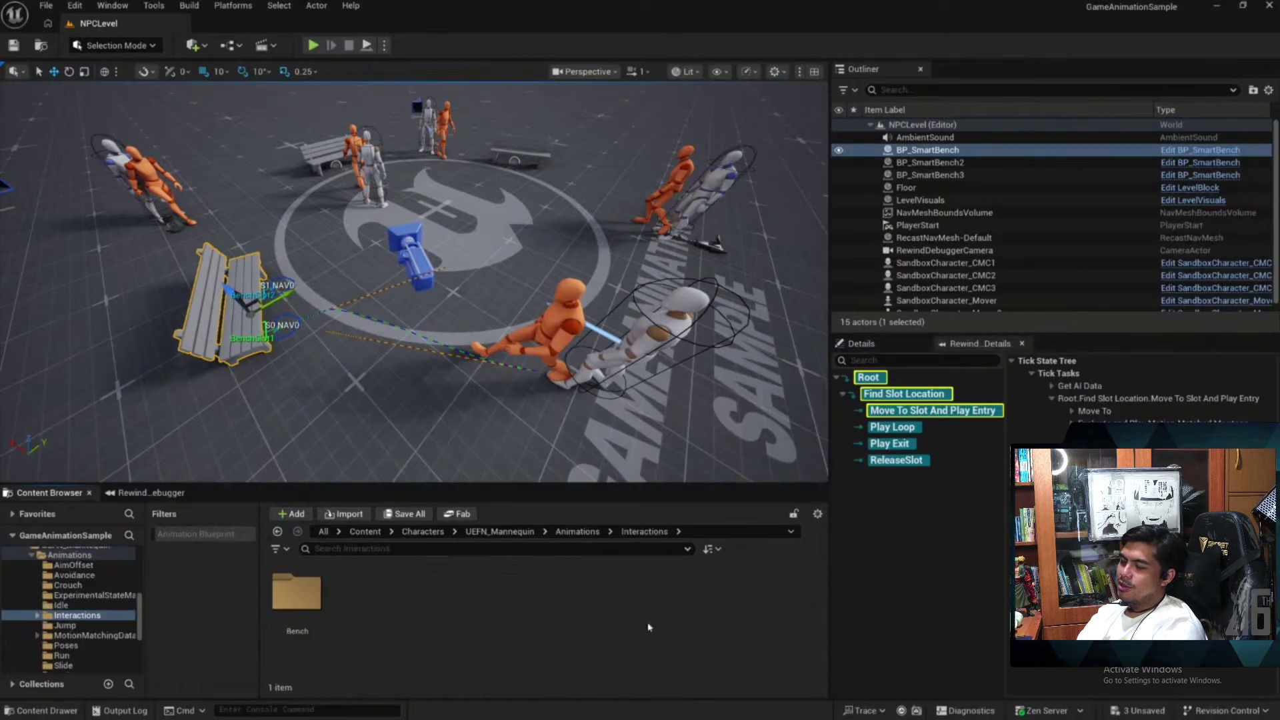
pyautogui.doubleClick(297, 594)
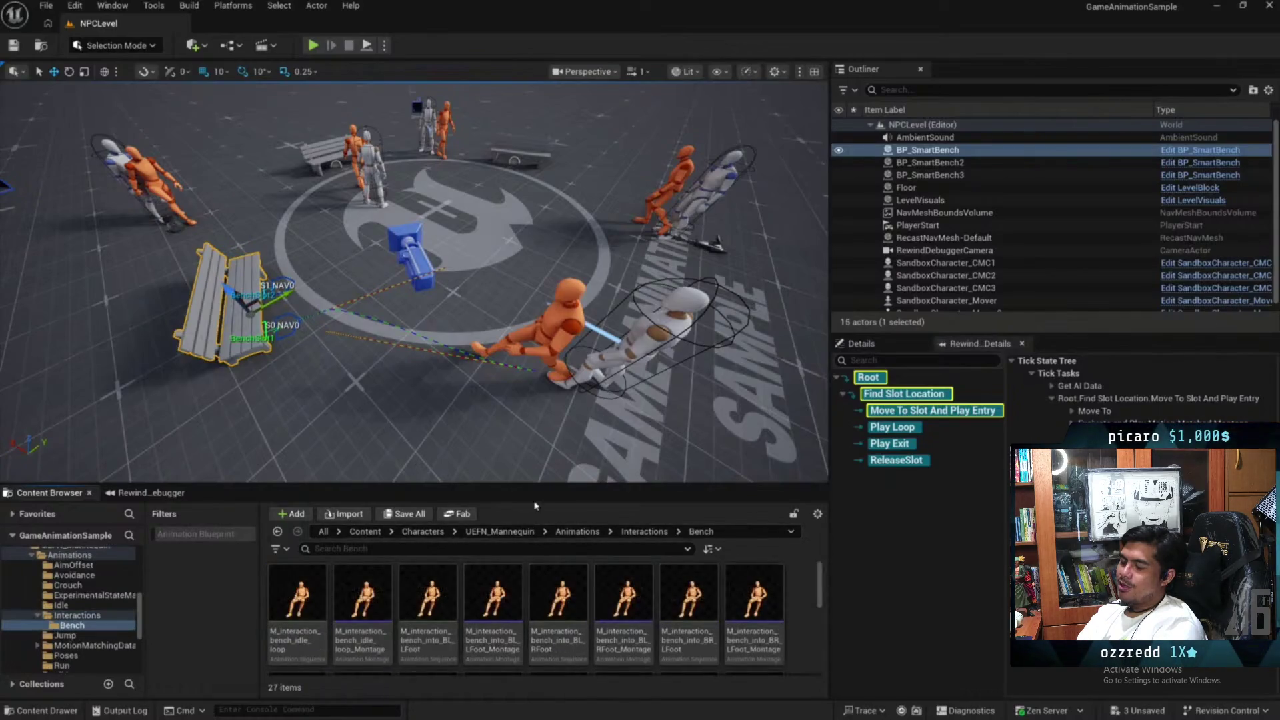
pyautogui.doubleClick(502, 602)
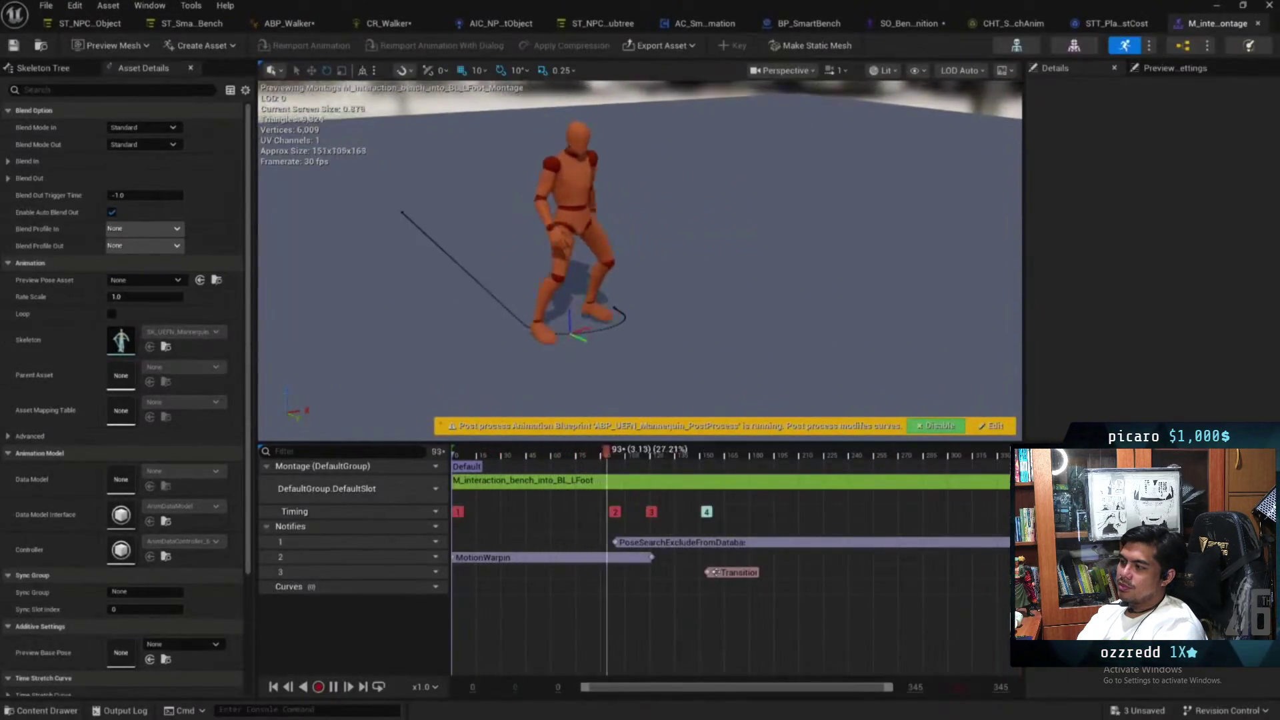
# Select the MotionWarpin notify and expand its Precomputed Warp root motion modifier settings
pyautogui.click(560, 557)
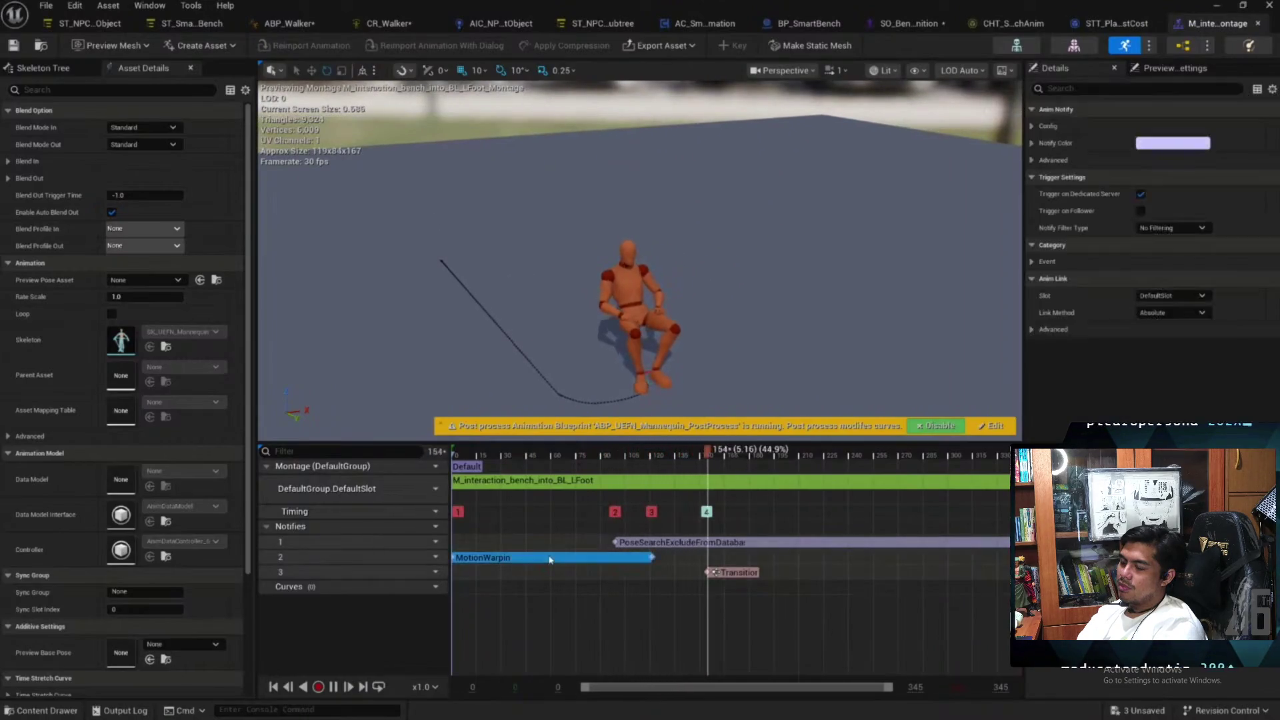
pyautogui.click(1047, 126)
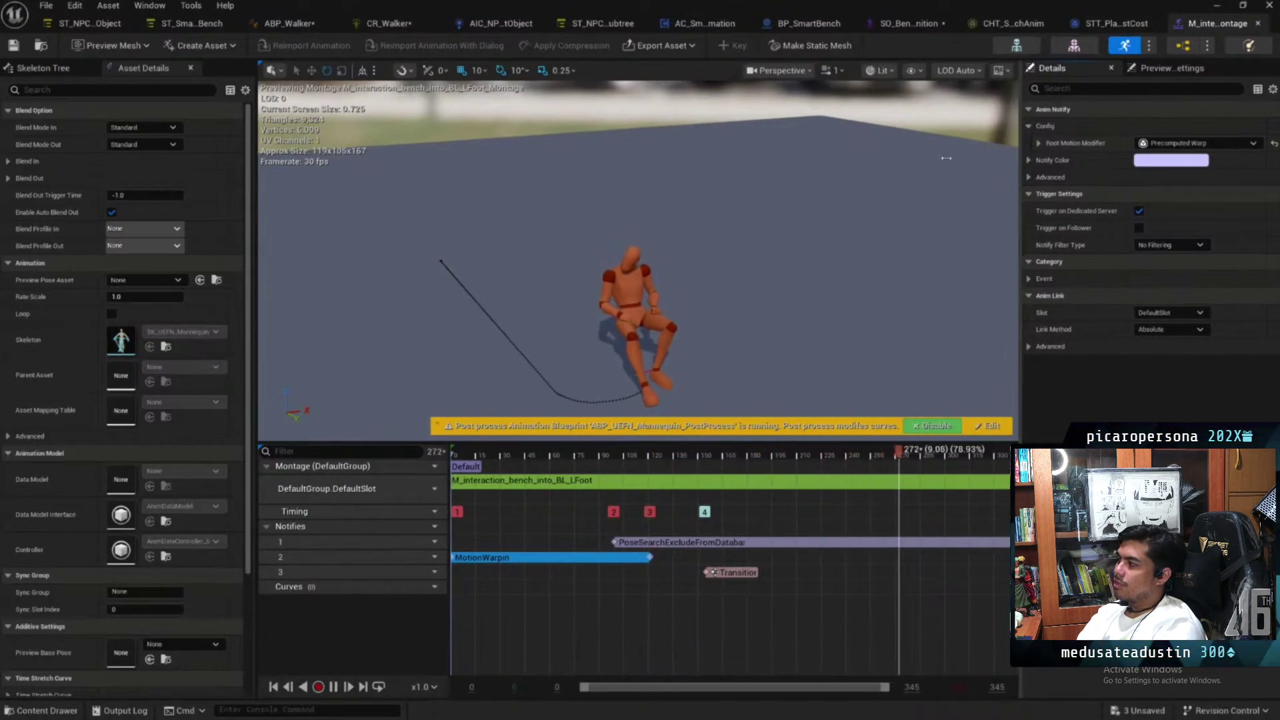
pyautogui.moveTo(1022, 156); pyautogui.dragTo(915, 151)
pyautogui.click(929, 143)
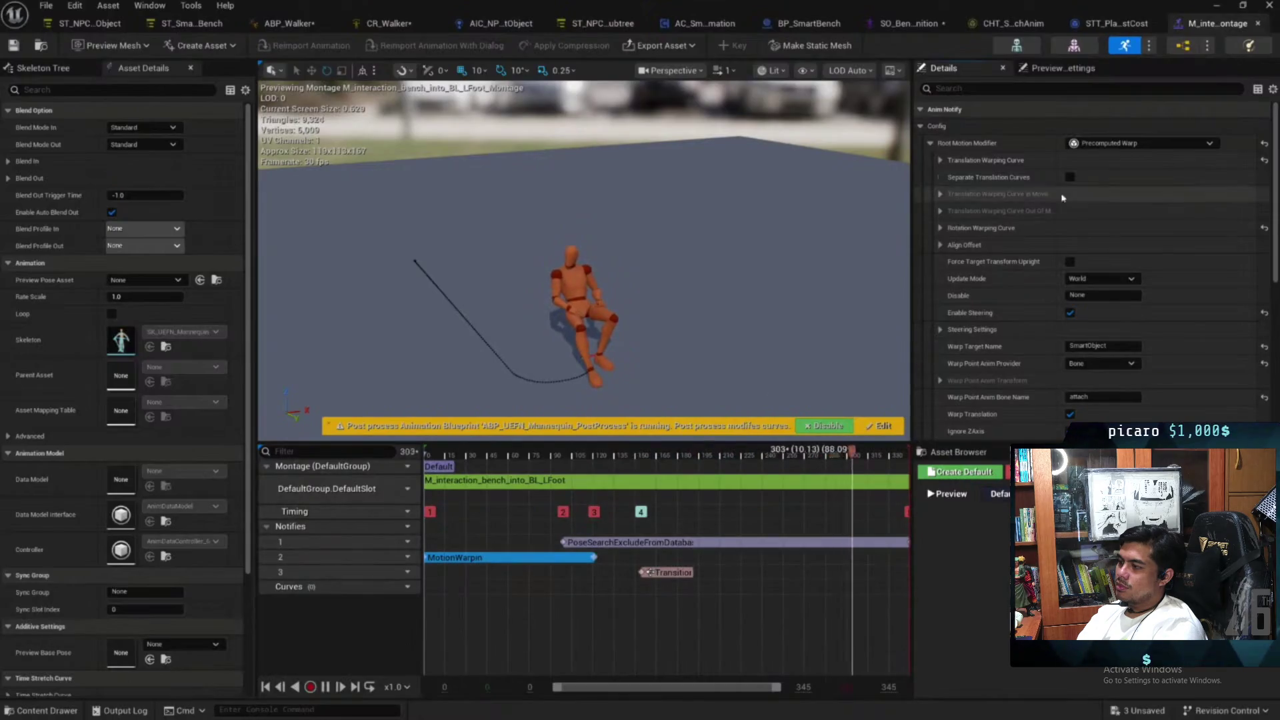
# Expand Translation Warping Curve, Rotation Warping Curve and Steering Settings, then minimize the montage editor
pyautogui.click(940, 161)
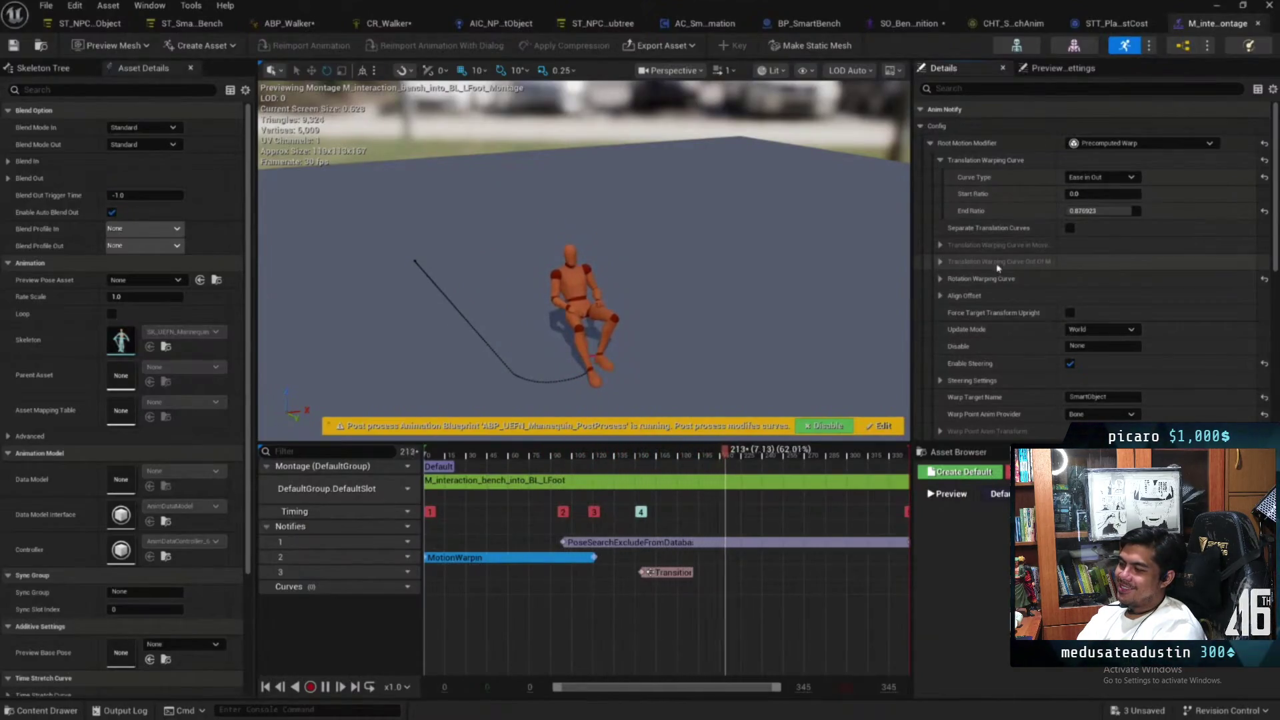
pyautogui.click(940, 278)
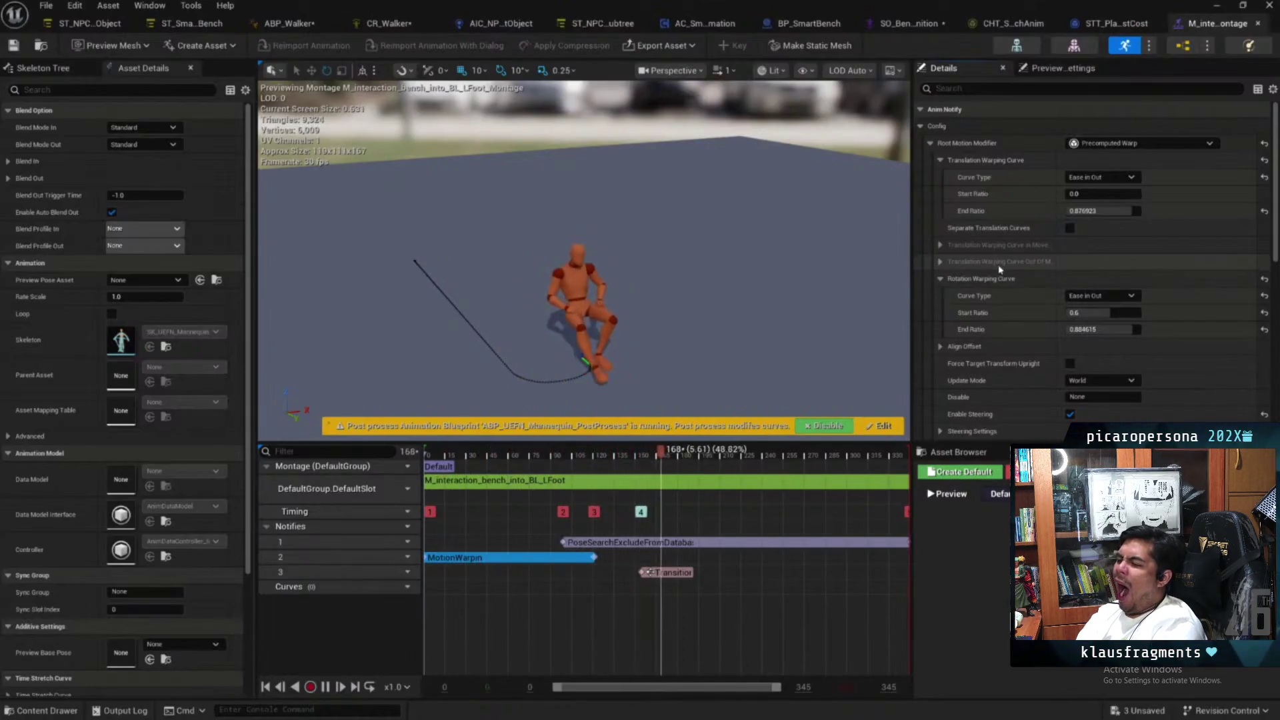
pyautogui.scroll(-2, 1026, 302)
pyautogui.scroll(-3, 1027, 302)
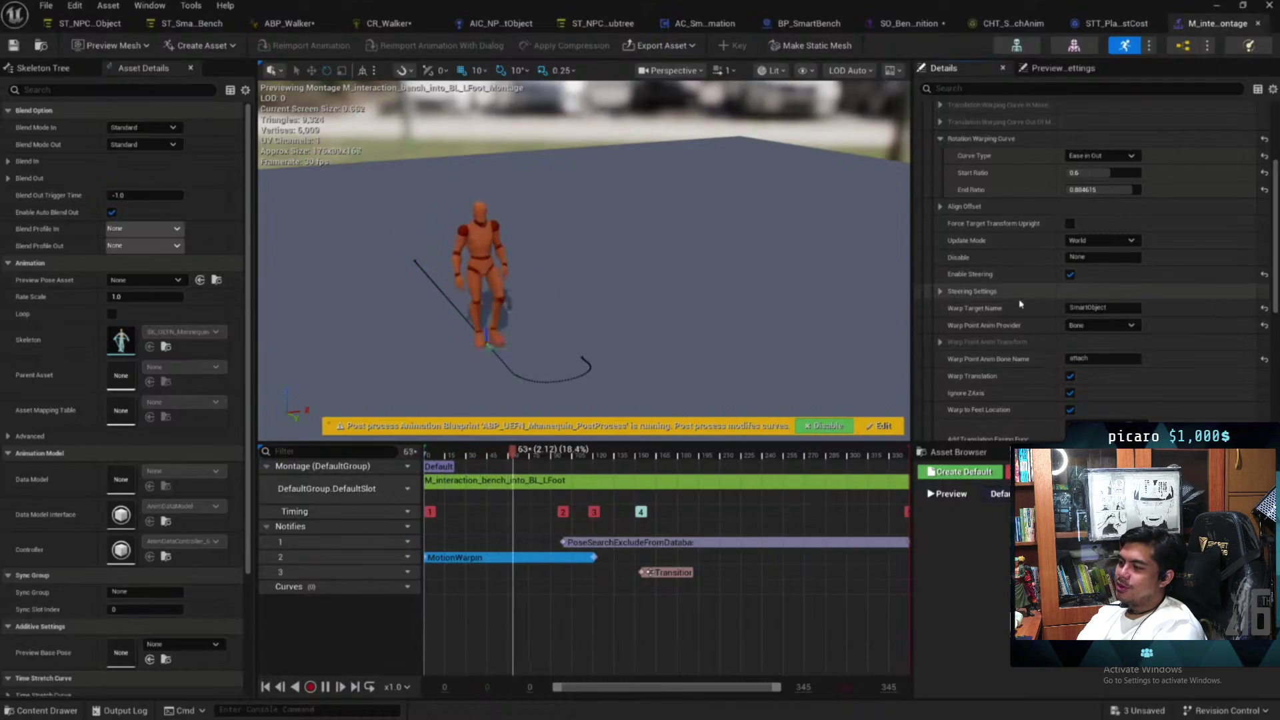
pyautogui.click(942, 293)
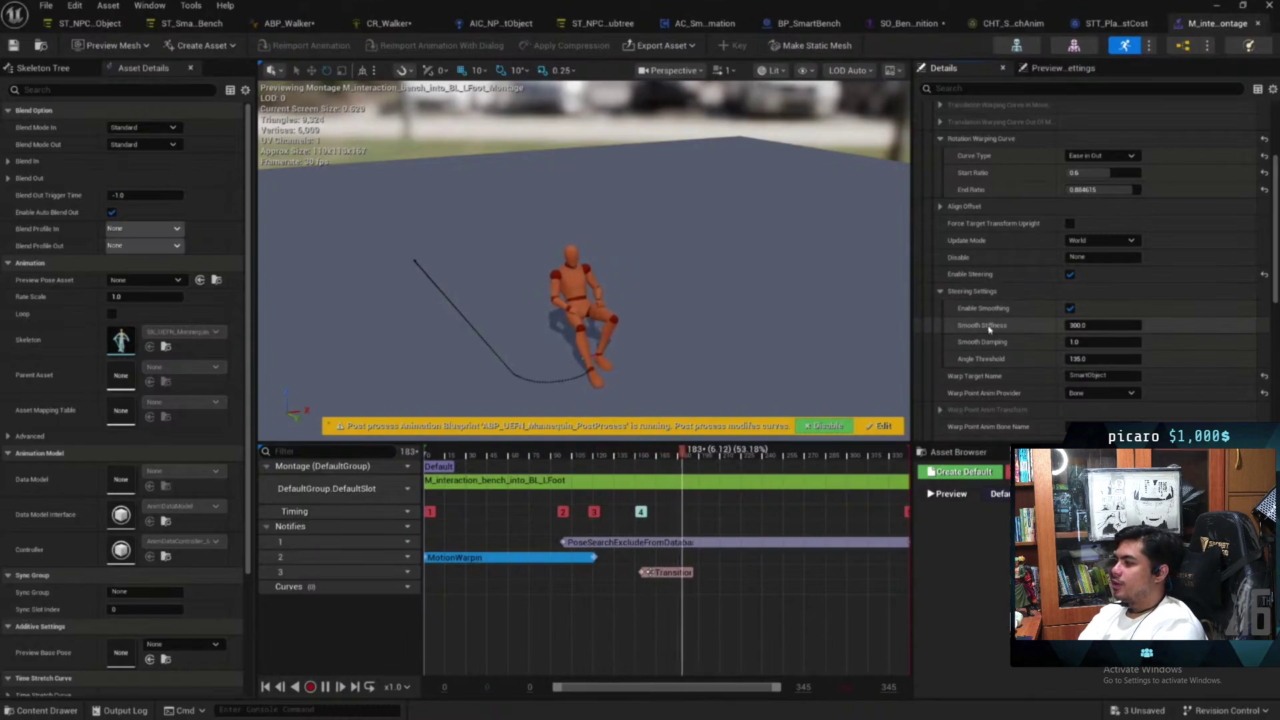
pyautogui.click(1214, 6)
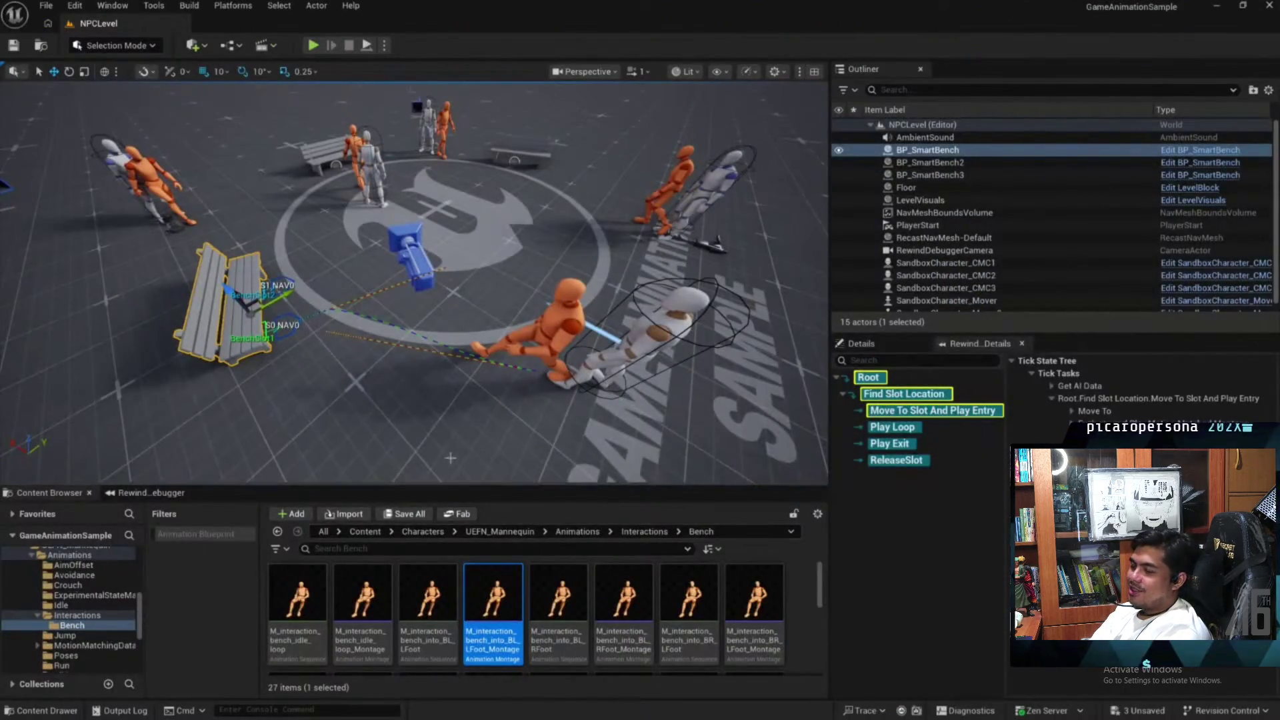
# Scrub the replay from about 2.5 to 3.5 s and debug SandboxCharacter_CMC_C_3
pyautogui.click(151, 493)
pyautogui.moveTo(308, 533); pyautogui.dragTo(386, 547)
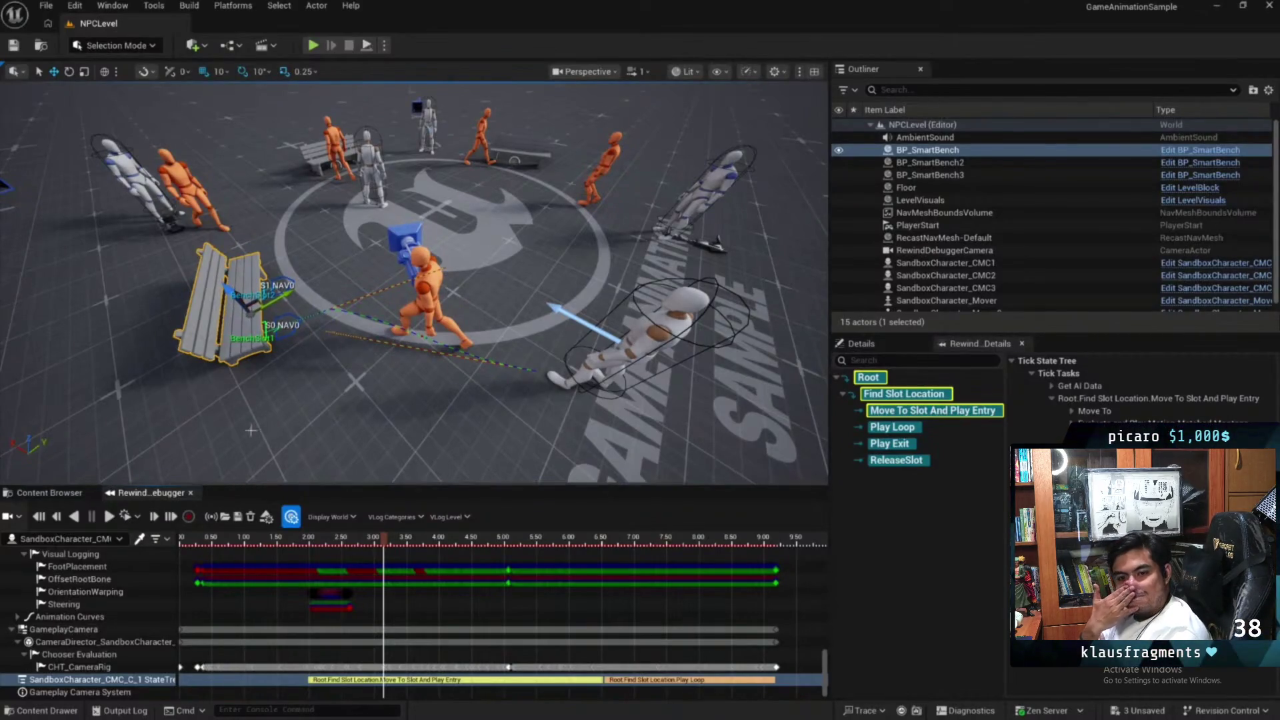
pyautogui.moveTo(392, 346); pyautogui.dragTo(383, 337)
pyautogui.moveTo(384, 539); pyautogui.dragTo(401, 540)
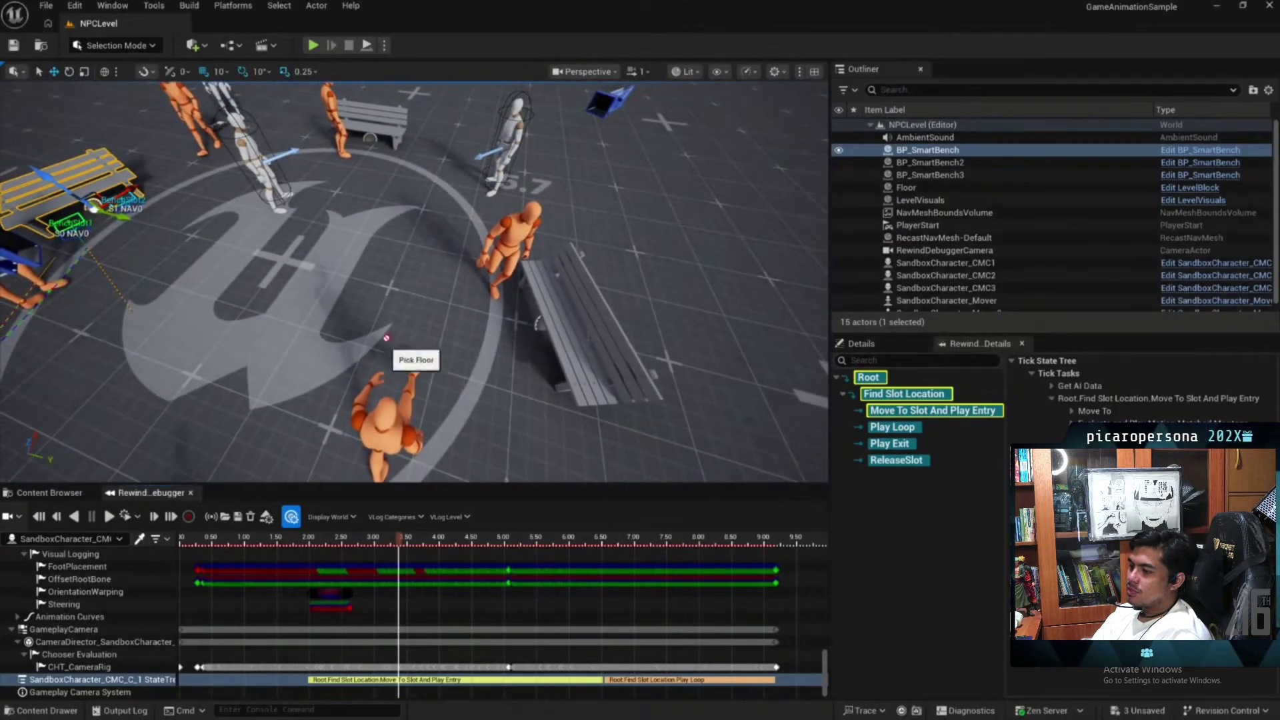
pyautogui.click(508, 267)
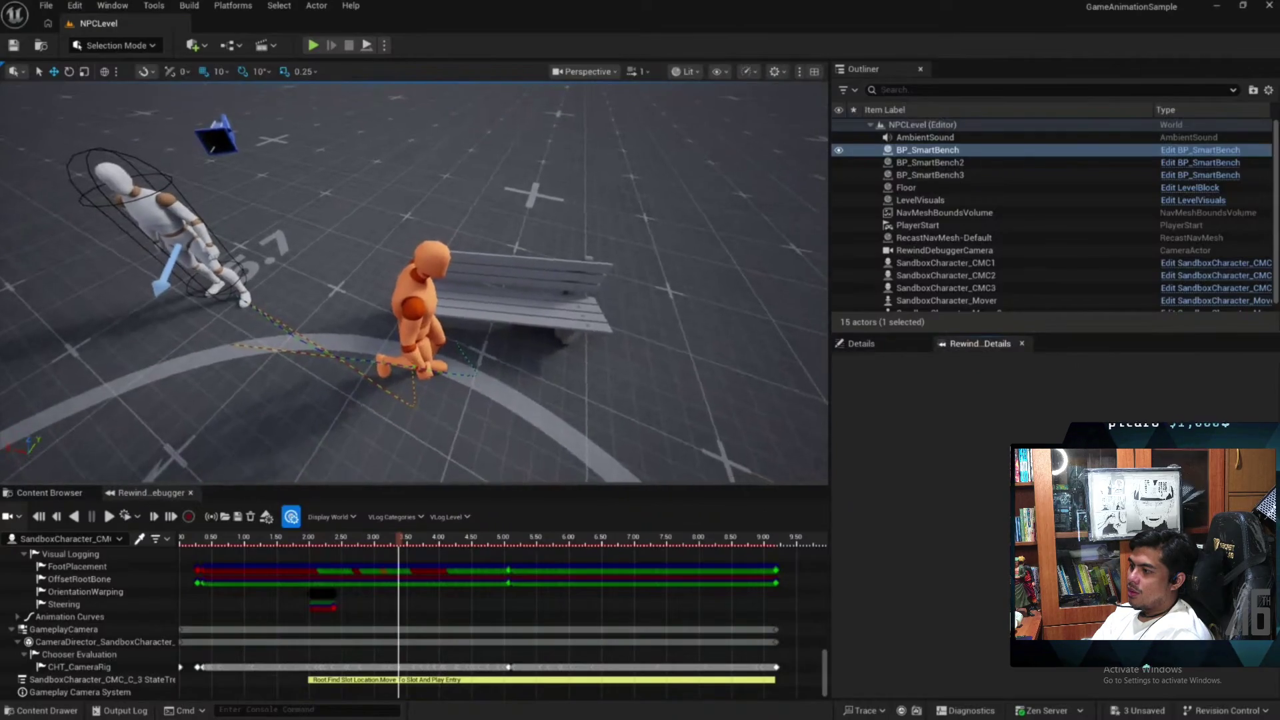
# Fly the camera toward the bench and replay the sitting motion to about 5 seconds
pyautogui.scroll(-2, 414, 280)
pyautogui.press('w')
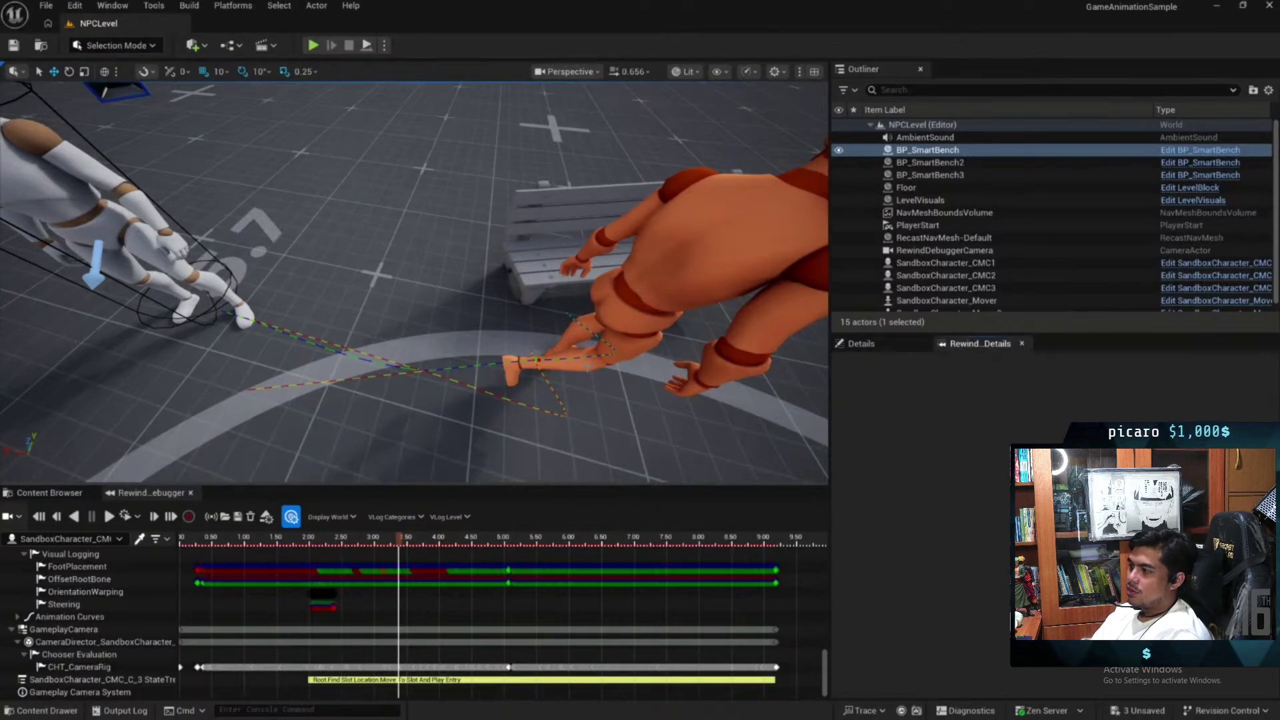
pyautogui.moveTo(400, 542)
pyautogui.mouseDown()
pyautogui.moveTo(366, 541)
pyautogui.moveTo(489, 532)
pyautogui.moveTo(465, 544)
pyautogui.moveTo(350, 539)
pyautogui.moveTo(416, 538)
pyautogui.mouseUp()
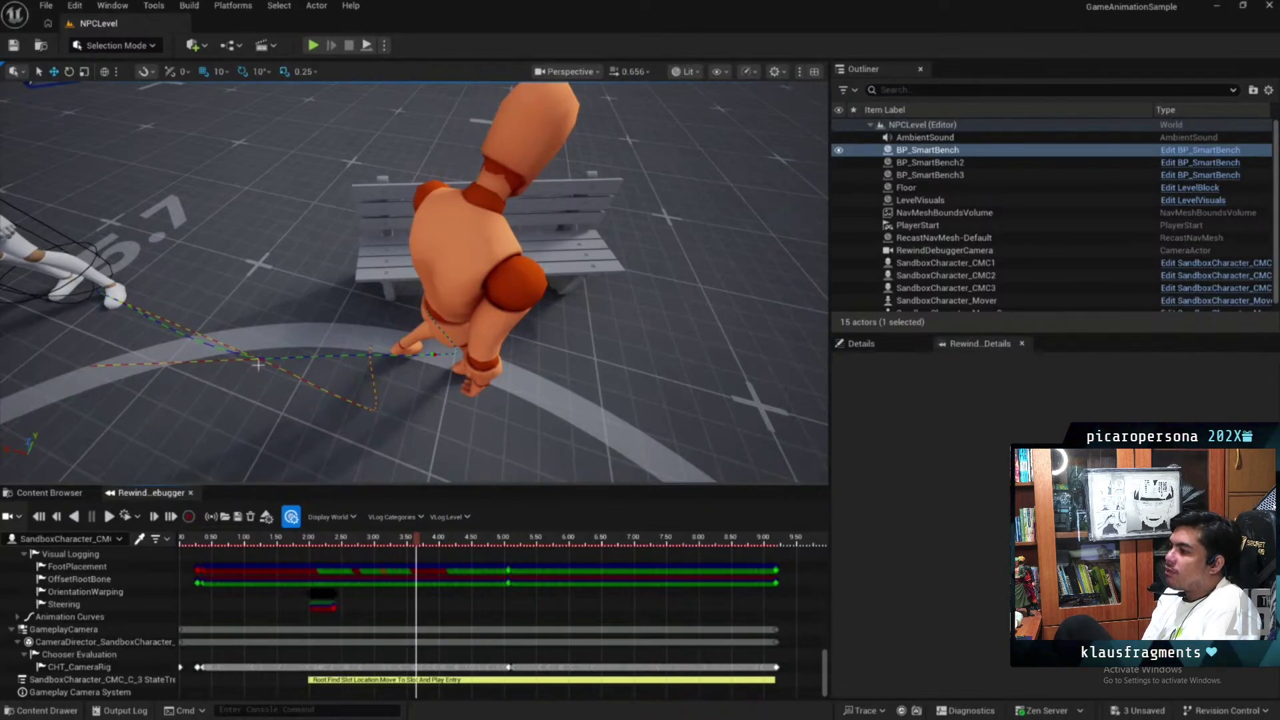
pyautogui.moveTo(416, 536); pyautogui.dragTo(501, 534)
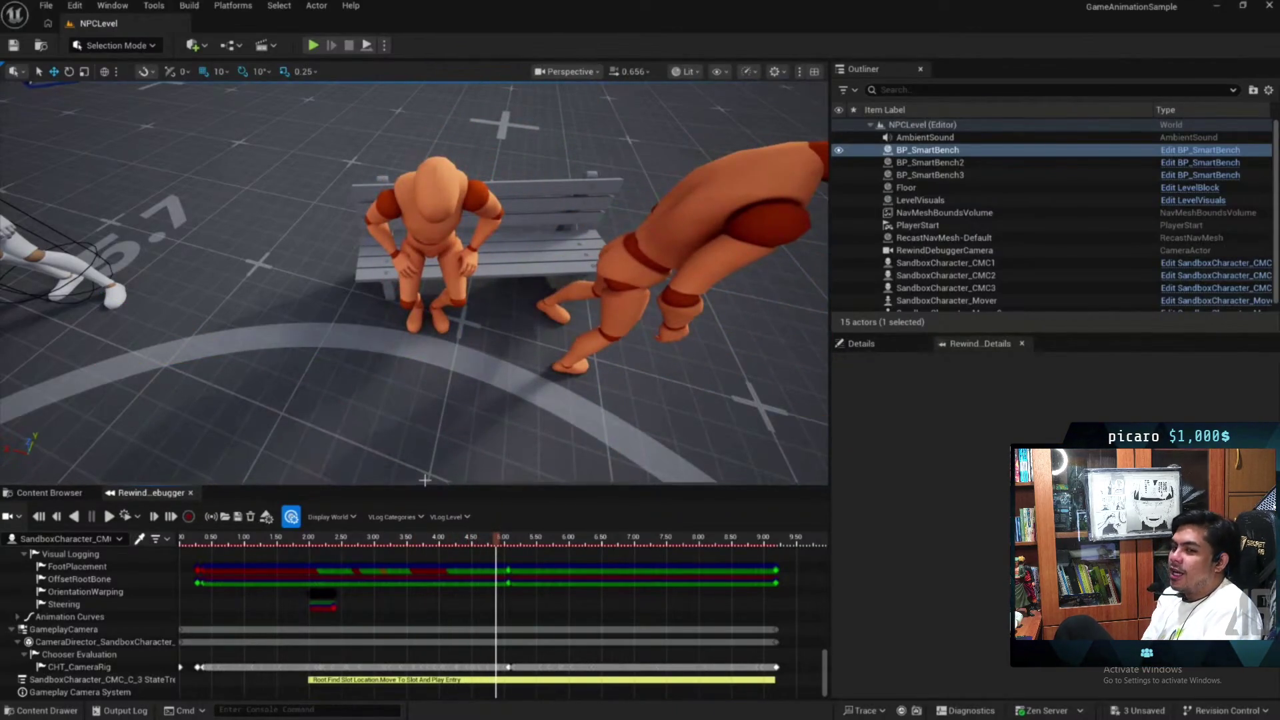
pyautogui.click(49, 493)
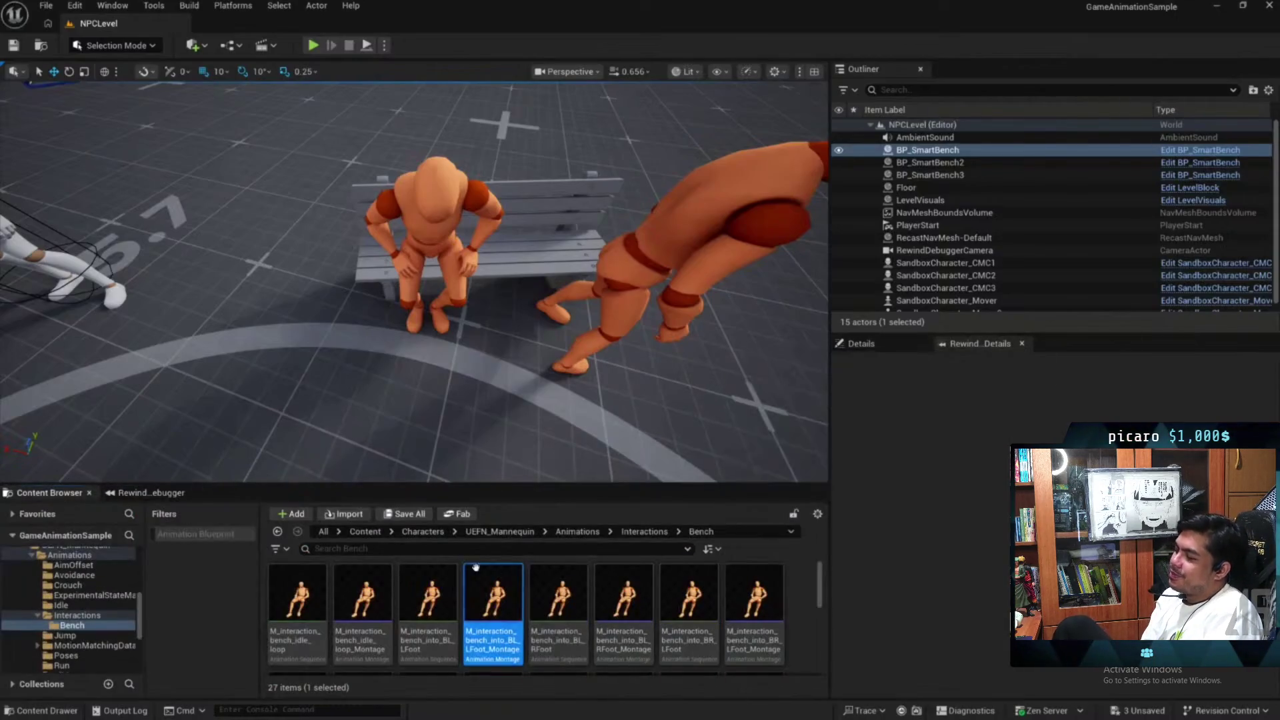
# Go up to the top-level Content folder and bring the bench State Tree back into view
pyautogui.click(364, 532)
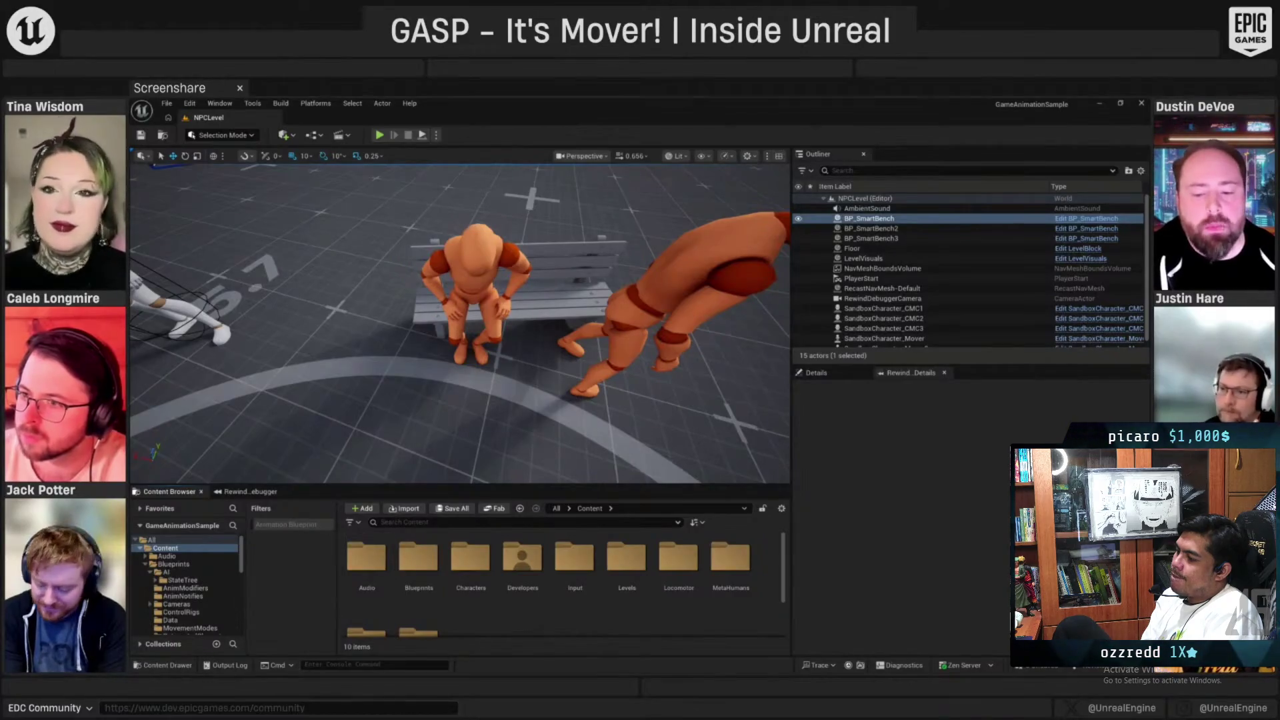
pyautogui.hotkey('alt', 'Tab')
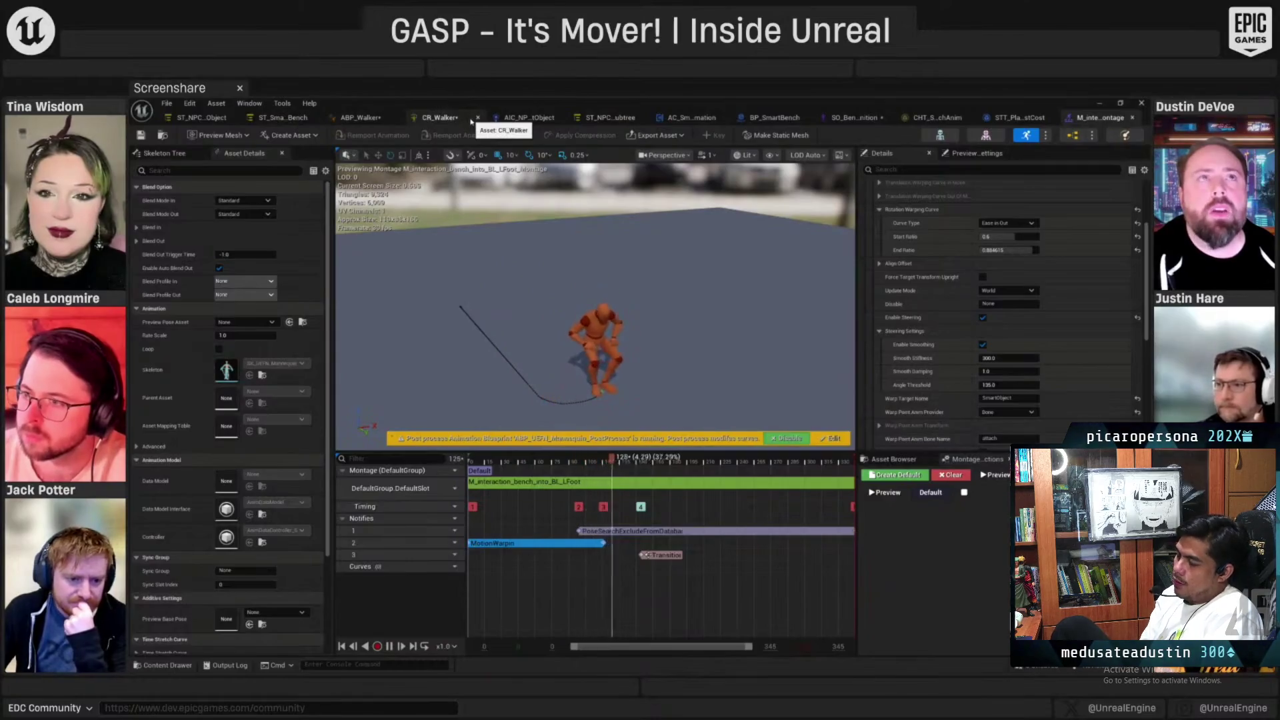
pyautogui.click(282, 117)
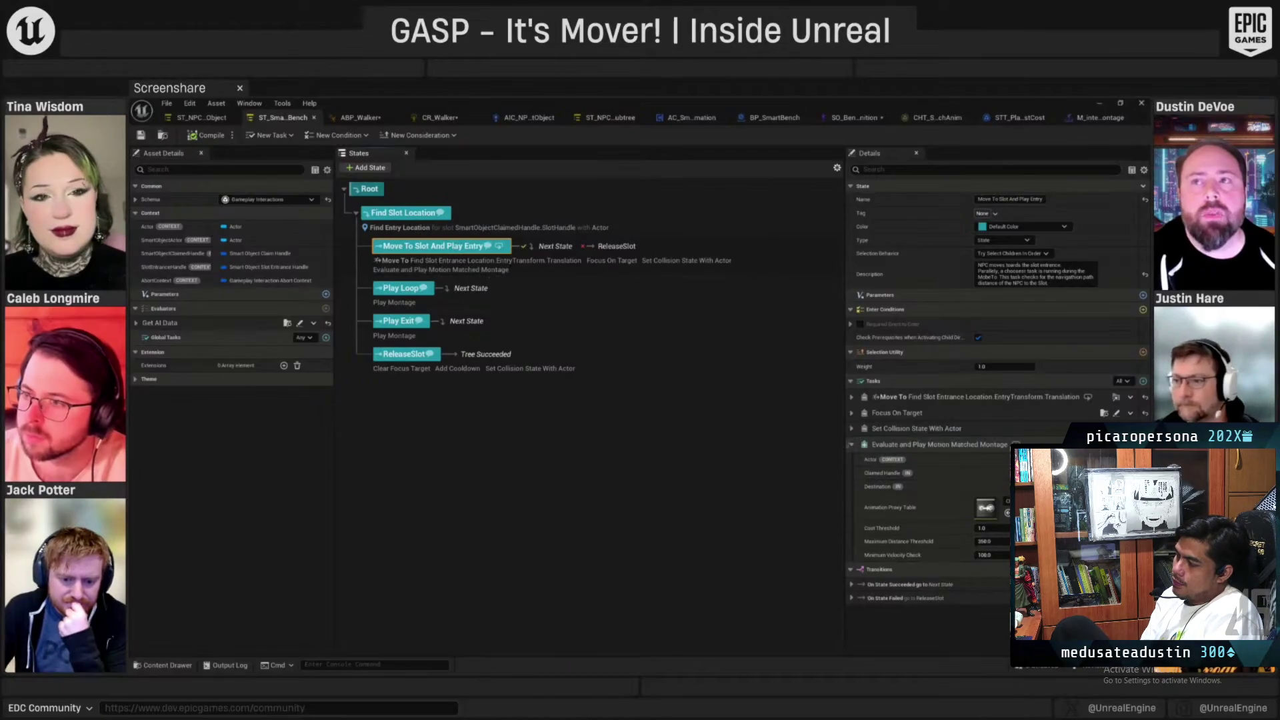
# Open STT_PlayAnimFromBestCost and inspect the Play Montage Multi node and its payload nodes
pyautogui.click(1116, 443)
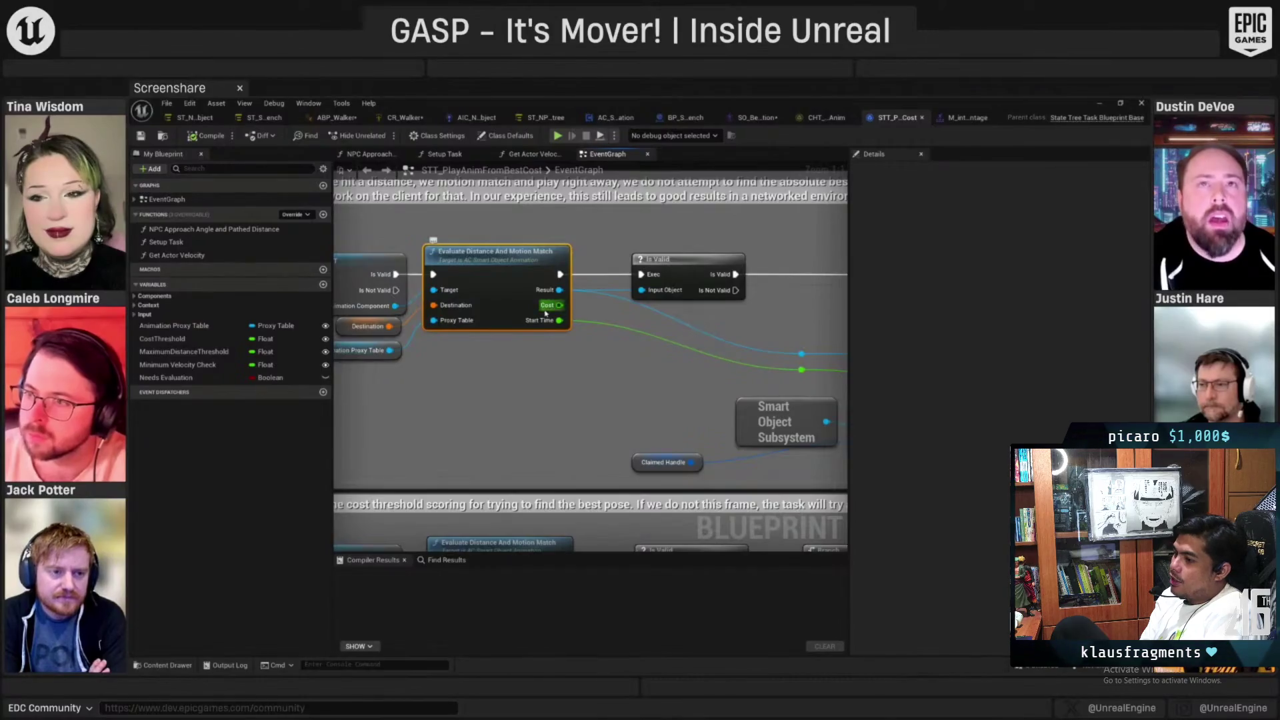
pyautogui.moveTo(545, 314); pyautogui.dragTo(578, 331)
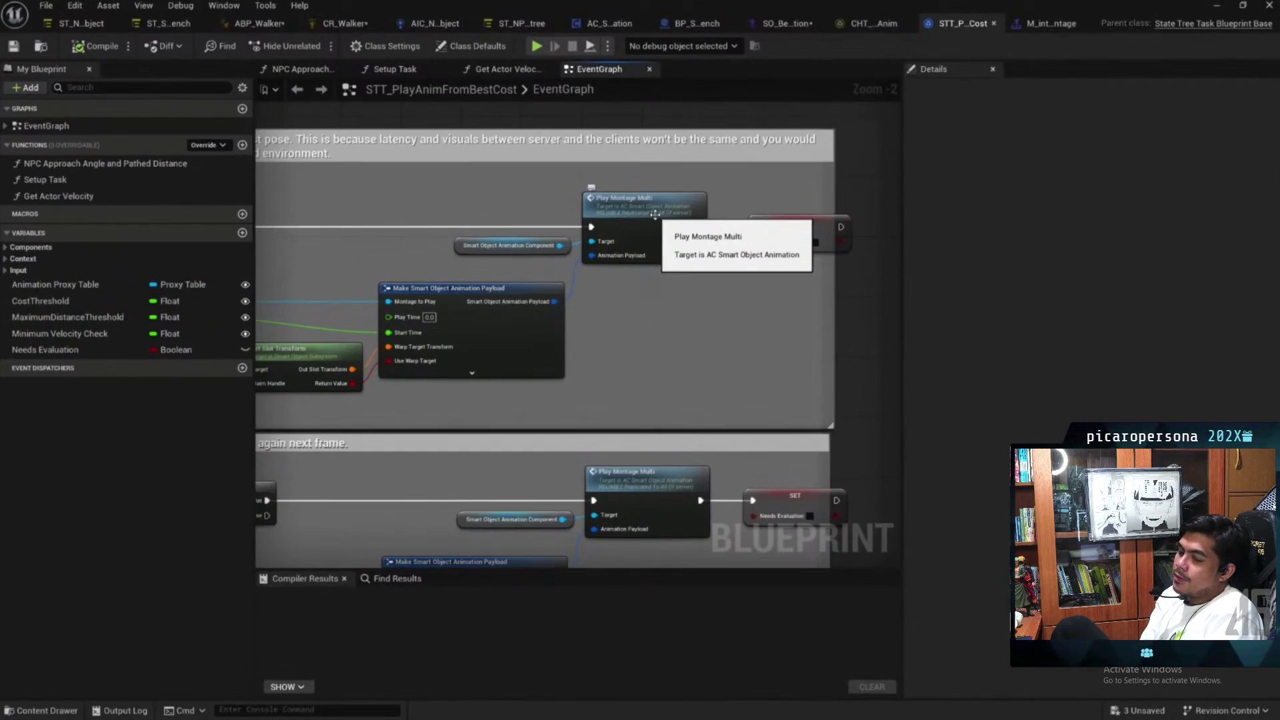
pyautogui.click(649, 207)
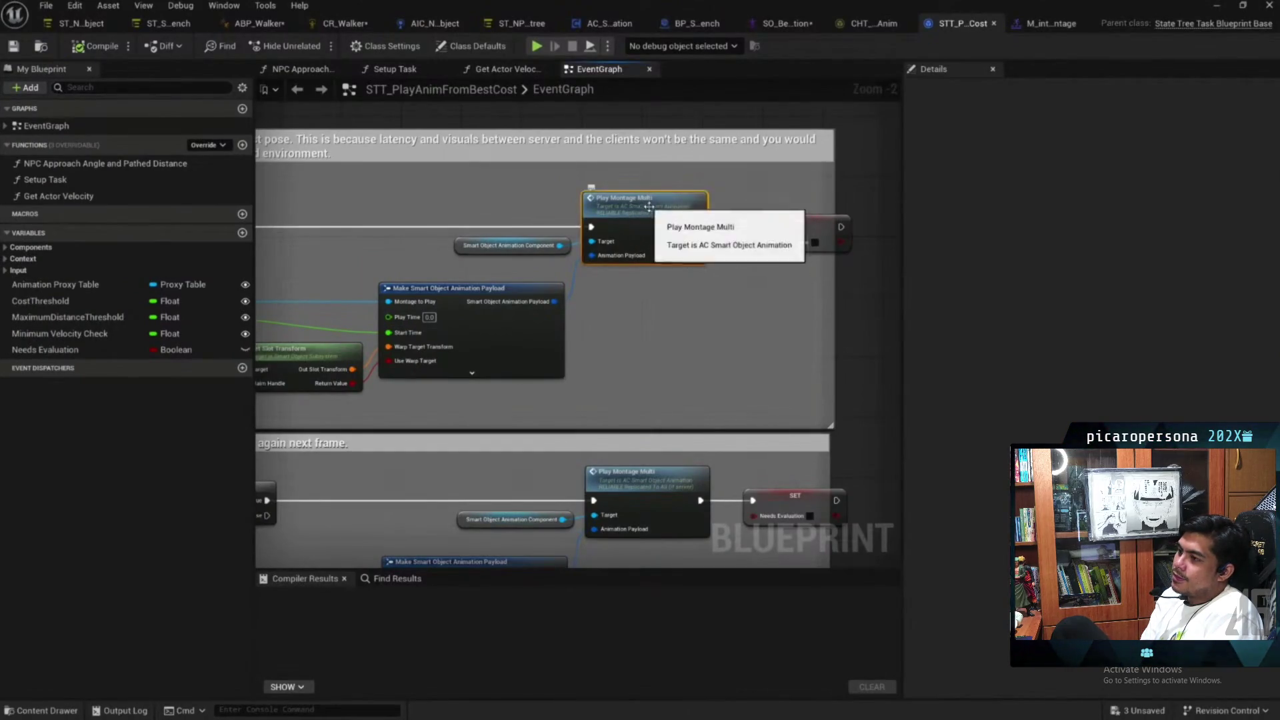
pyautogui.moveTo(649, 207)
pyautogui.mouseDown()
pyautogui.moveTo(467, 397)
pyautogui.moveTo(576, 292)
pyautogui.mouseUp()
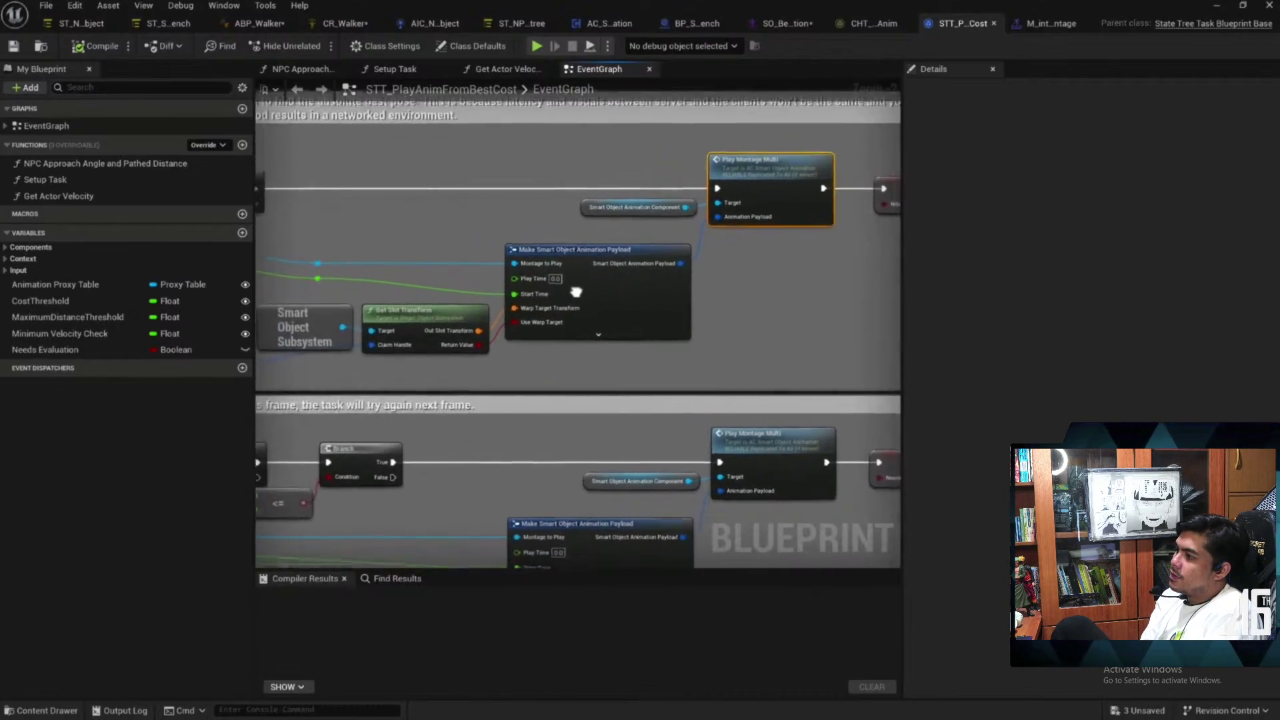
pyautogui.scroll(1, 577, 264)
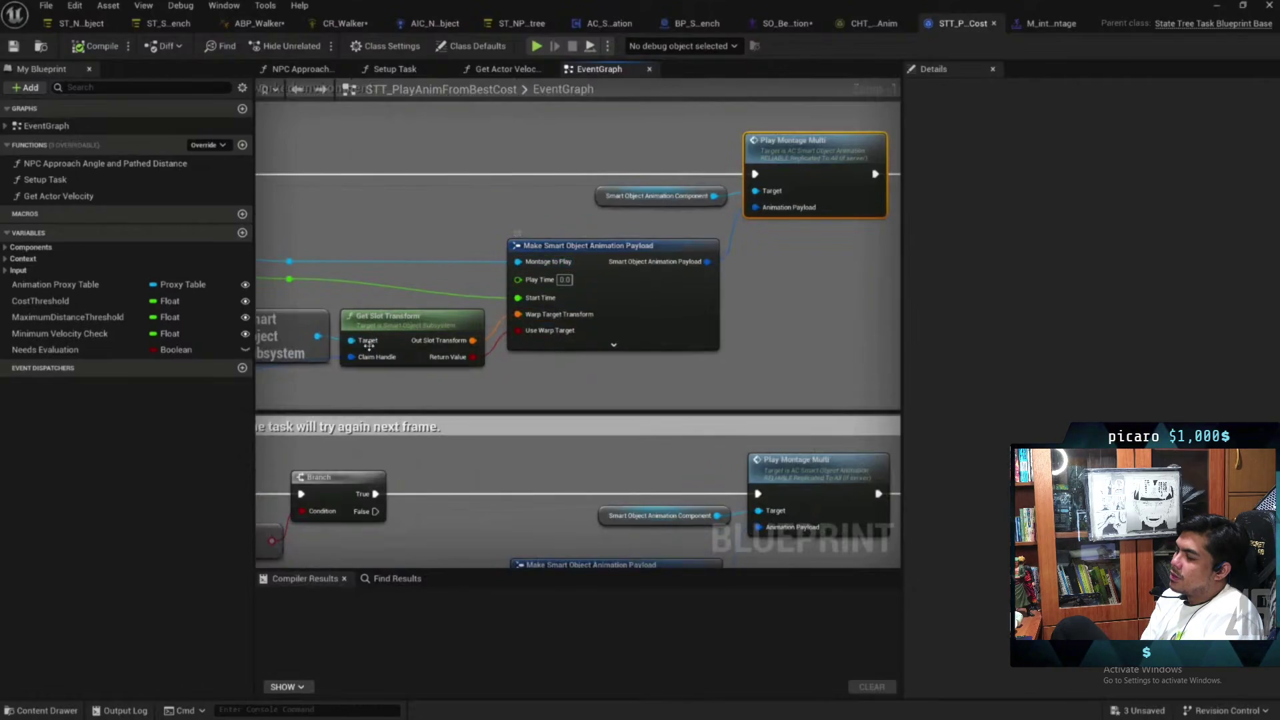
# Review the Smart Object Subsystem and Get Slot Transform nodes, then jump into Play Montage Multi's definition
pyautogui.moveTo(369, 345); pyautogui.dragTo(489, 325)
pyautogui.moveTo(330, 287); pyautogui.dragTo(610, 368)
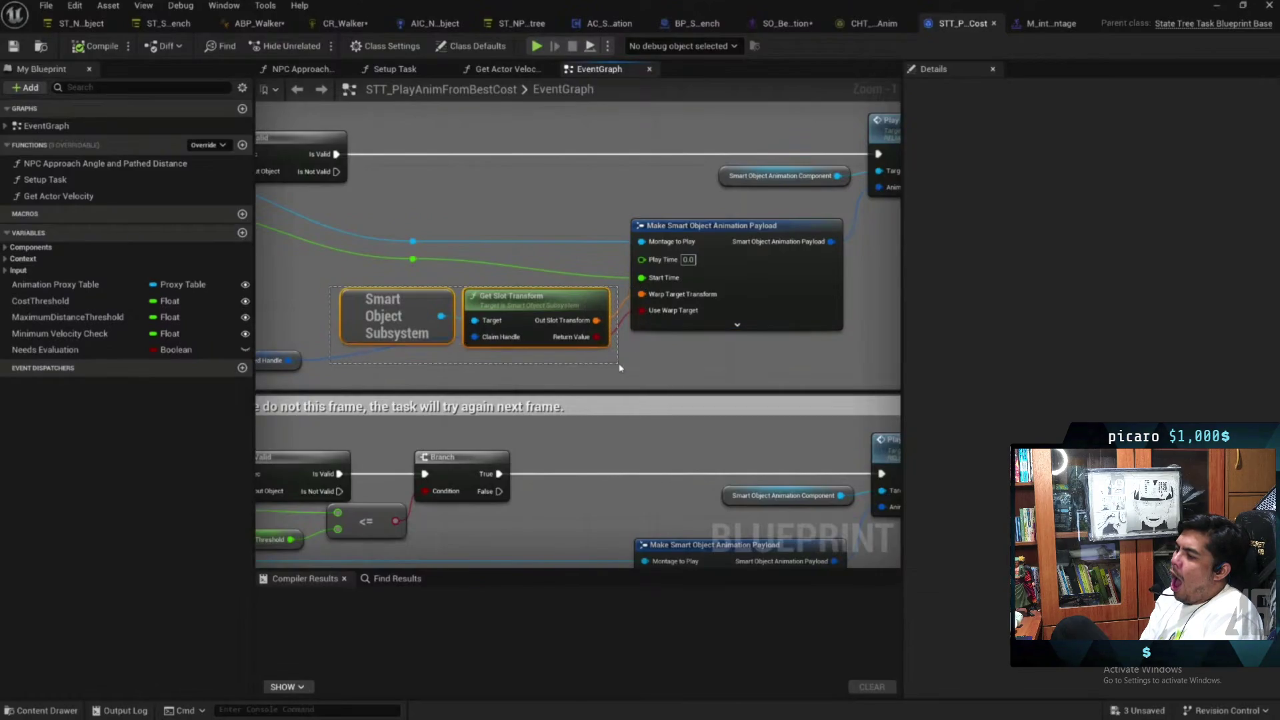
pyautogui.moveTo(619, 367)
pyautogui.mouseDown()
pyautogui.moveTo(691, 366)
pyautogui.moveTo(777, 188)
pyautogui.mouseUp()
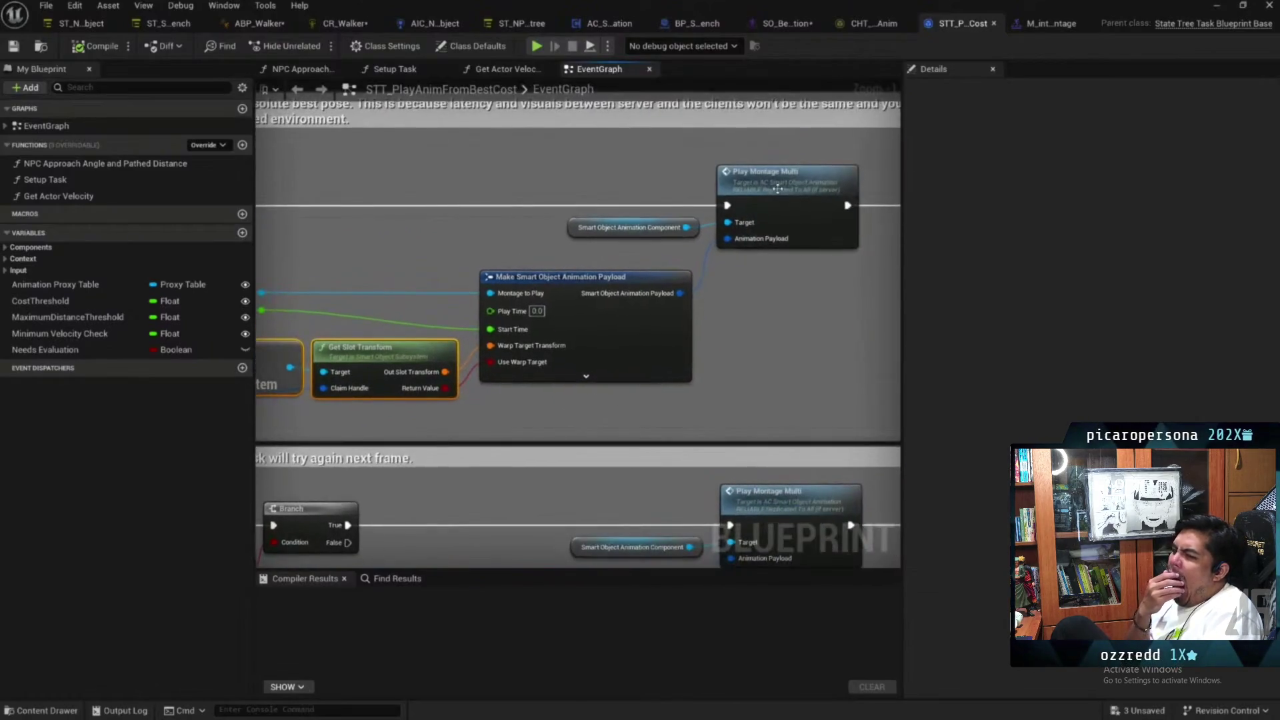
pyautogui.doubleClick(778, 188)
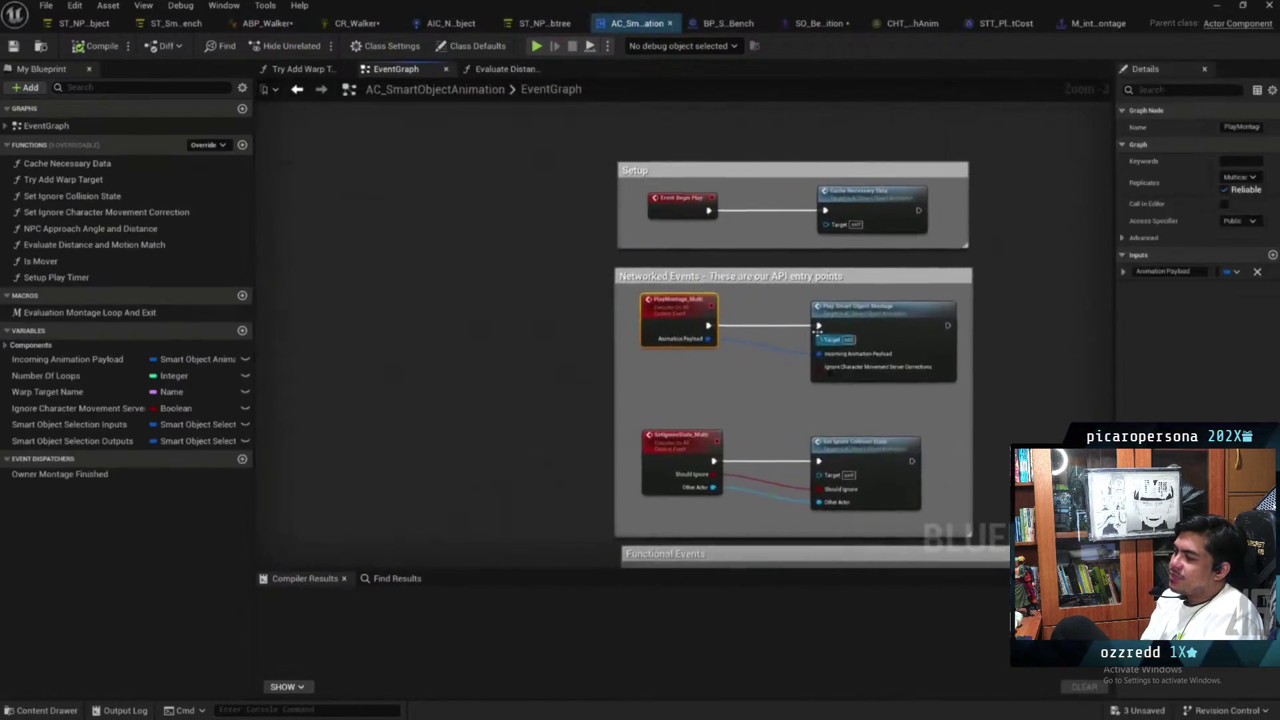
pyautogui.moveTo(818, 327); pyautogui.dragTo(611, 278)
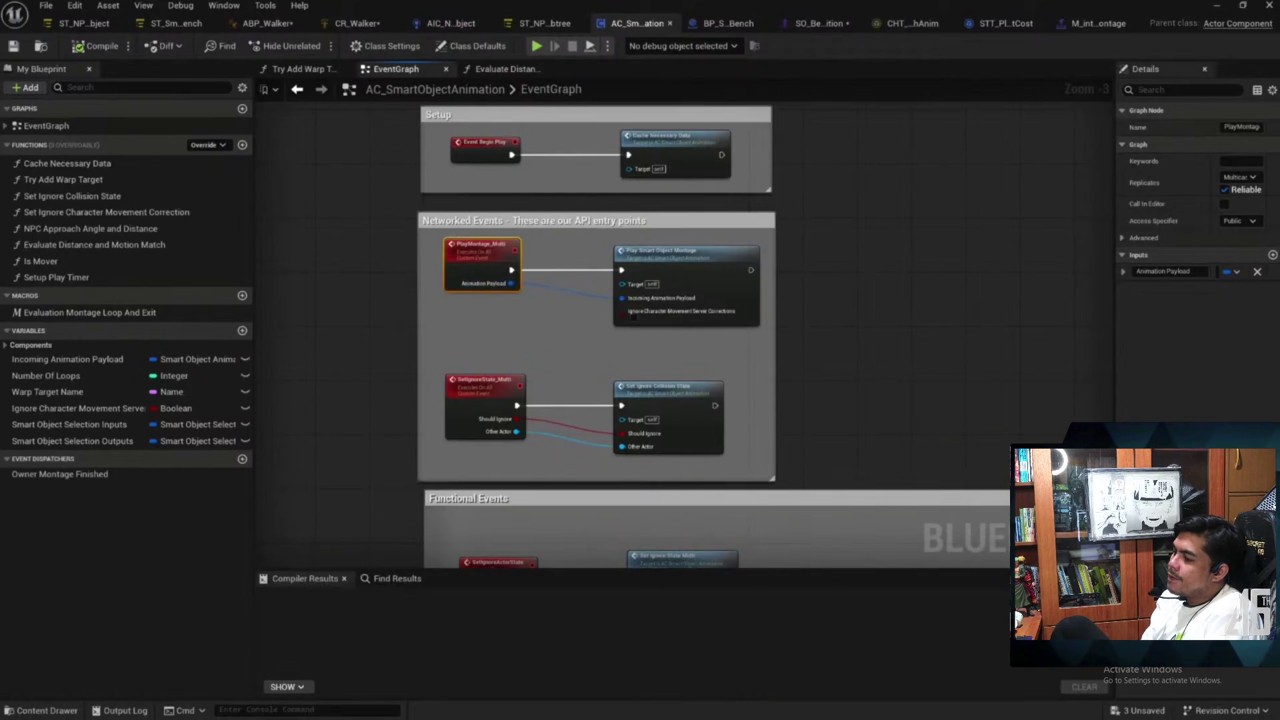
# Glance at the State Tree slide, then start playing LV_FootPlacementTest in the editor
pyautogui.hotkey('alt', 'Tab')
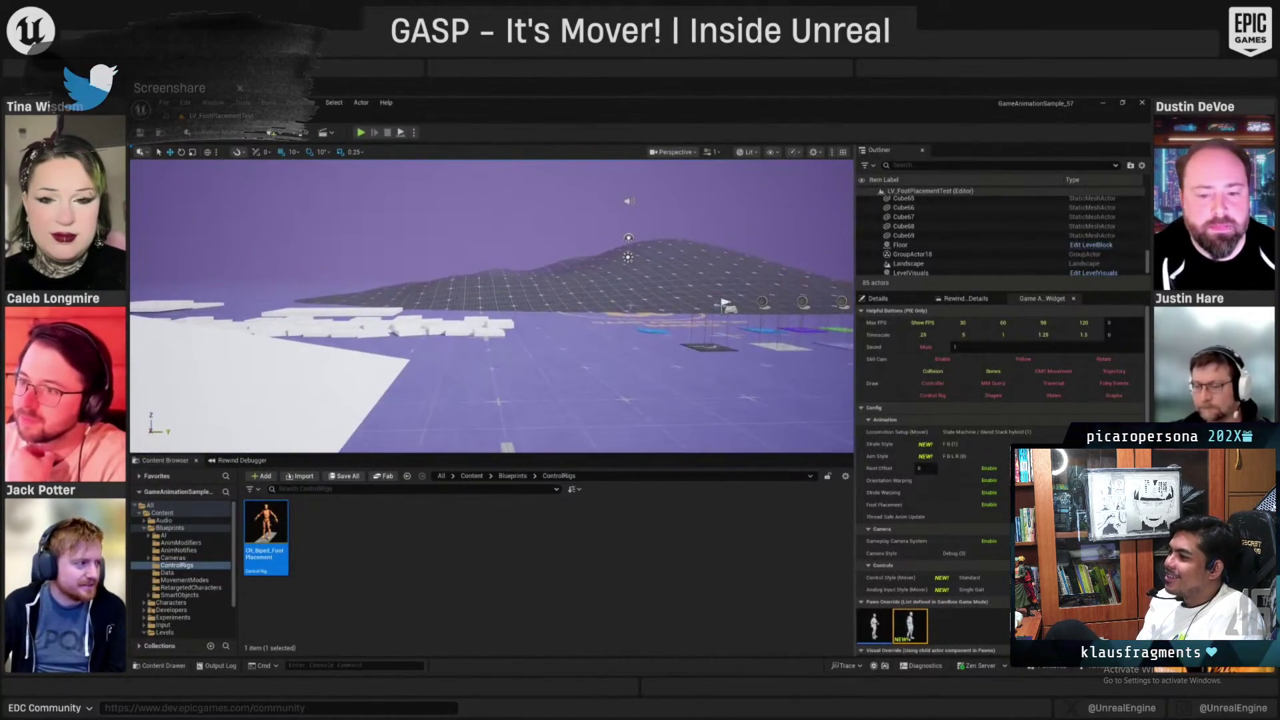
pyautogui.click(361, 133)
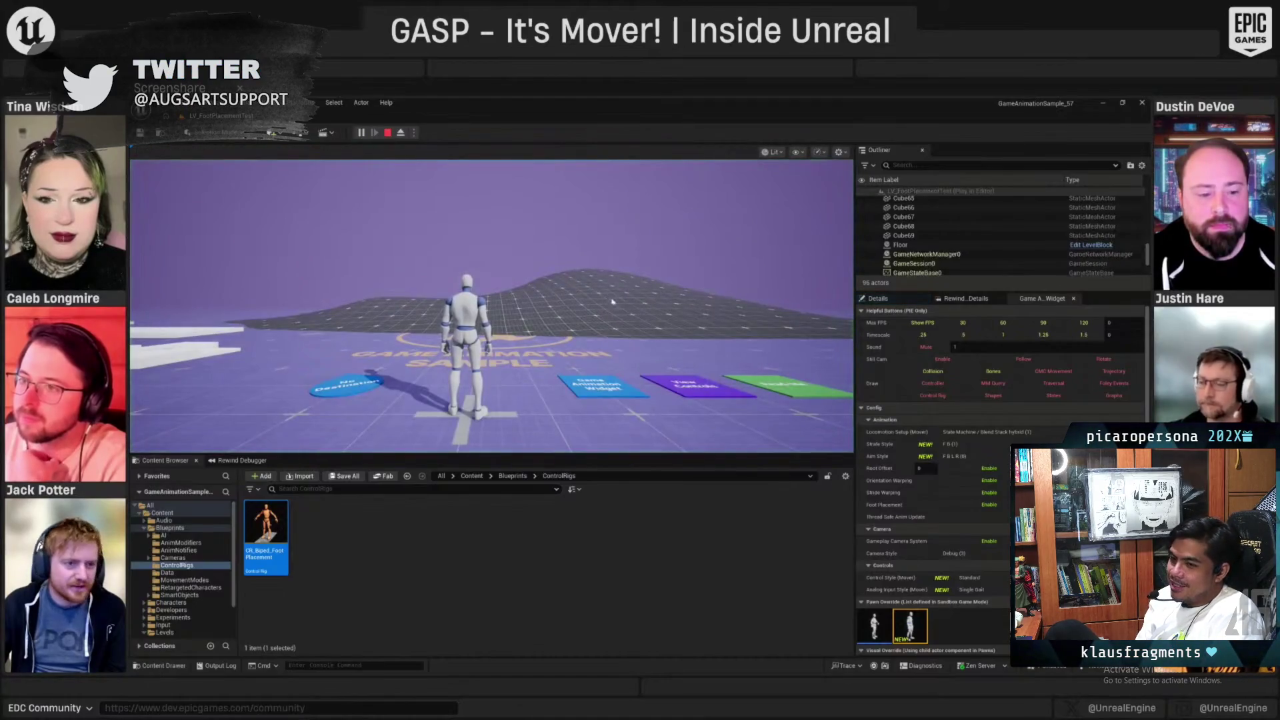
# Walk and run the mannequin forward, ejecting and re-possessing it with F8 along the way
pyautogui.click(615, 253)
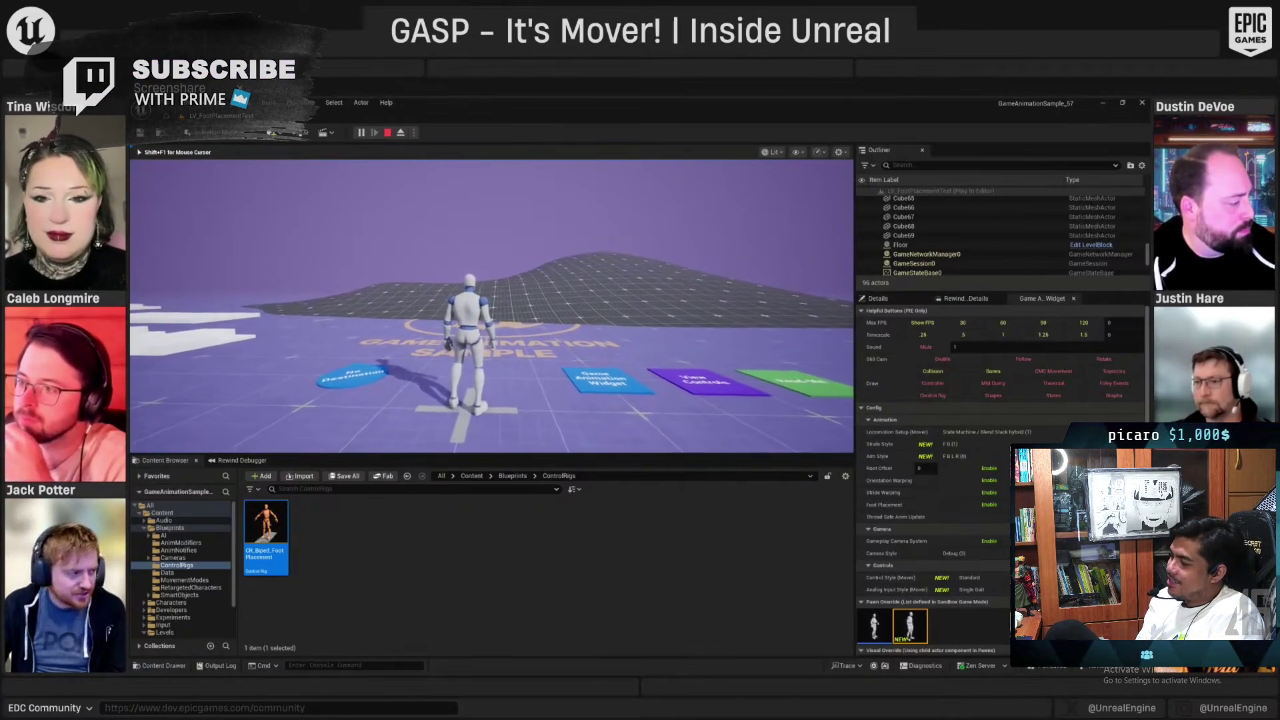
pyautogui.press('w')
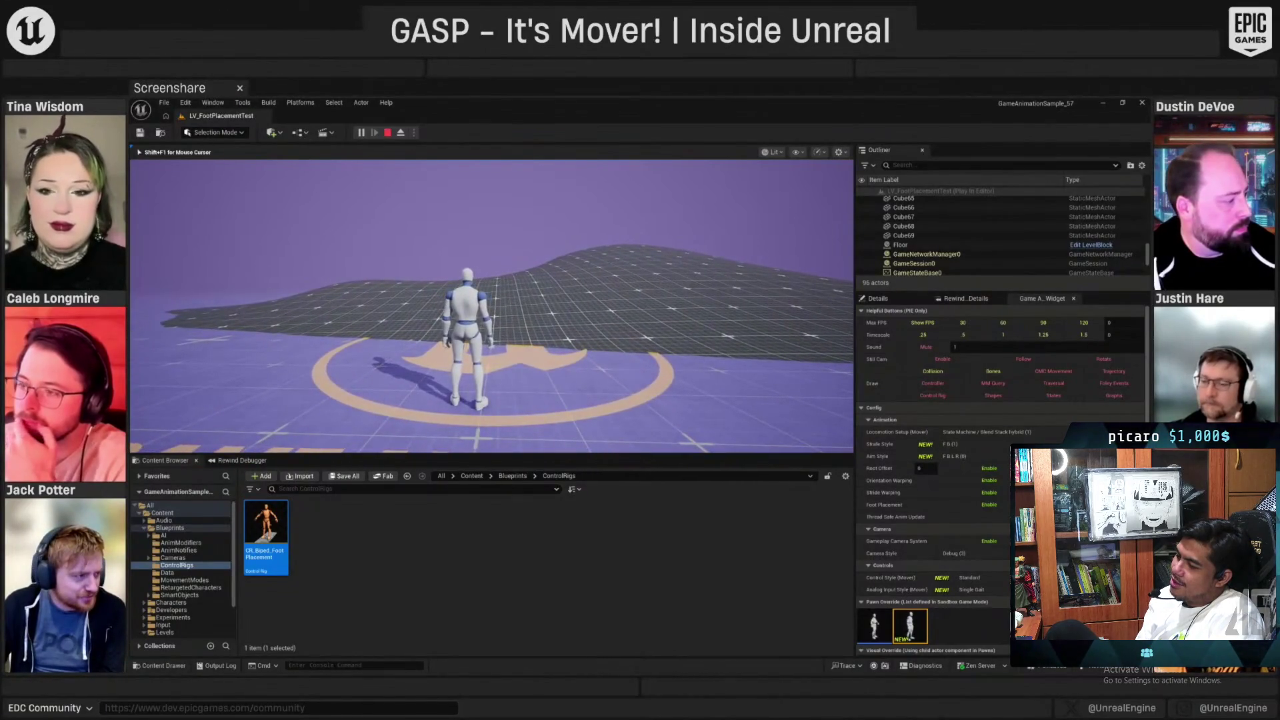
pyautogui.press('F8')
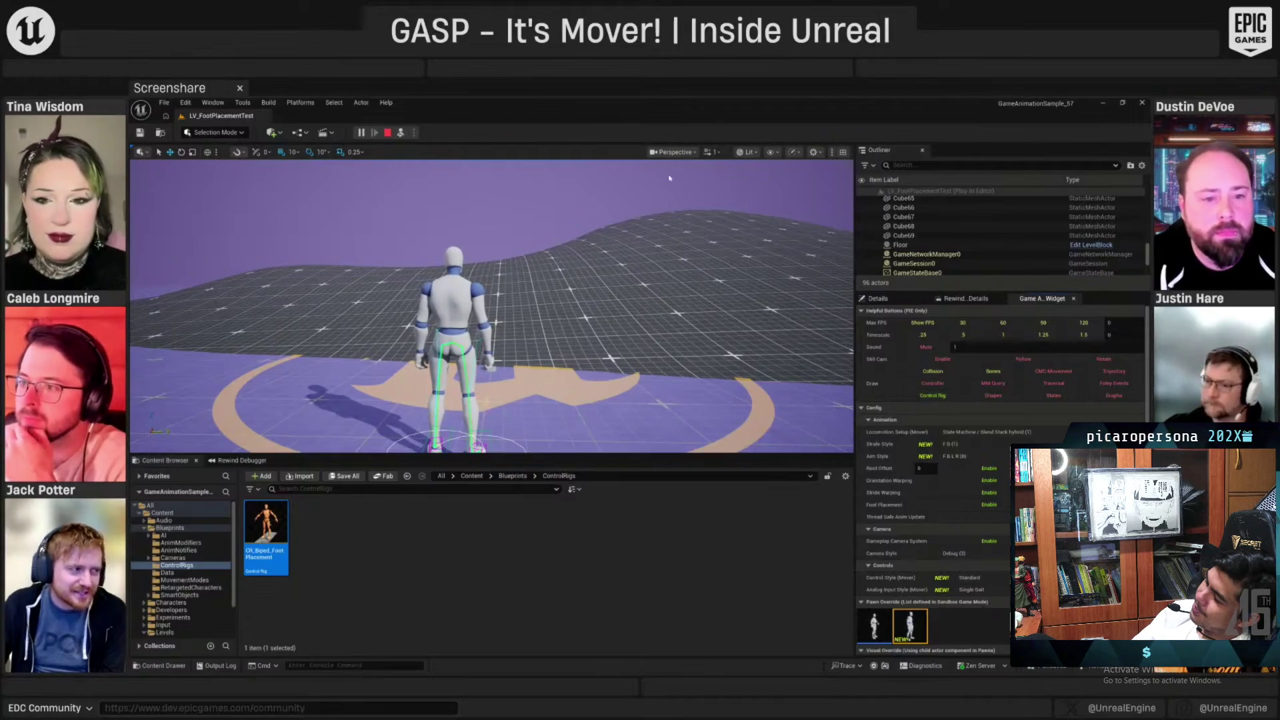
pyautogui.press('F8')
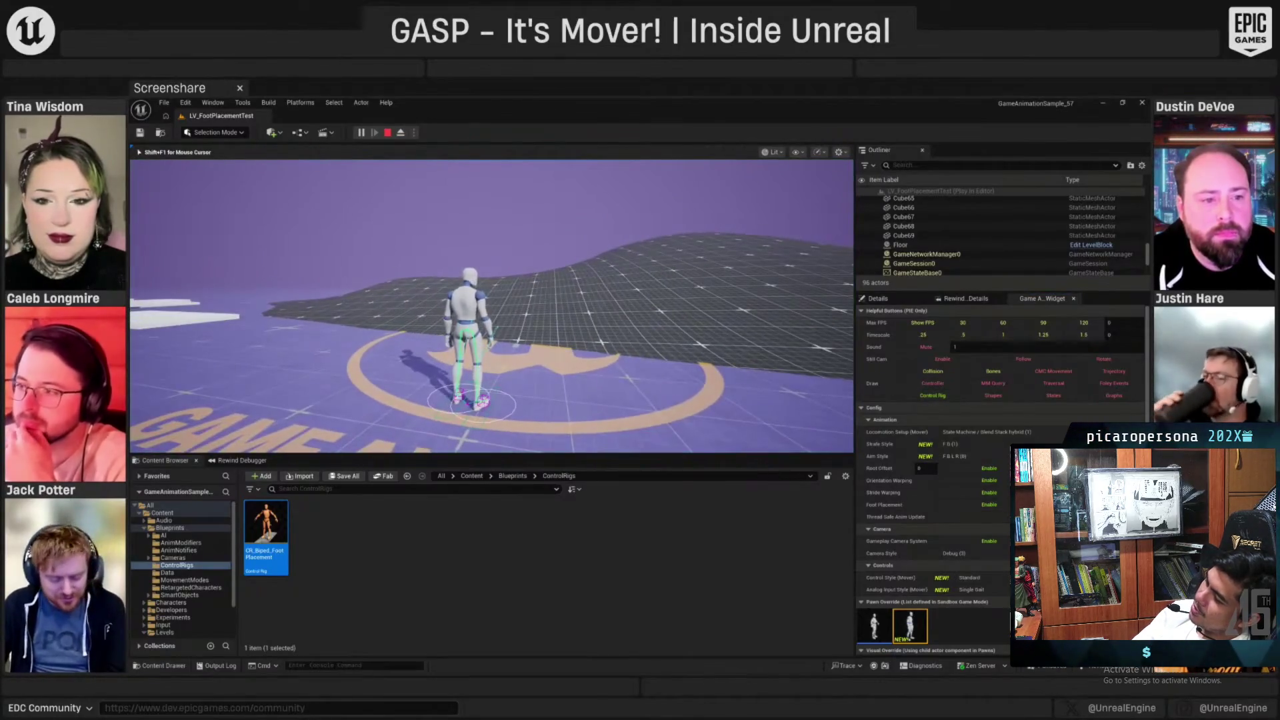
pyautogui.press('w')
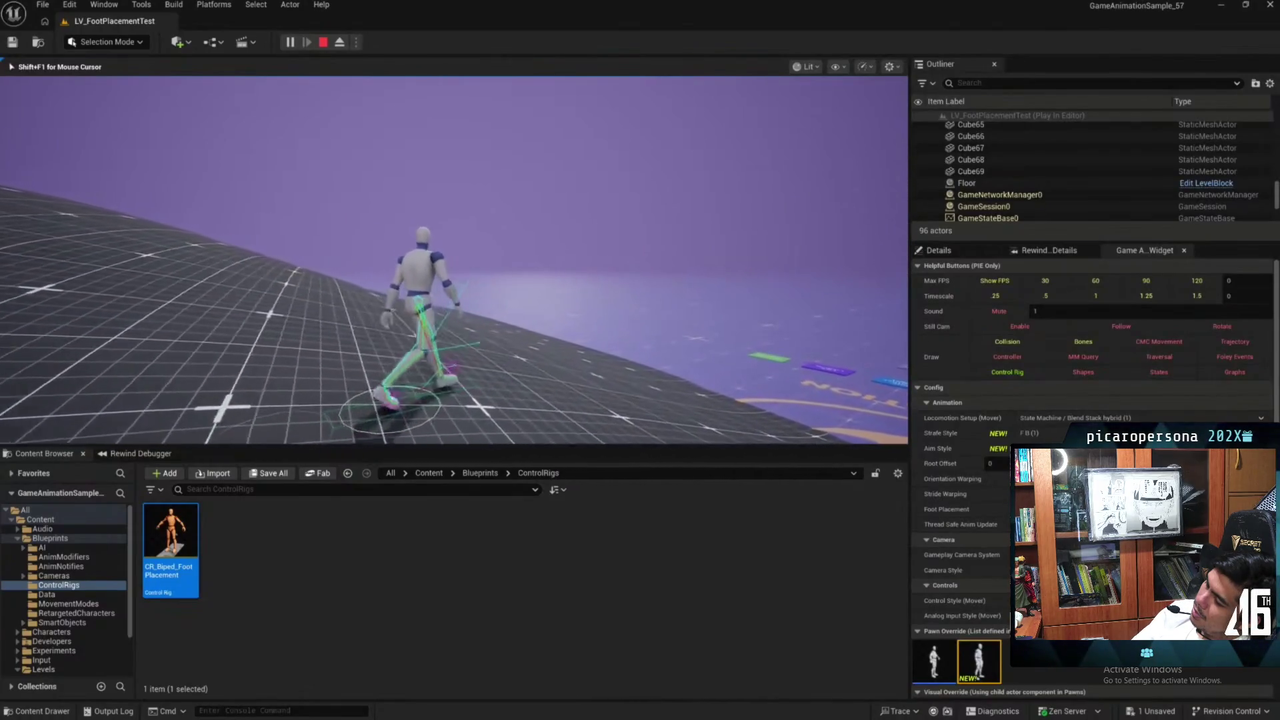
# Re-possess the mannequin, run it left and over the ramps, then eject with F8
pyautogui.press('F8')
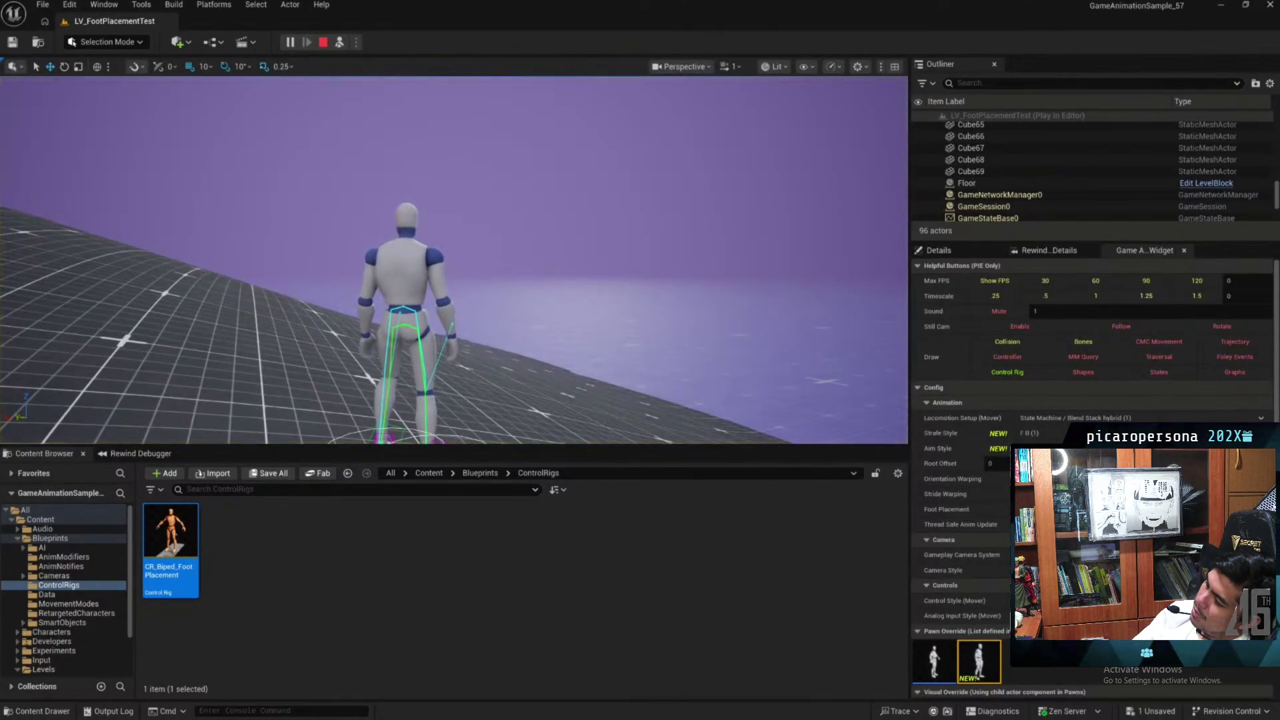
pyautogui.press('F8')
pyautogui.press('w')
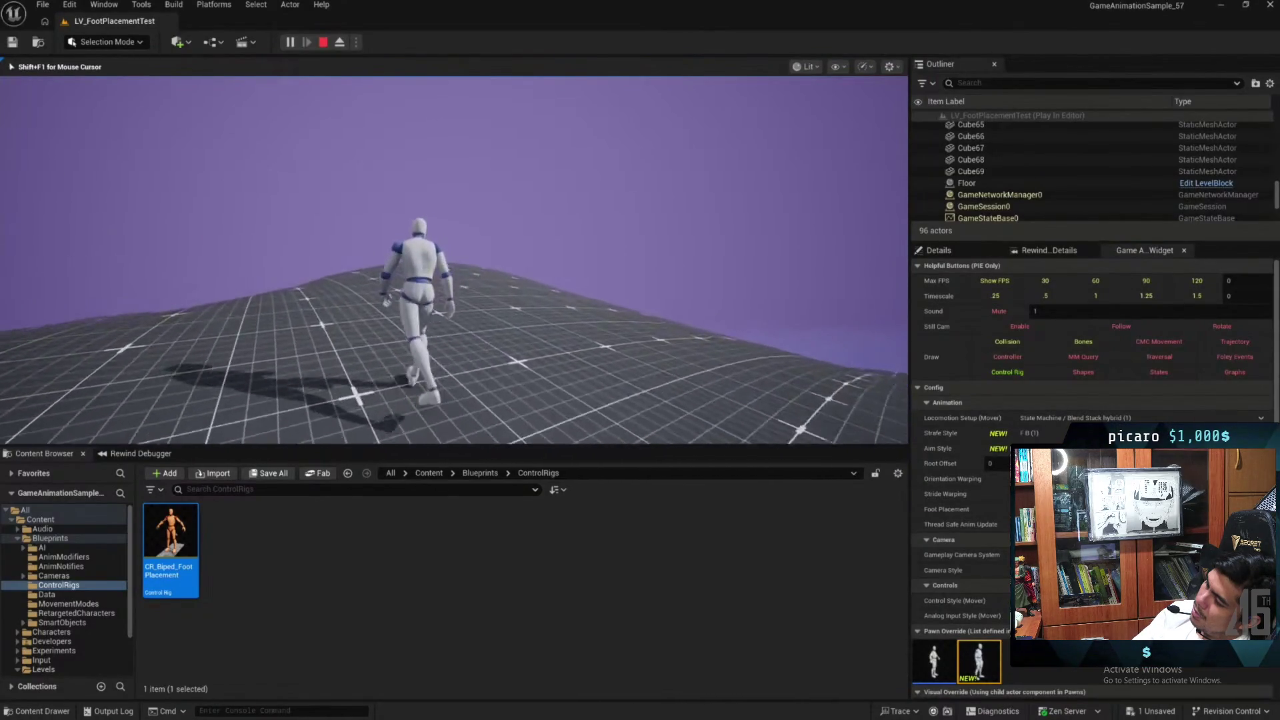
pyautogui.press('a')
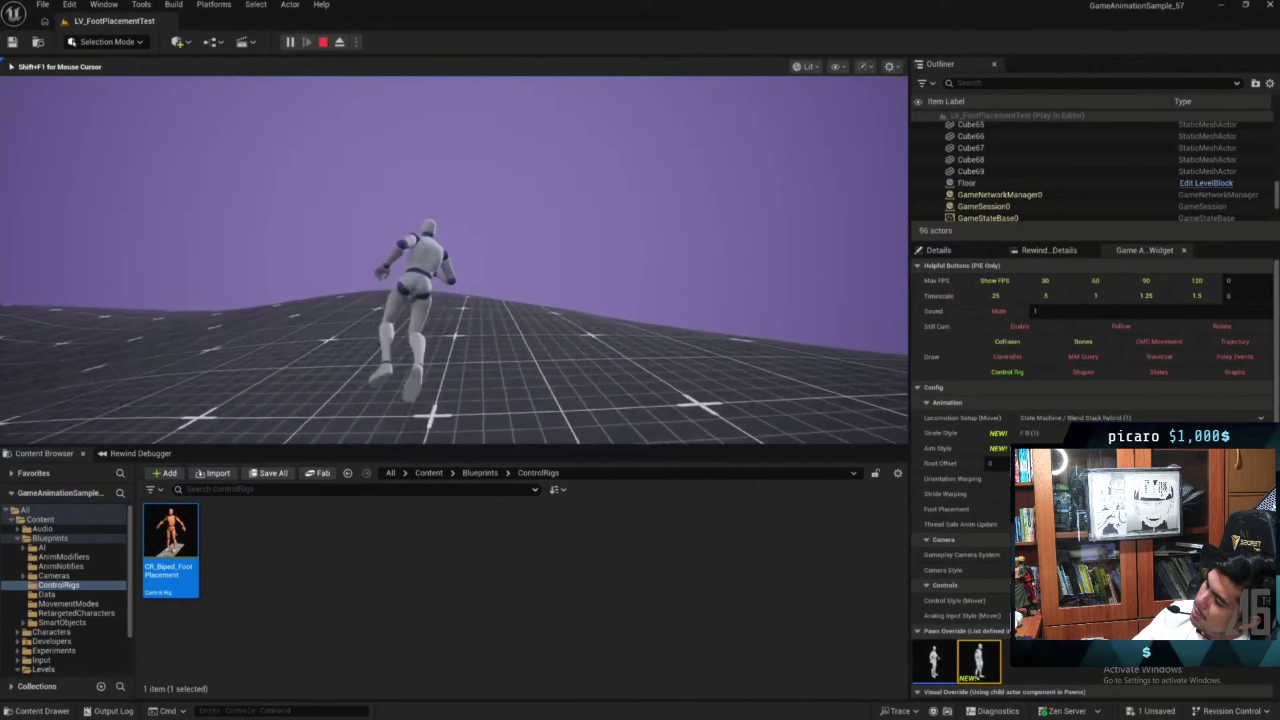
pyautogui.press('w')
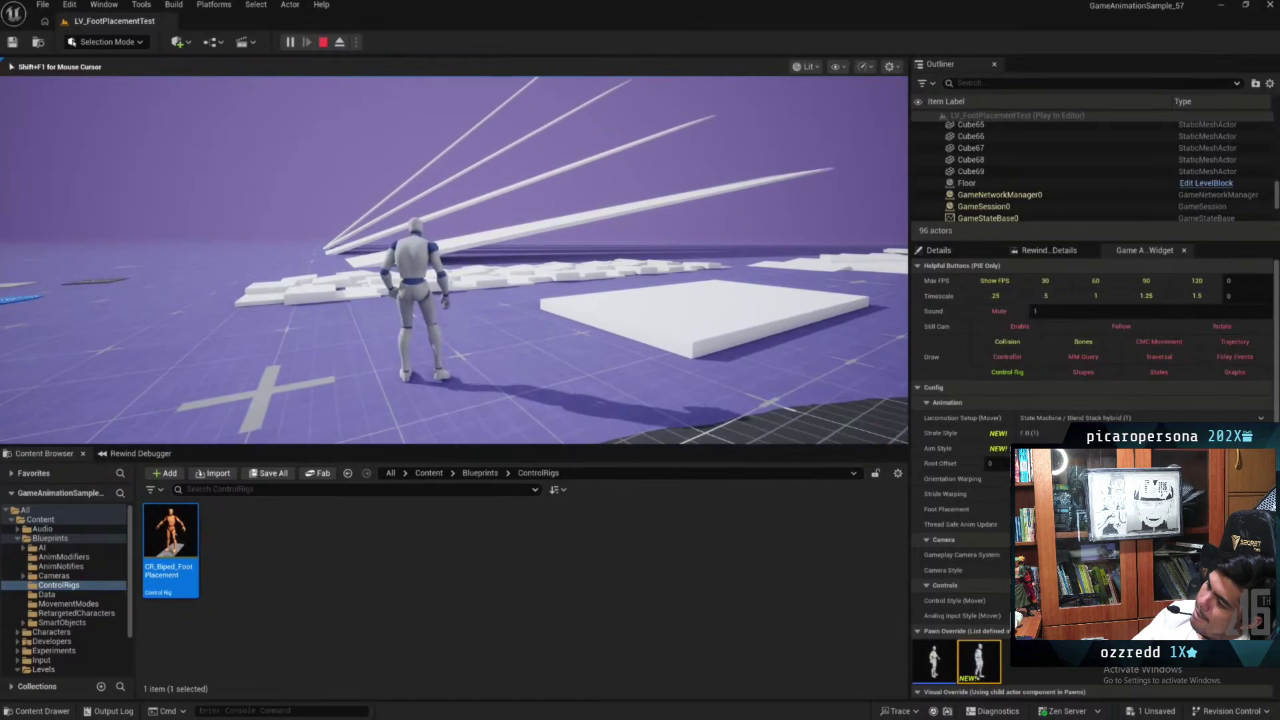
pyautogui.press('w')
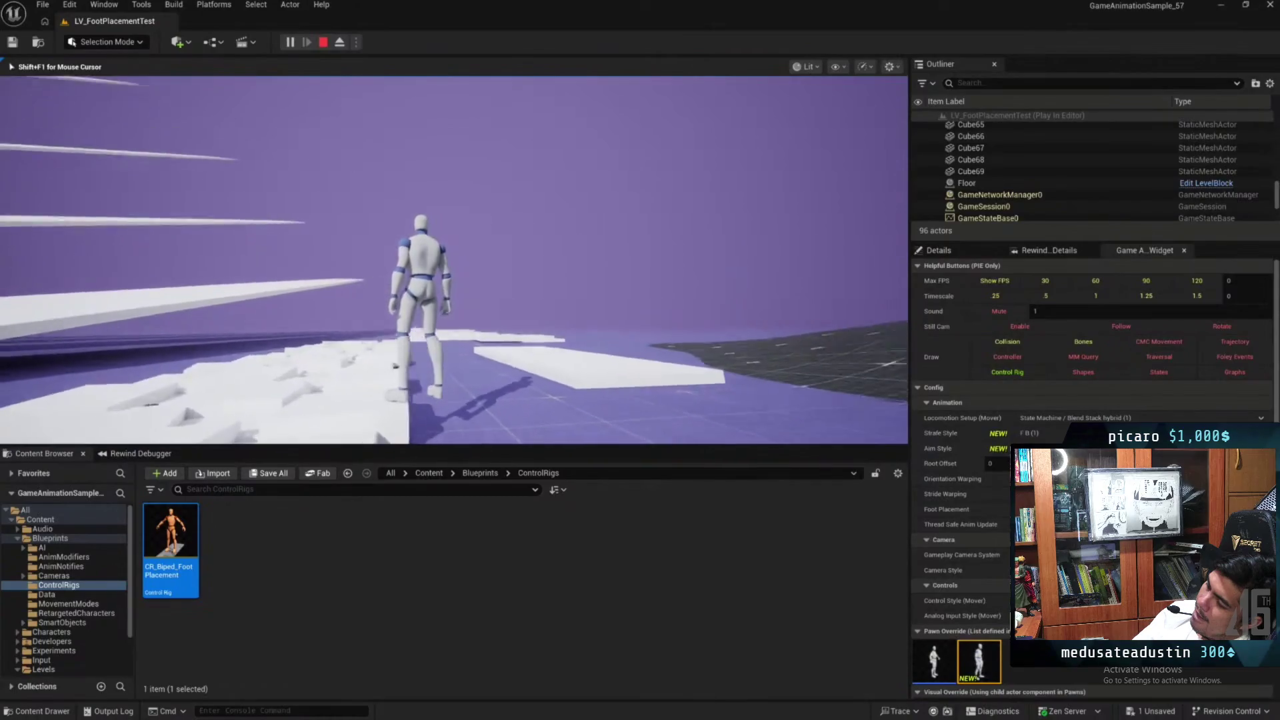
pyautogui.press('F8')
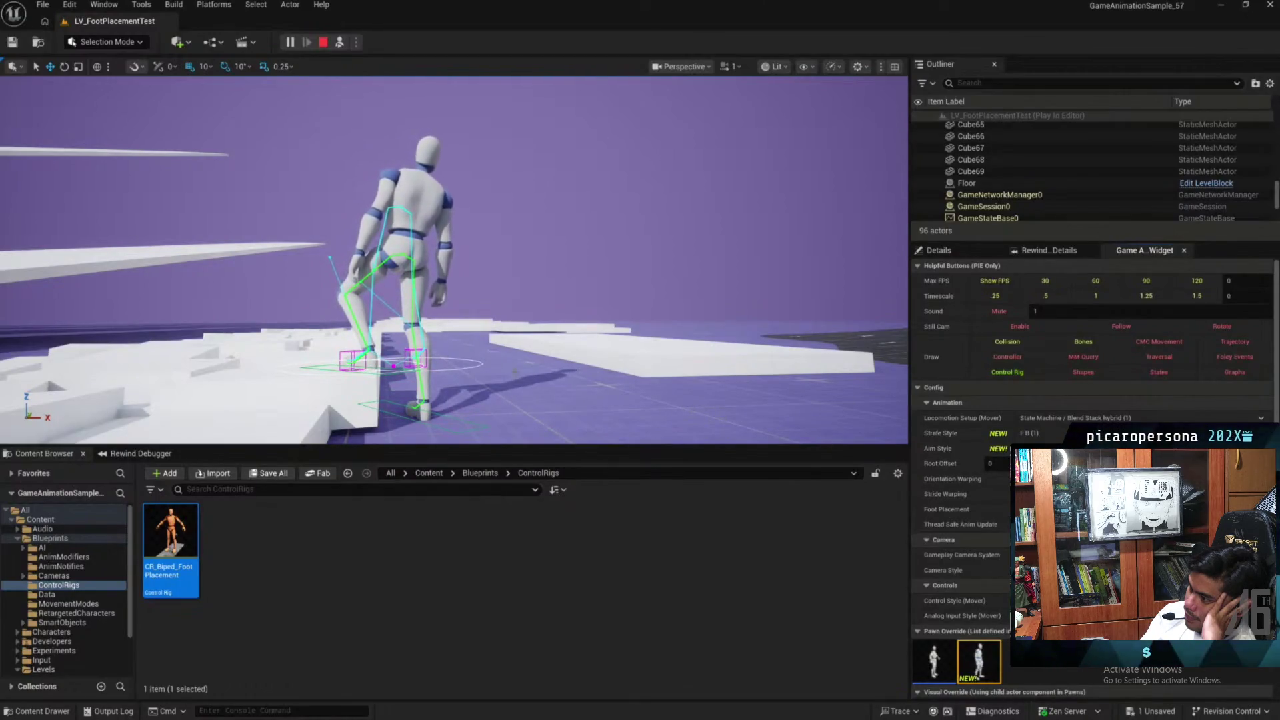
# Run the character to a new area, eject, and open SandboxCharacter_Mover_ABP from Blueprints
pyautogui.click(571, 305)
pyautogui.press('w')
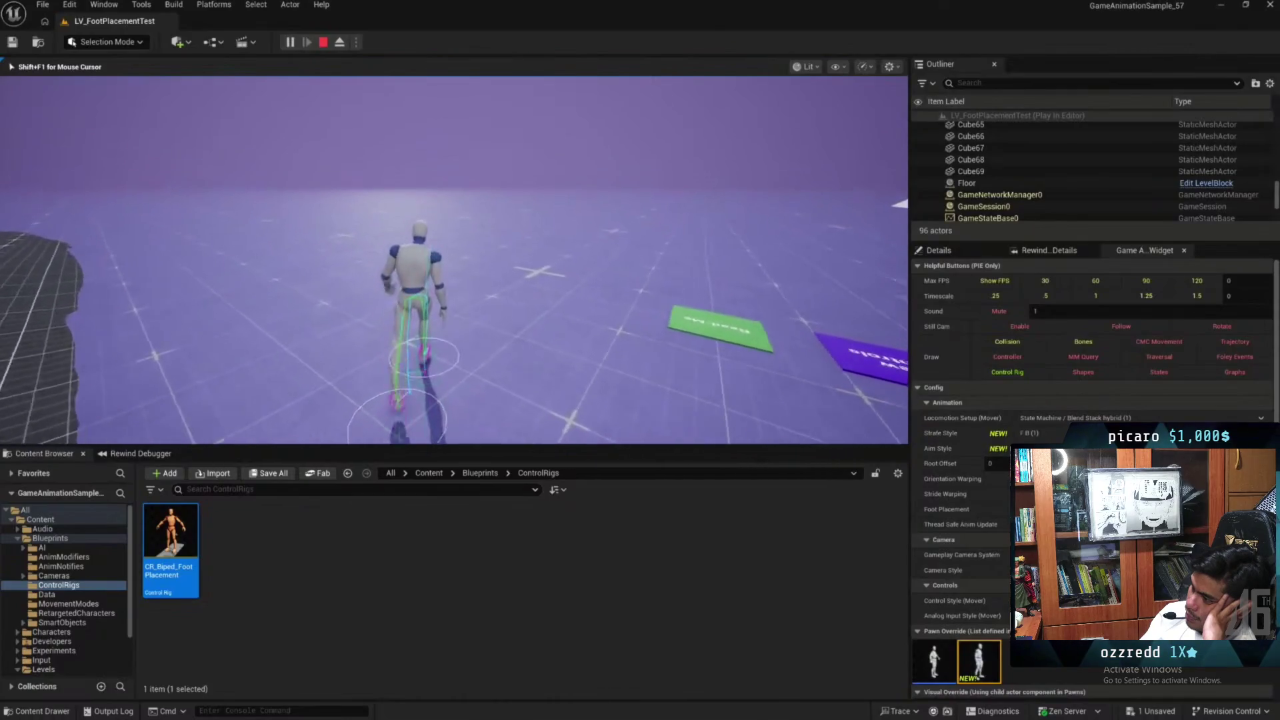
pyautogui.press('F8')
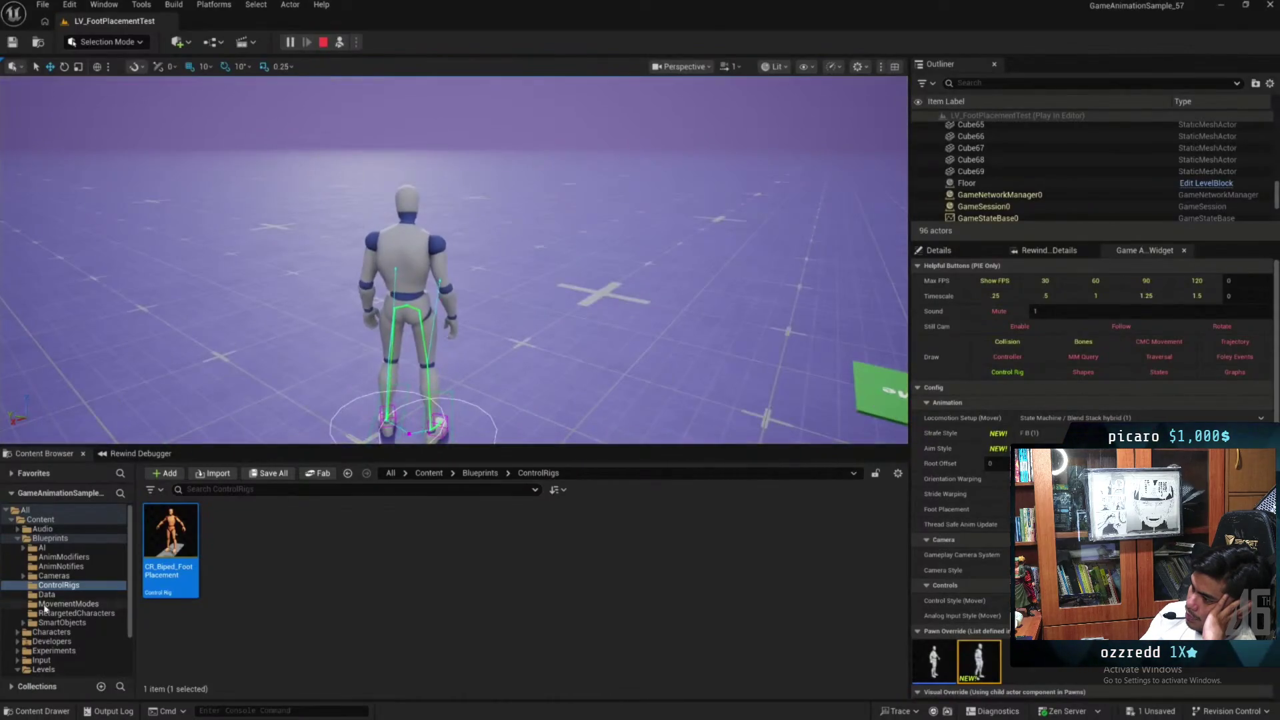
pyautogui.click(50, 539)
pyautogui.doubleClick(597, 633)
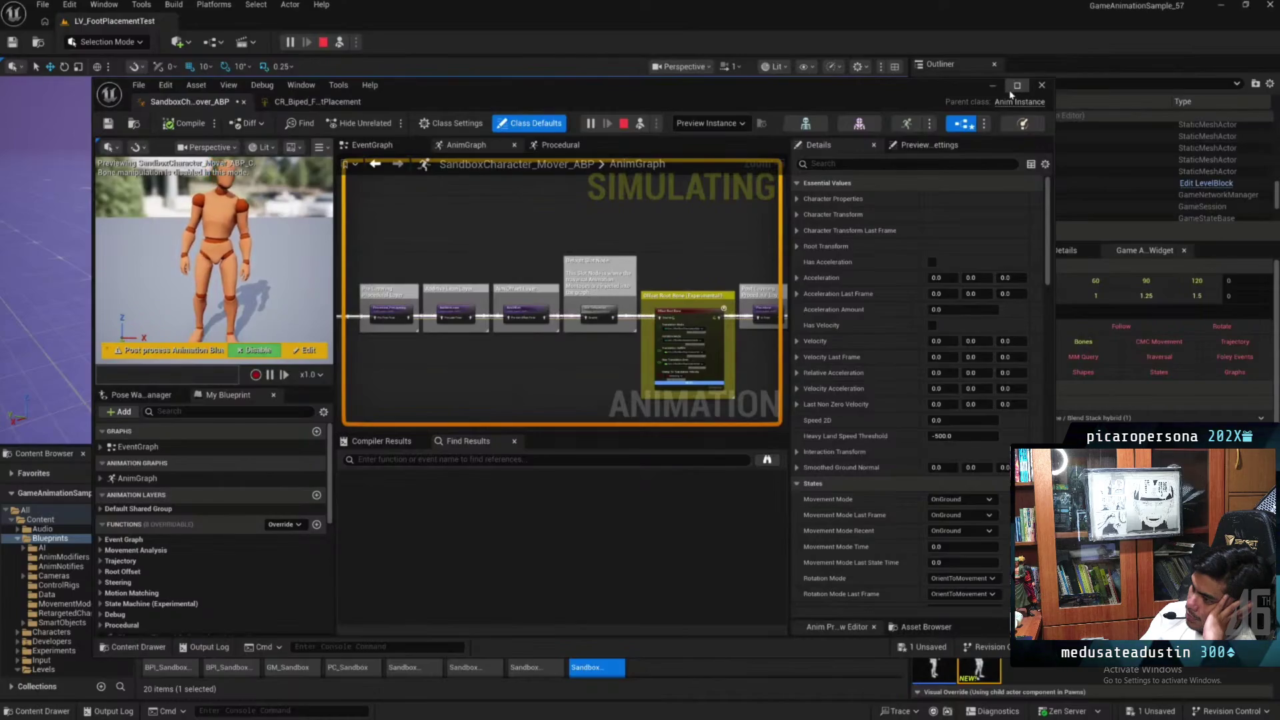
# Maximize the animation blueprint and open the Procedural layer graph to its Control Rig inputs
pyautogui.click(1017, 85)
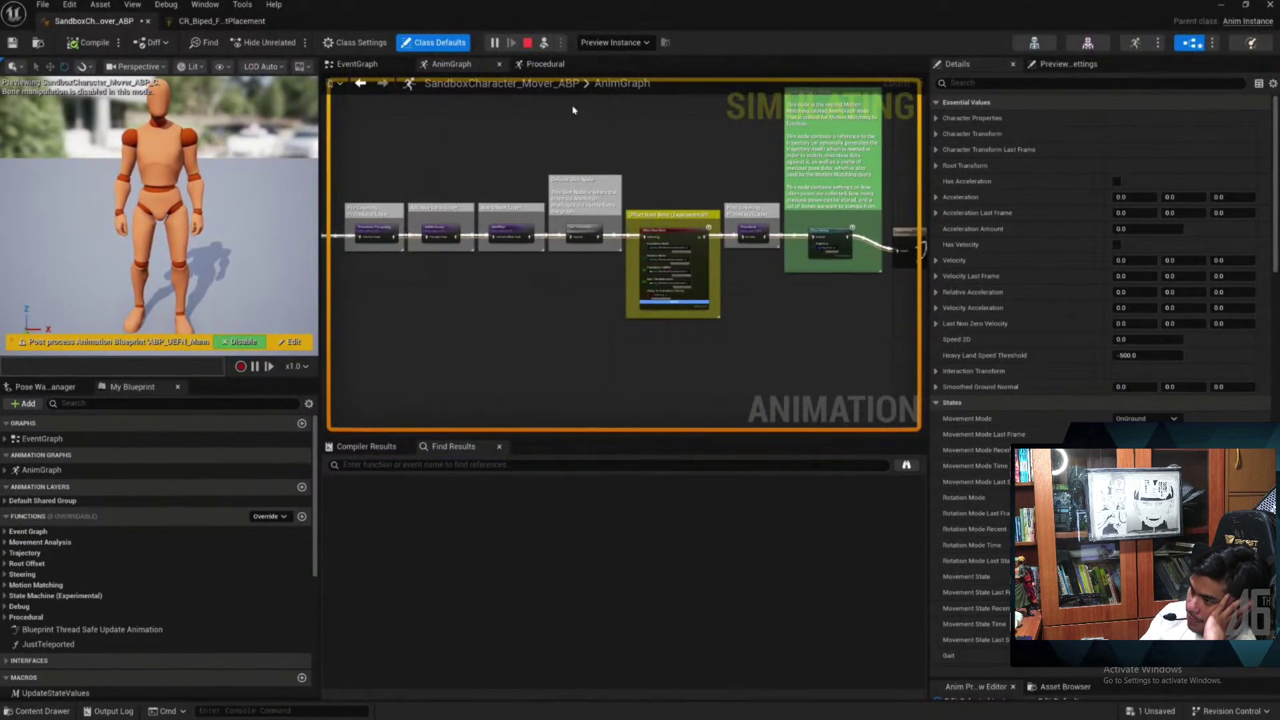
pyautogui.scroll(3, 756, 227)
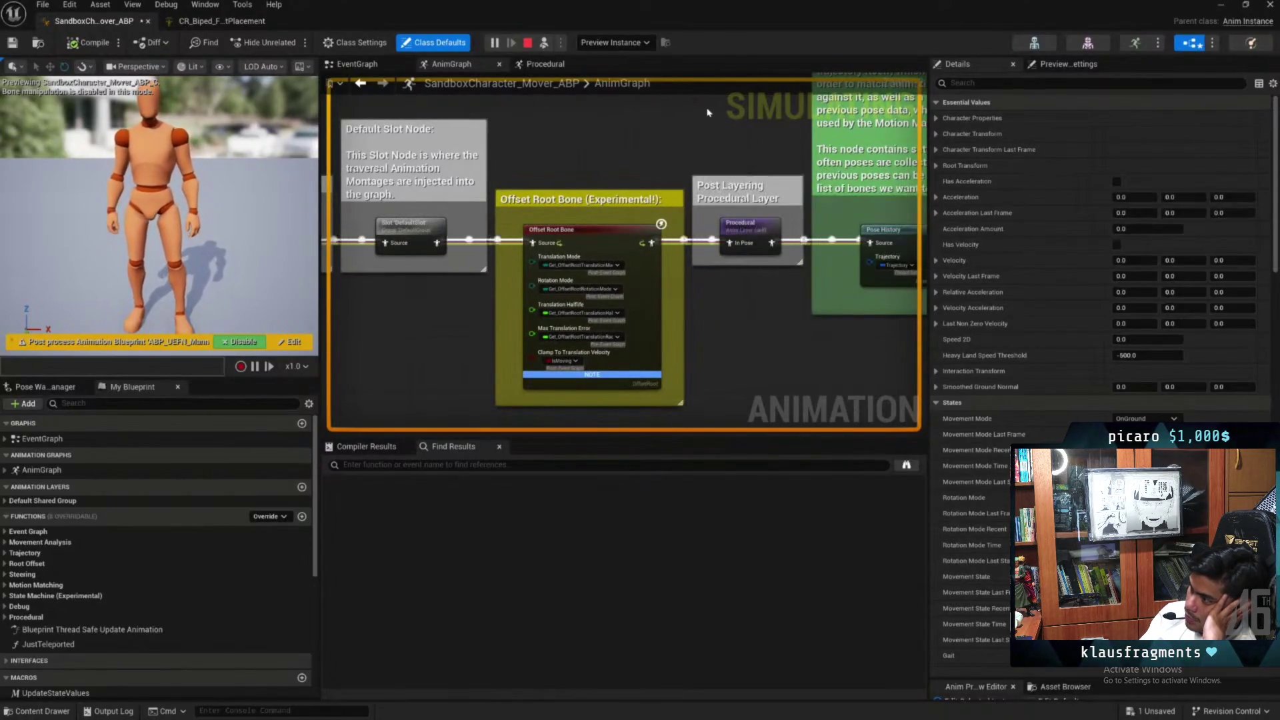
pyautogui.doubleClick(739, 226)
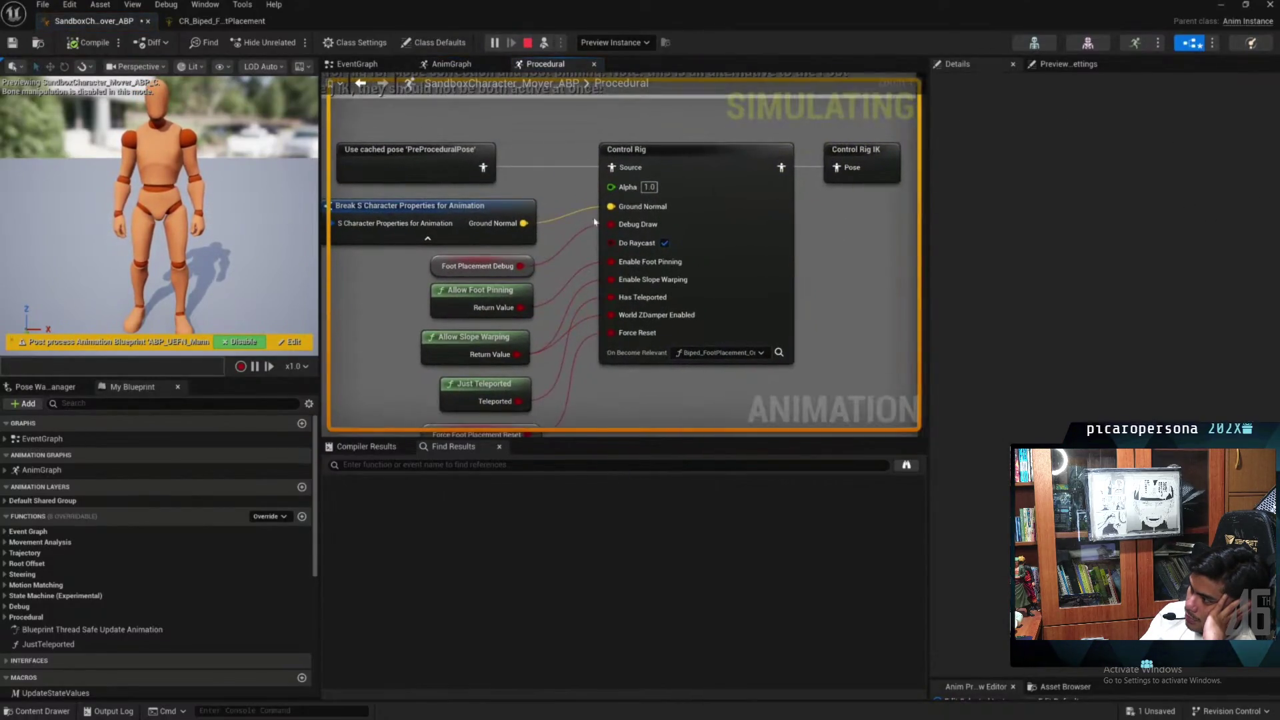
pyautogui.moveTo(367, 347); pyautogui.dragTo(414, 299)
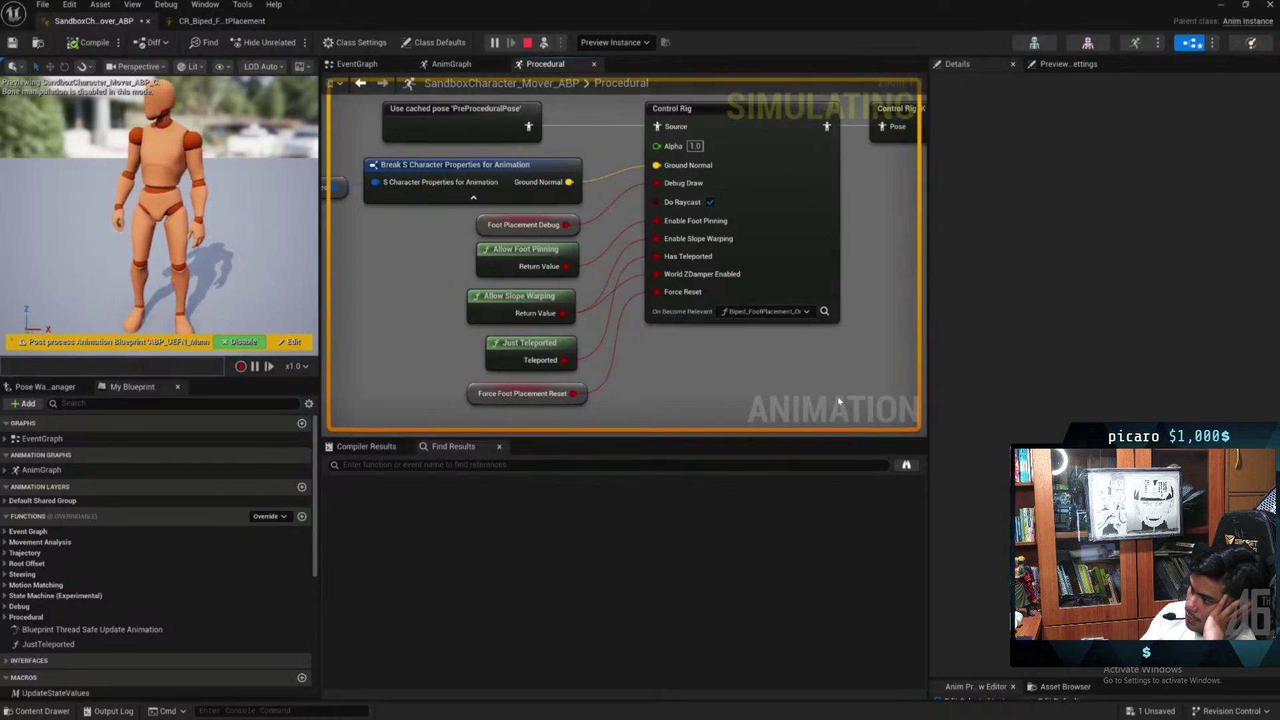
# Break the Enable Foot Pinning link, compile, and minimize back to the running level
pyautogui.moveTo(646, 314)
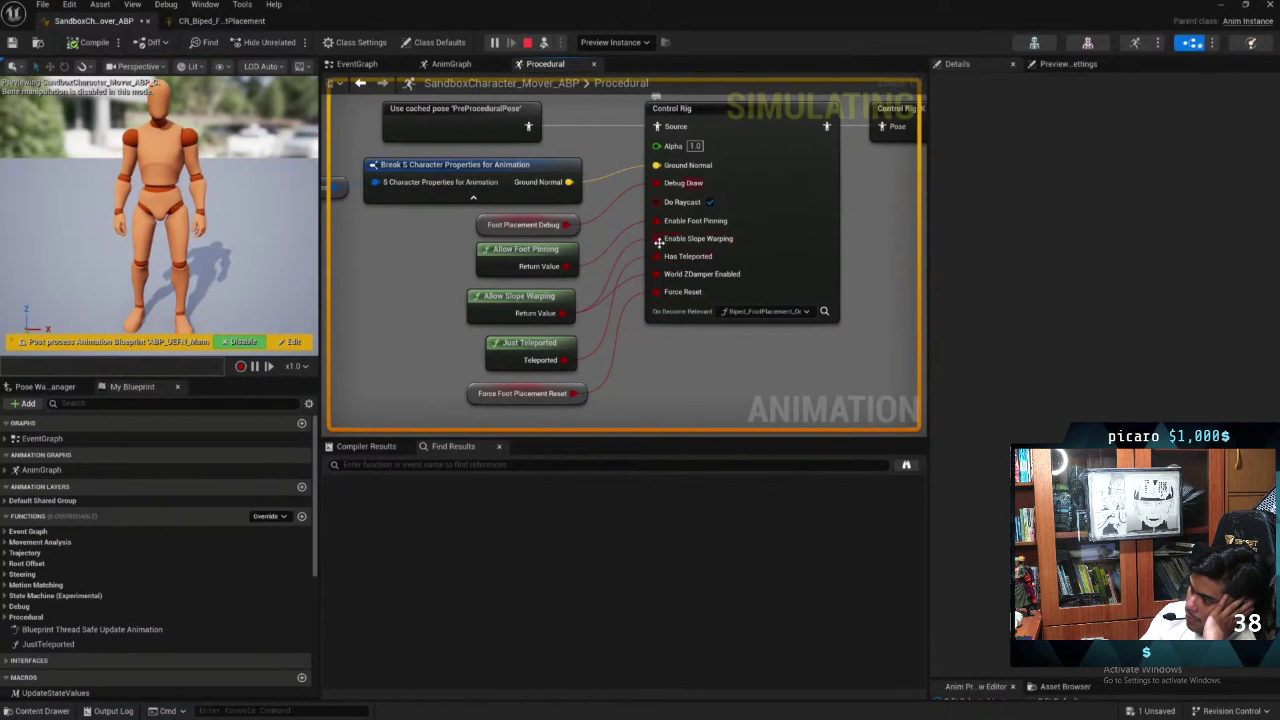
pyautogui.keyDown('alt'); pyautogui.click(656, 221); pyautogui.keyUp('alt')
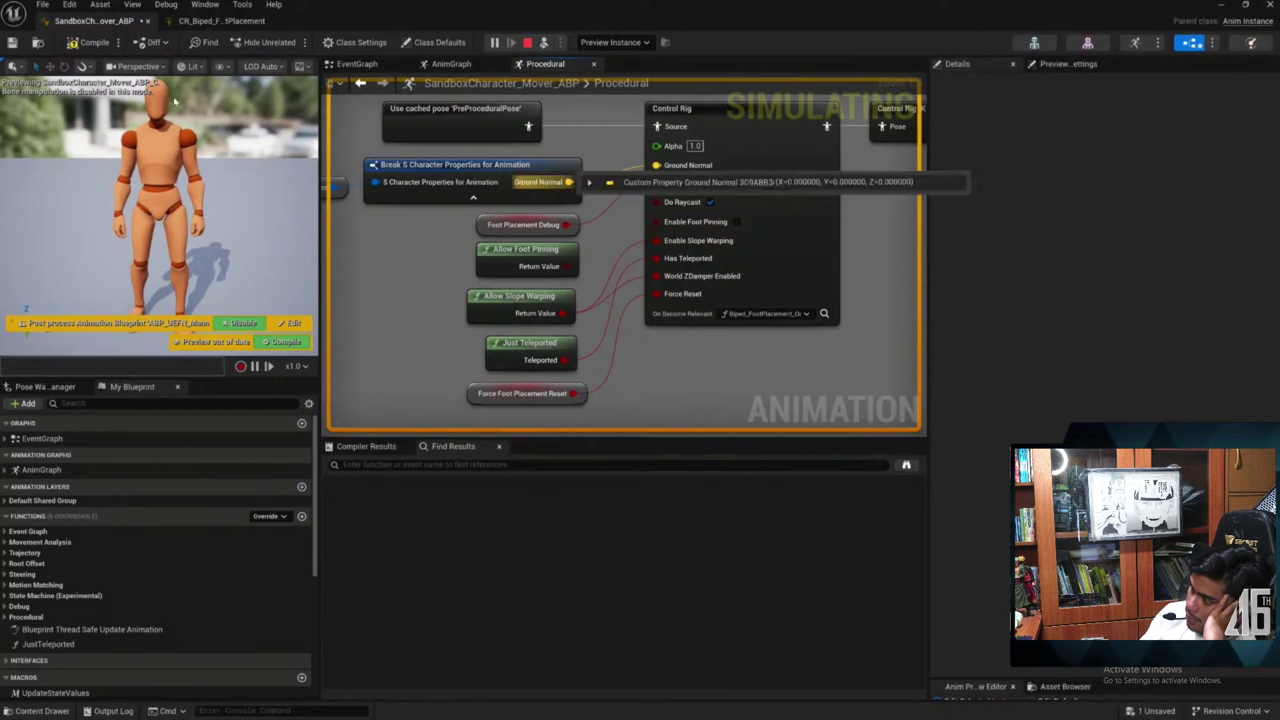
pyautogui.click(90, 42)
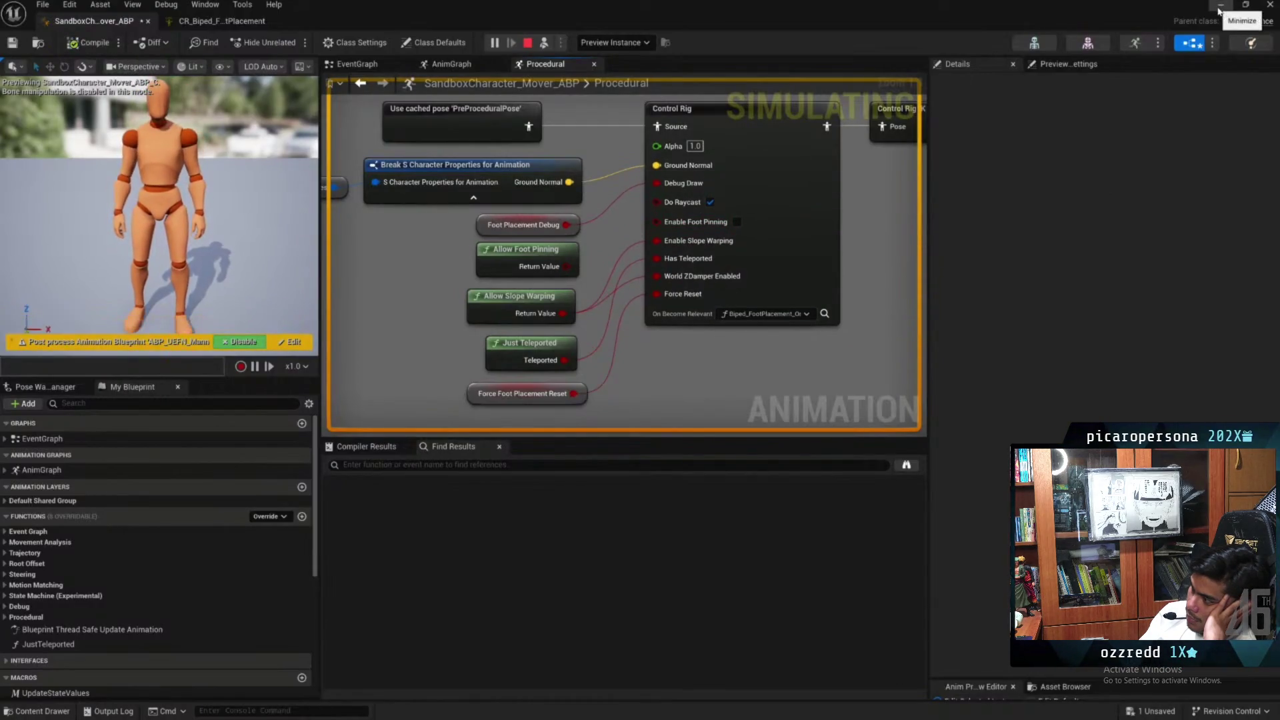
pyautogui.click(1220, 8)
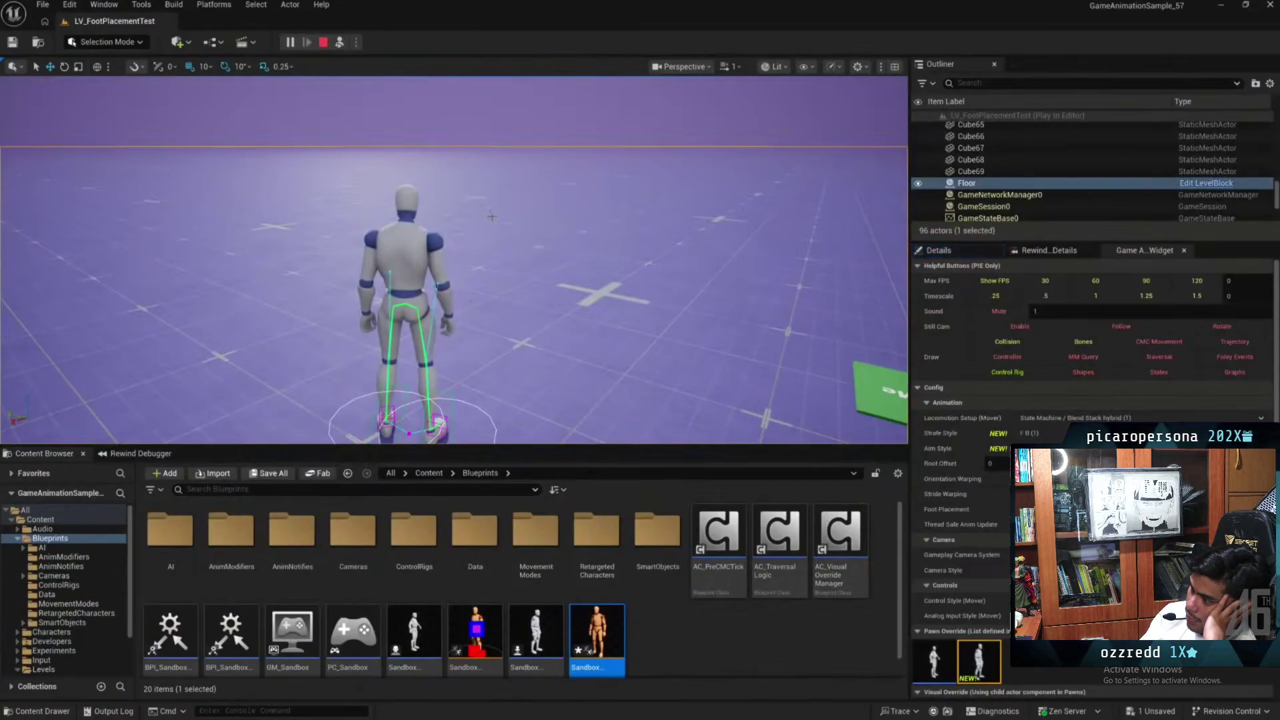
# Walk the character with foot pinning disconnected, end the session, and start a new one
pyautogui.click(490, 216)
pyautogui.press('w')
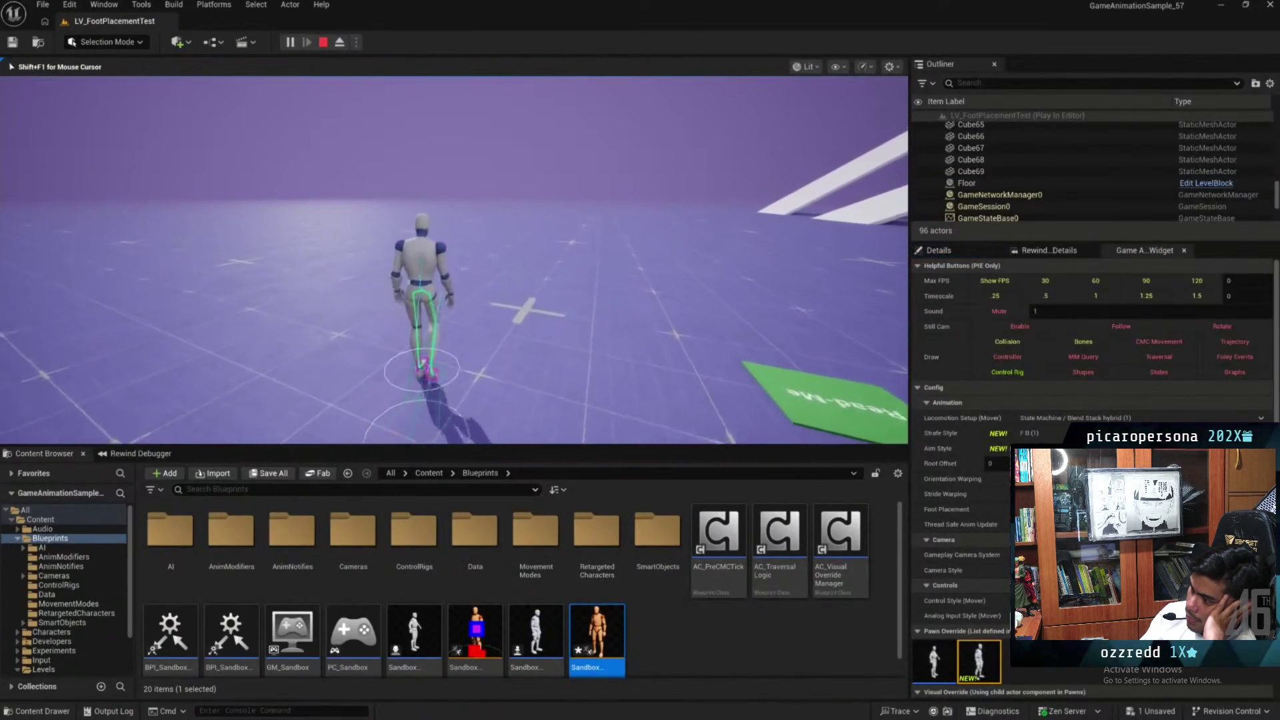
pyautogui.press('Escape')
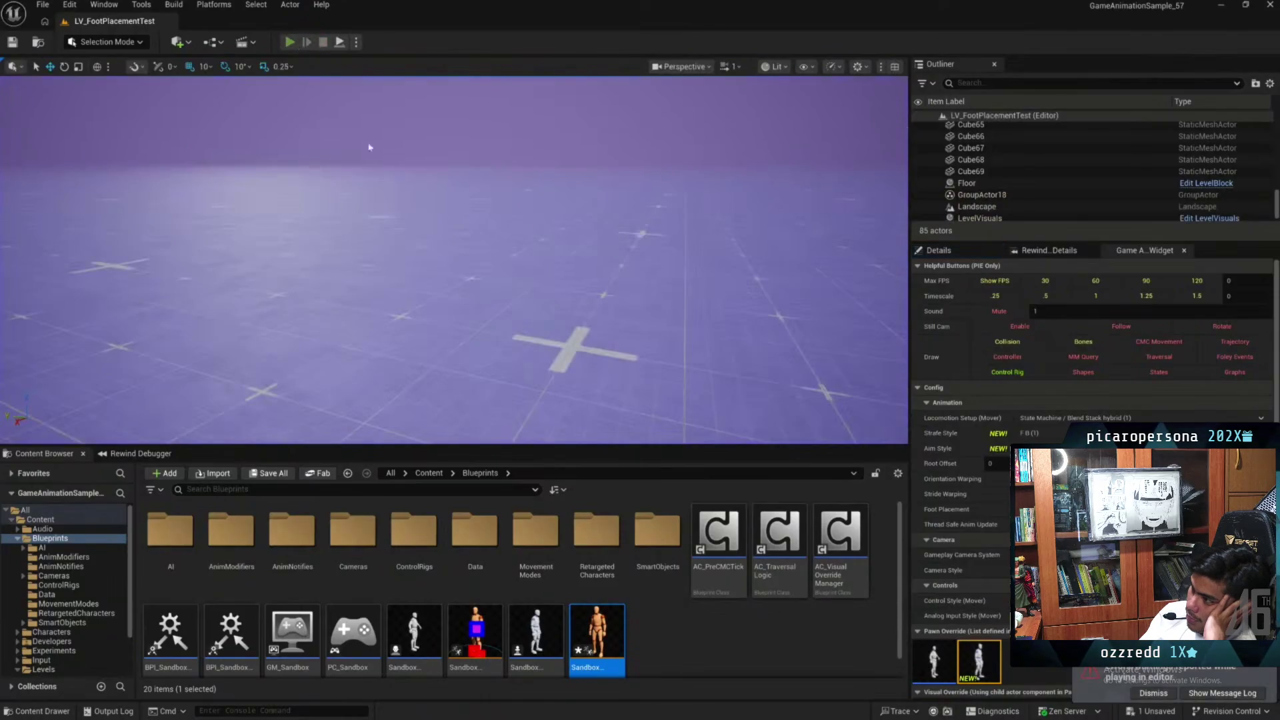
pyautogui.hotkey('alt', 'p')
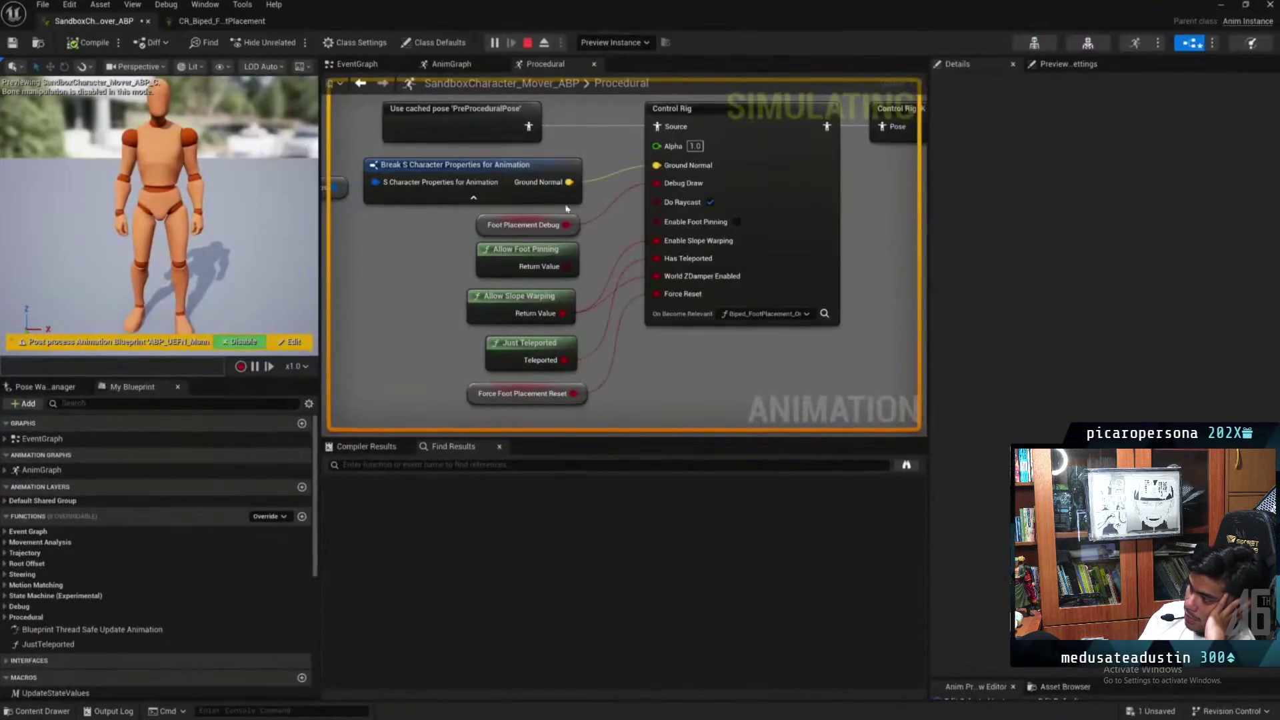
# Reconnect Allow Foot Pinning to Enable Foot Pinning, save, and walk the character across the map
pyautogui.moveTo(565, 265); pyautogui.dragTo(712, 222)
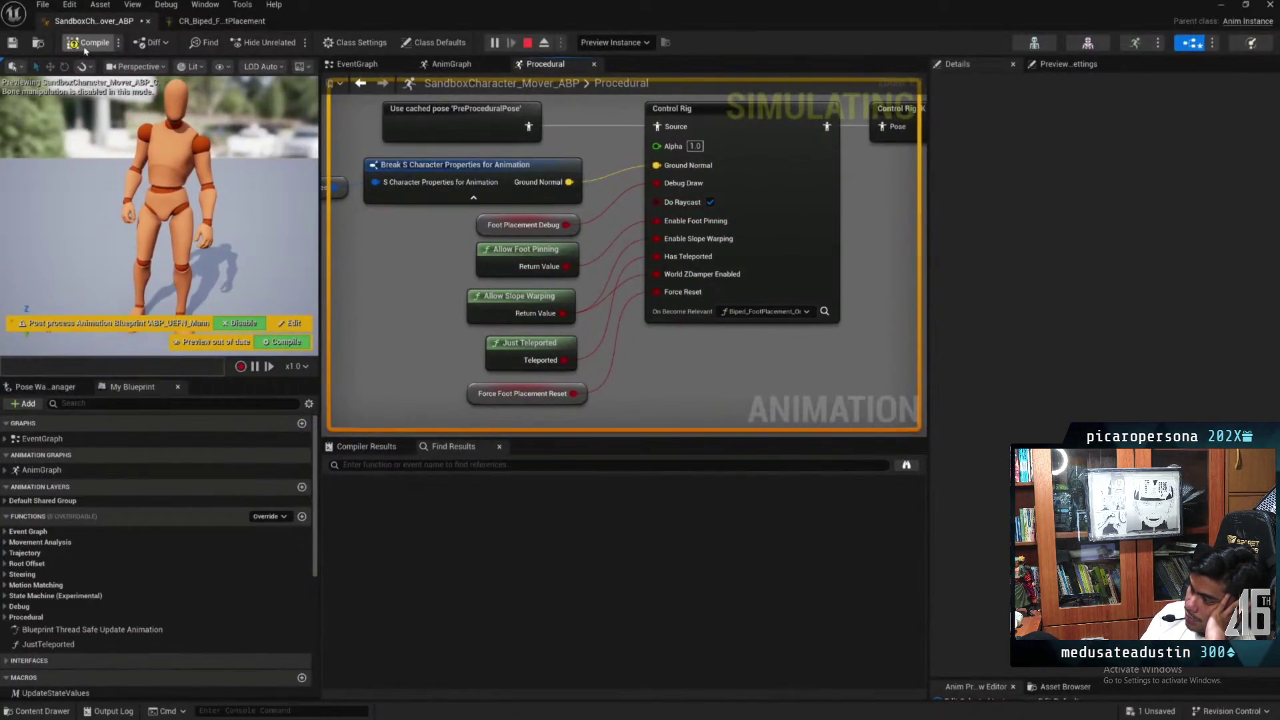
pyautogui.hotkey('ctrl', 's')
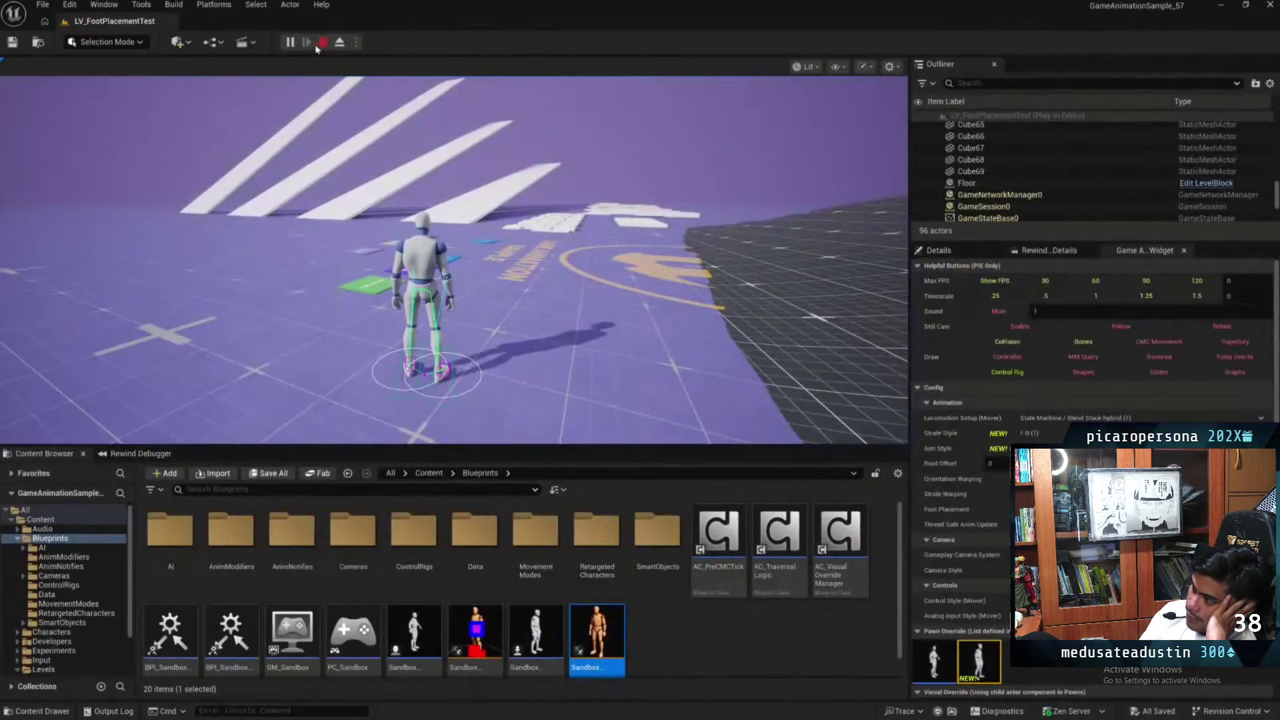
pyautogui.click(453, 253)
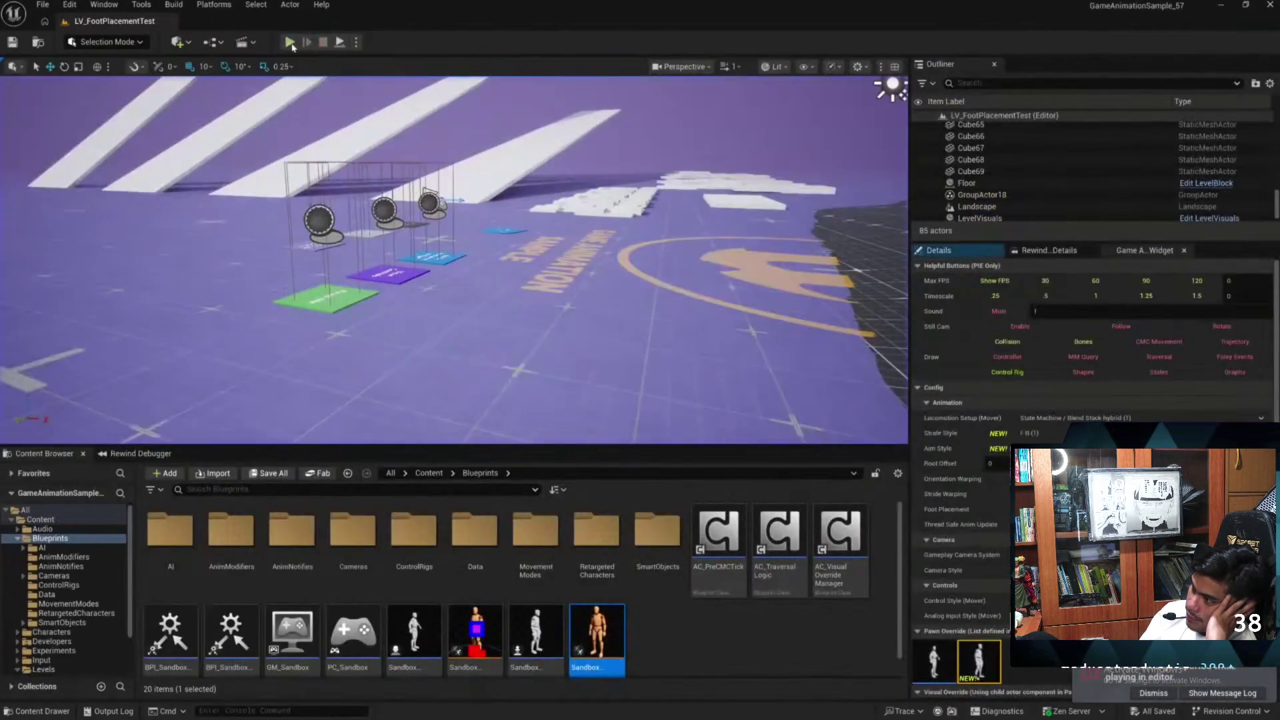
pyautogui.press('w')
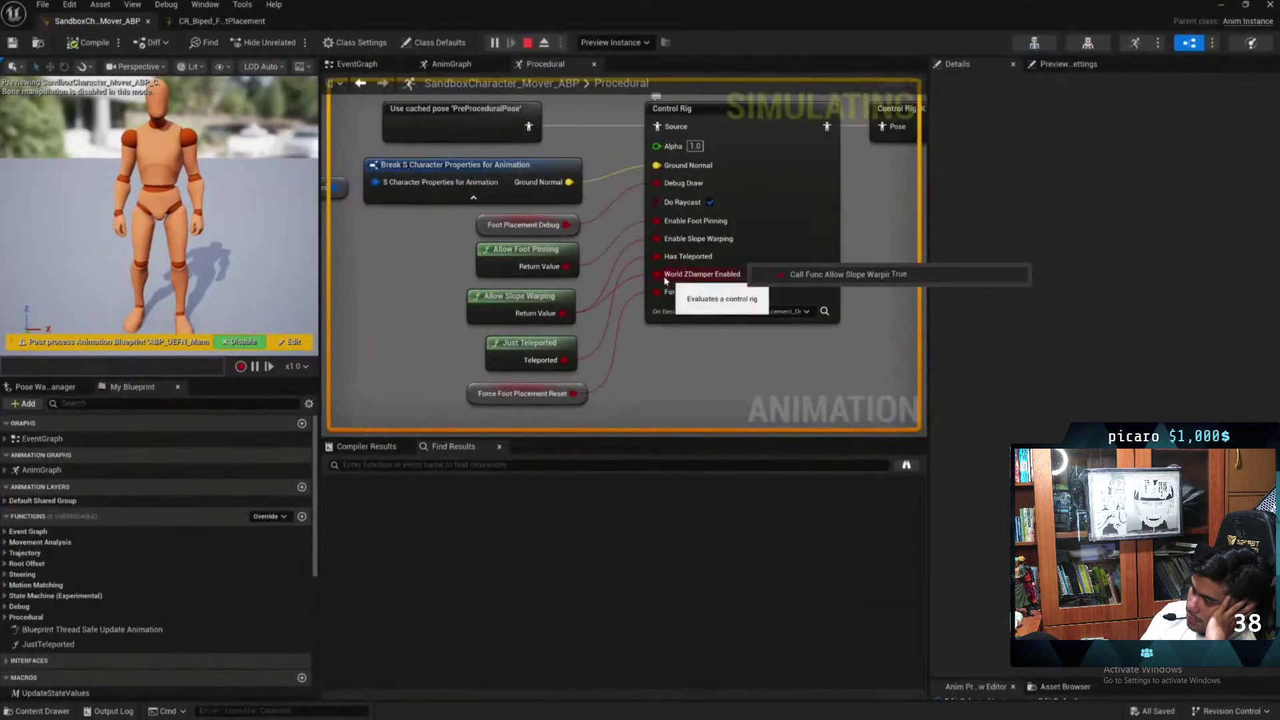
# Break the link into World ZDamper Enabled and save the animation blueprint
pyautogui.rightClick(658, 273)
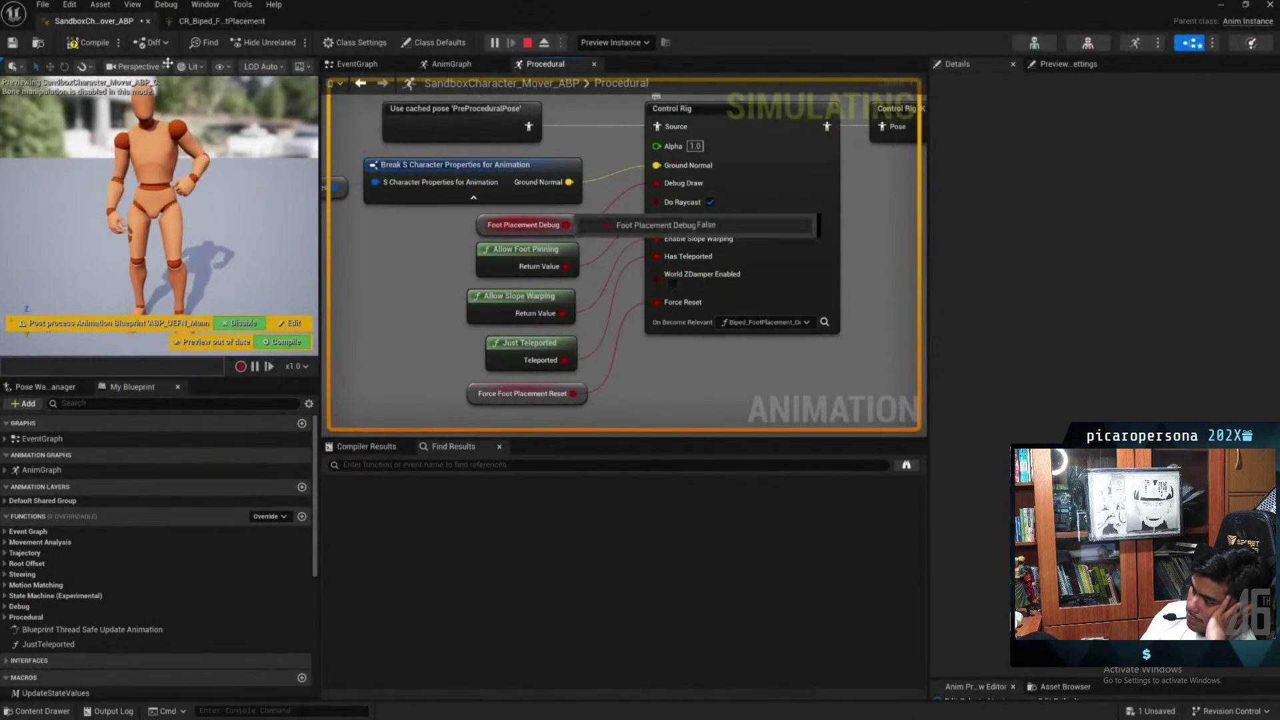
pyautogui.click(700, 226)
pyautogui.hotkey('ctrl', 's')
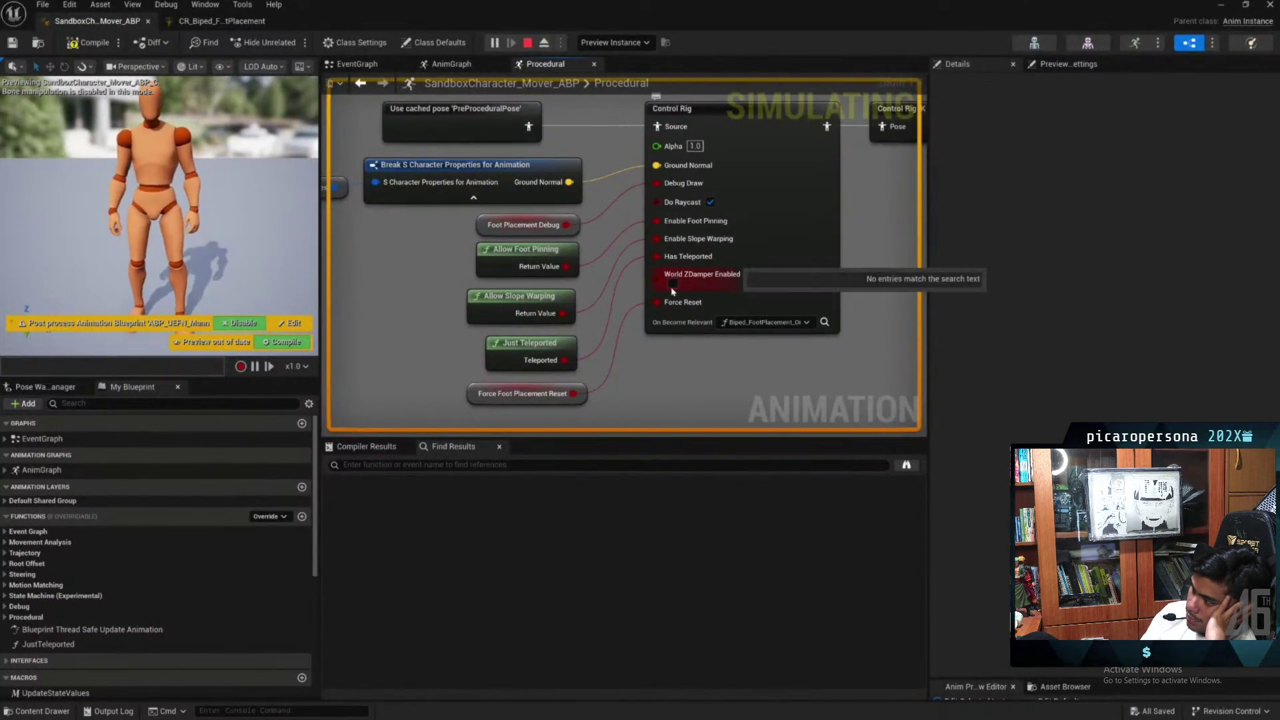
# Return to the level and run the character forward to test the change
pyautogui.click(1219, 6)
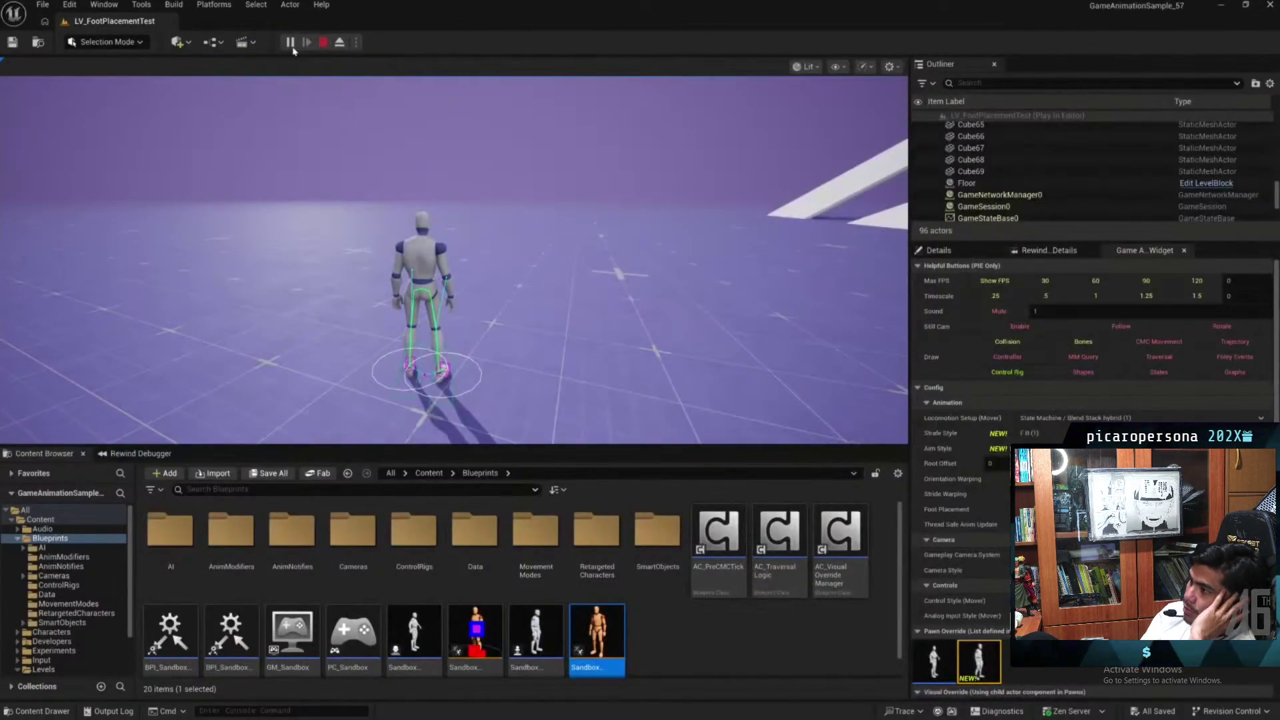
pyautogui.click(294, 94)
pyautogui.press('w')
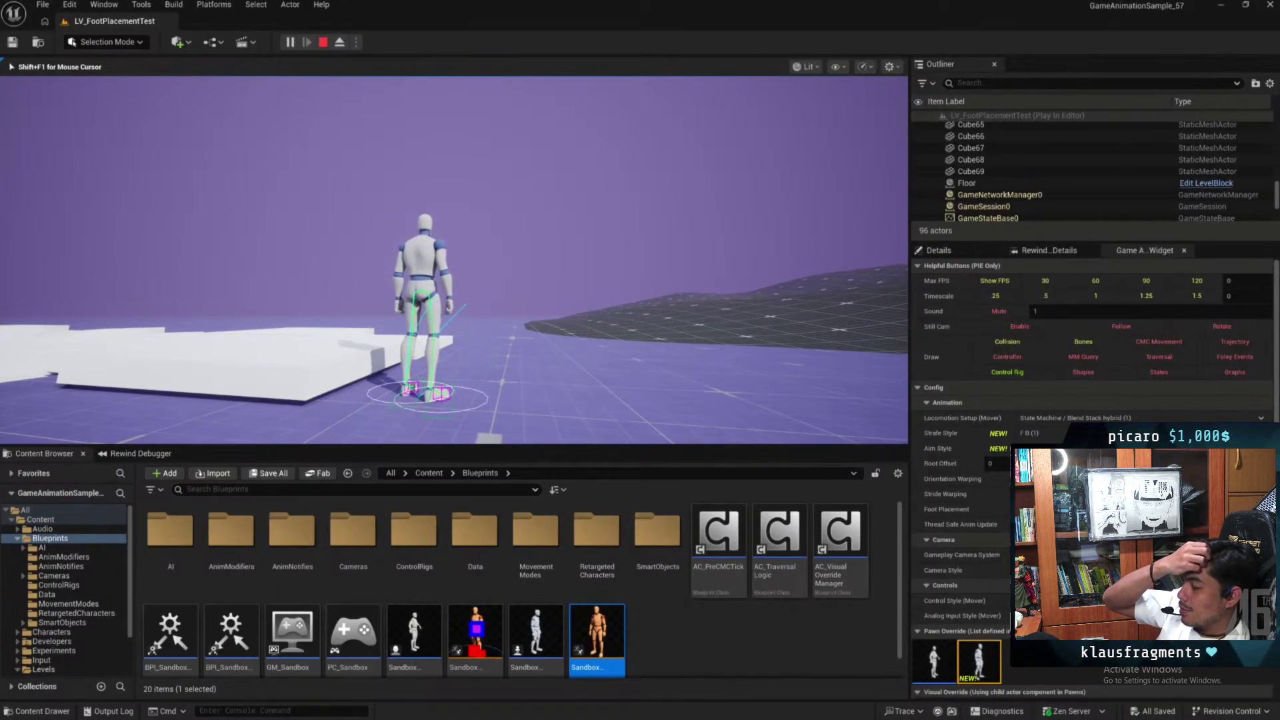
# Show the collision capsule and walk the character off the platform edge
pyautogui.press('F8')
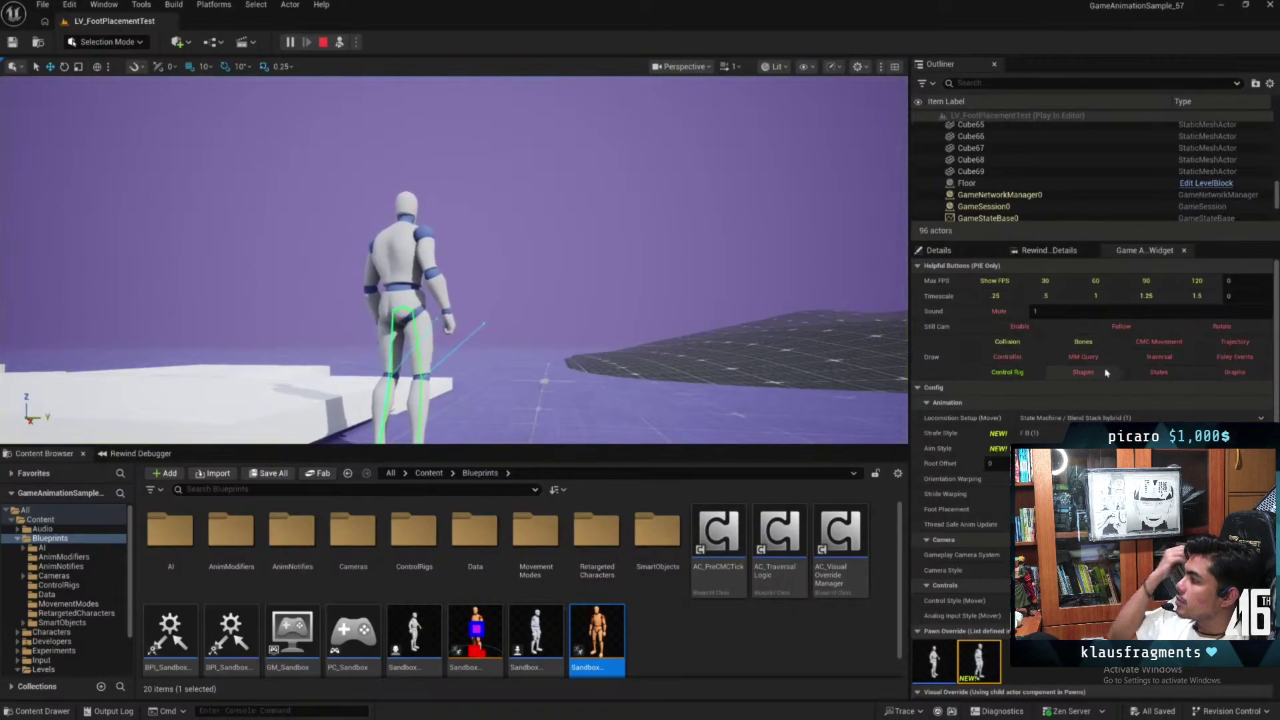
pyautogui.click(1007, 342)
pyautogui.press('F8')
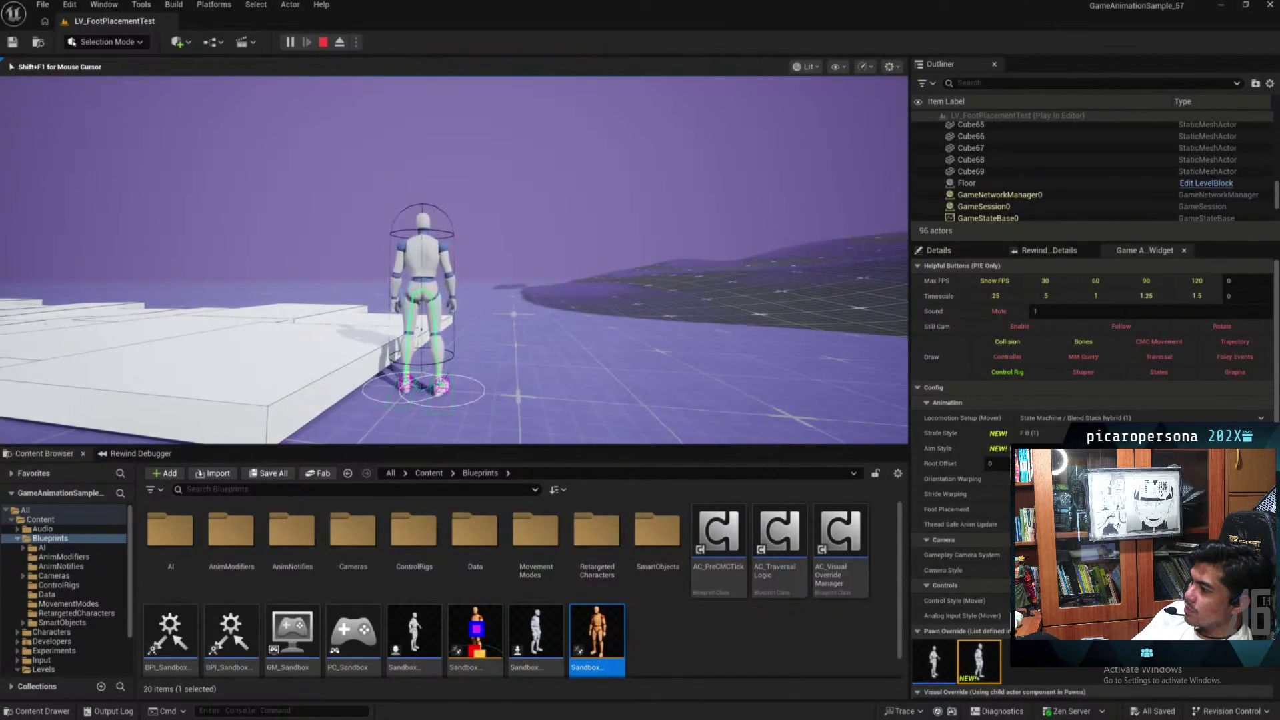
pyautogui.press('a')
pyautogui.press('a')
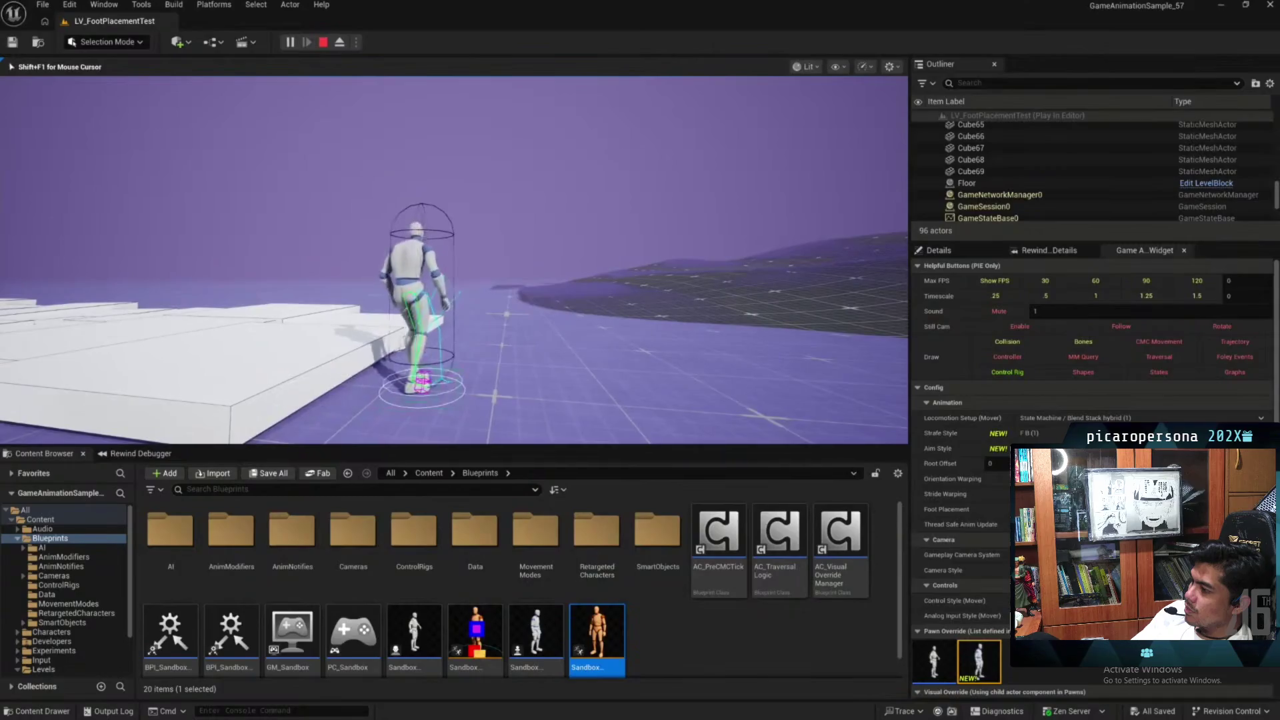
pyautogui.press('d')
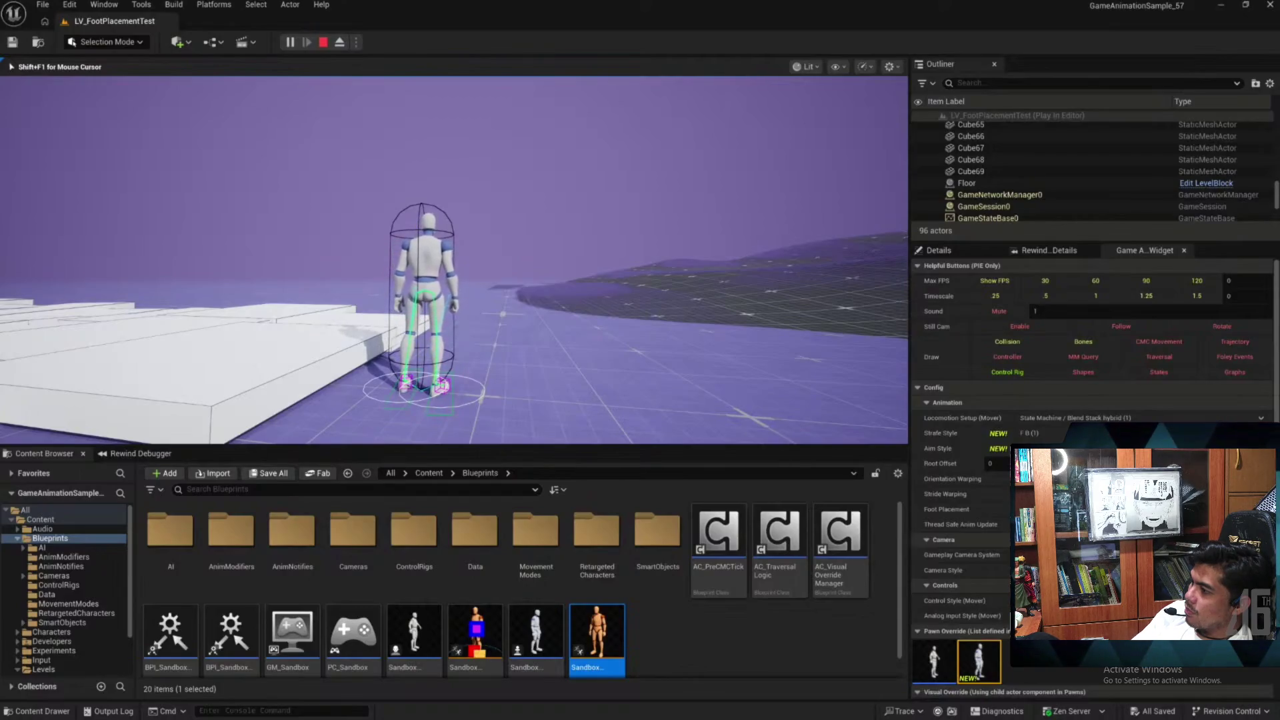
# Eject, hide the collision capsule, and return to the animation blueprint
pyautogui.press('F8')
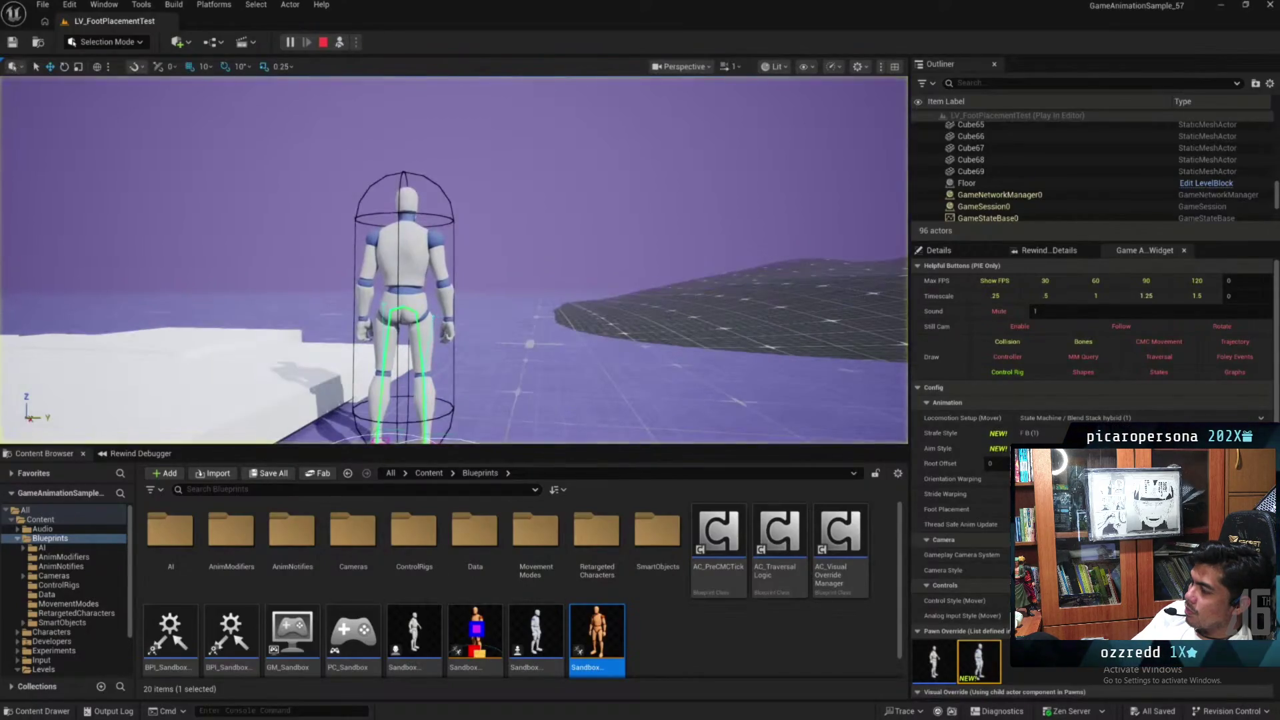
pyautogui.click(1024, 345)
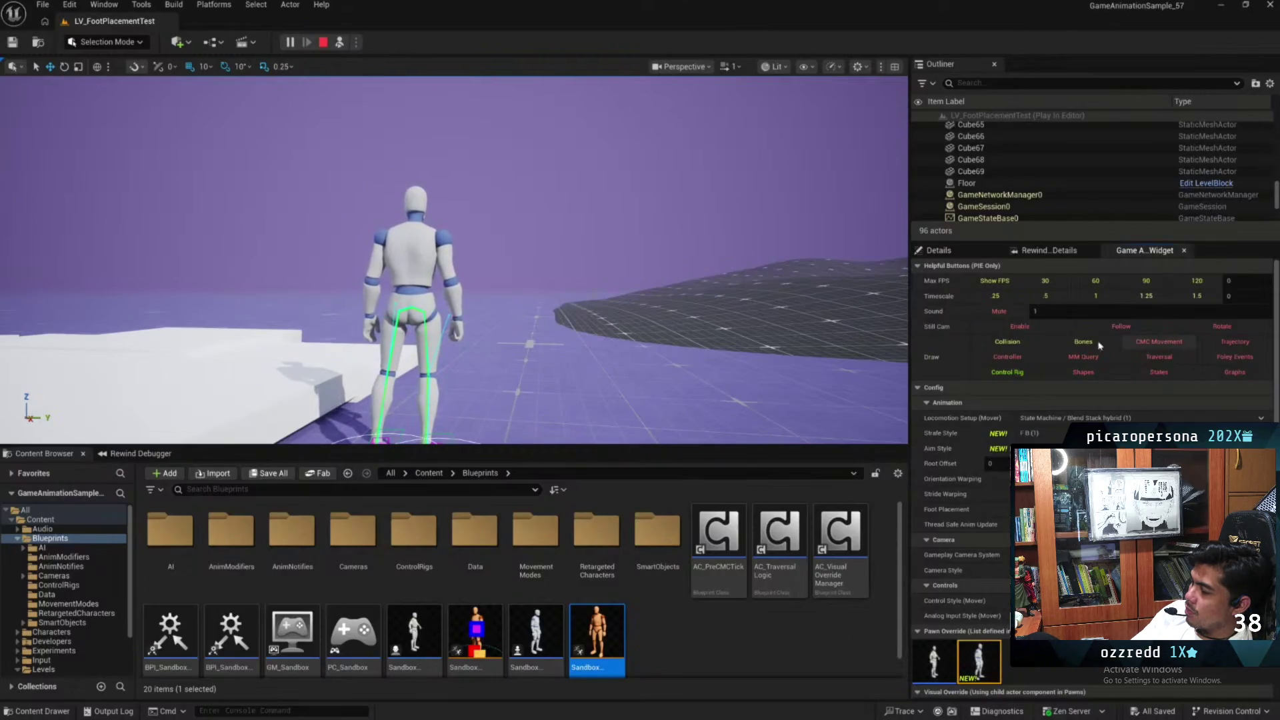
pyautogui.hotkey('alt', 'Tab')
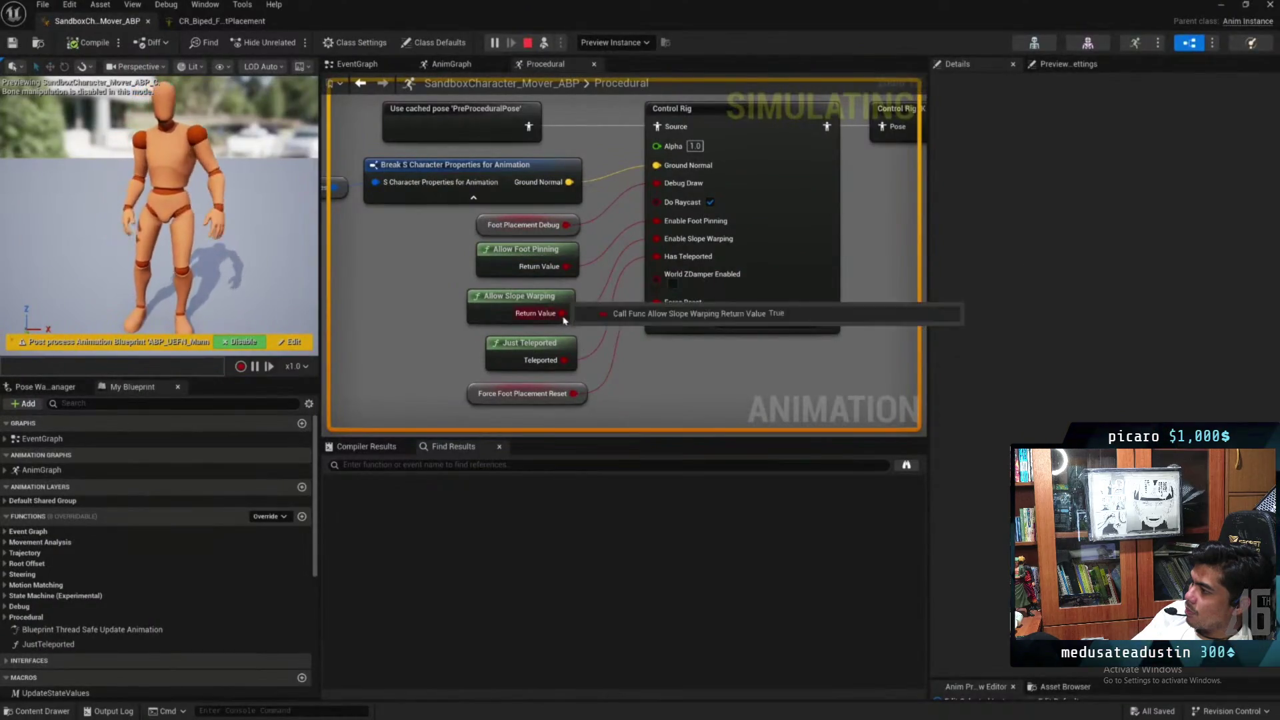
# Connect Allow Slope Warping to Enable Slope Warping and compile the animation blueprint
pyautogui.moveTo(565, 312)
pyautogui.moveTo(565, 313)
pyautogui.mouseDown()
pyautogui.moveTo(666, 281)
pyautogui.moveTo(657, 239)
pyautogui.mouseUp()
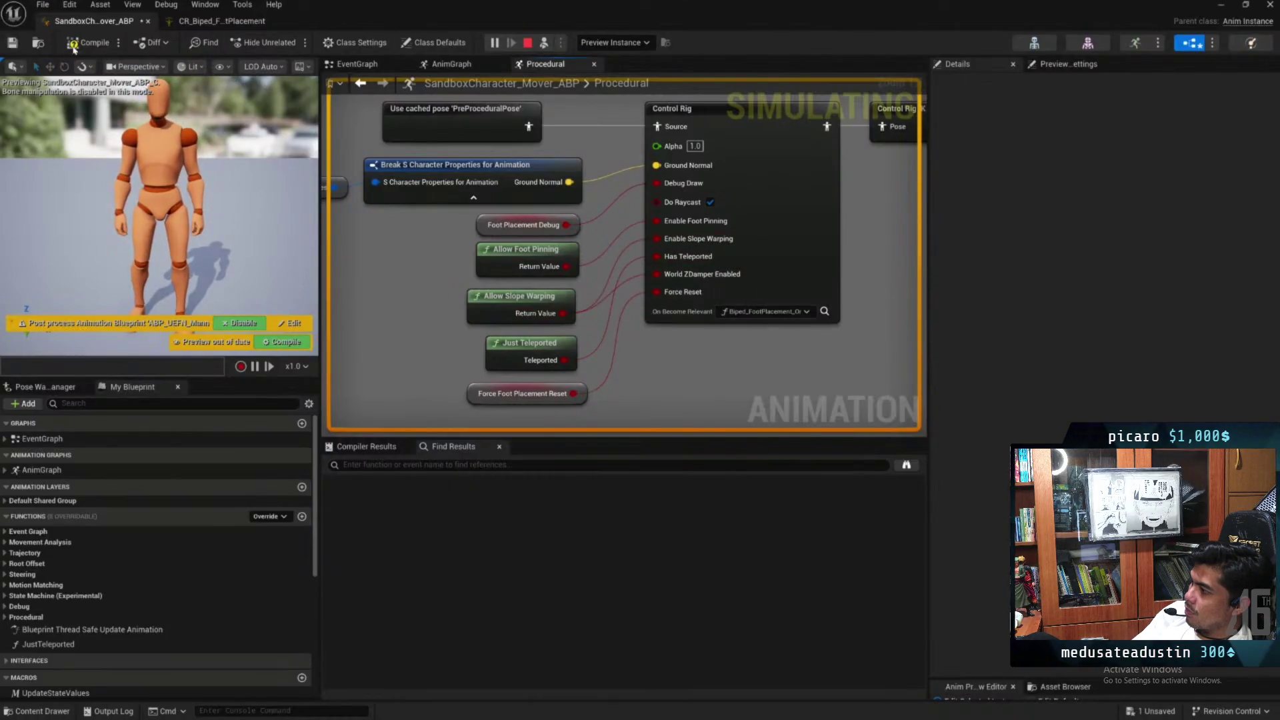
pyautogui.press('F7')
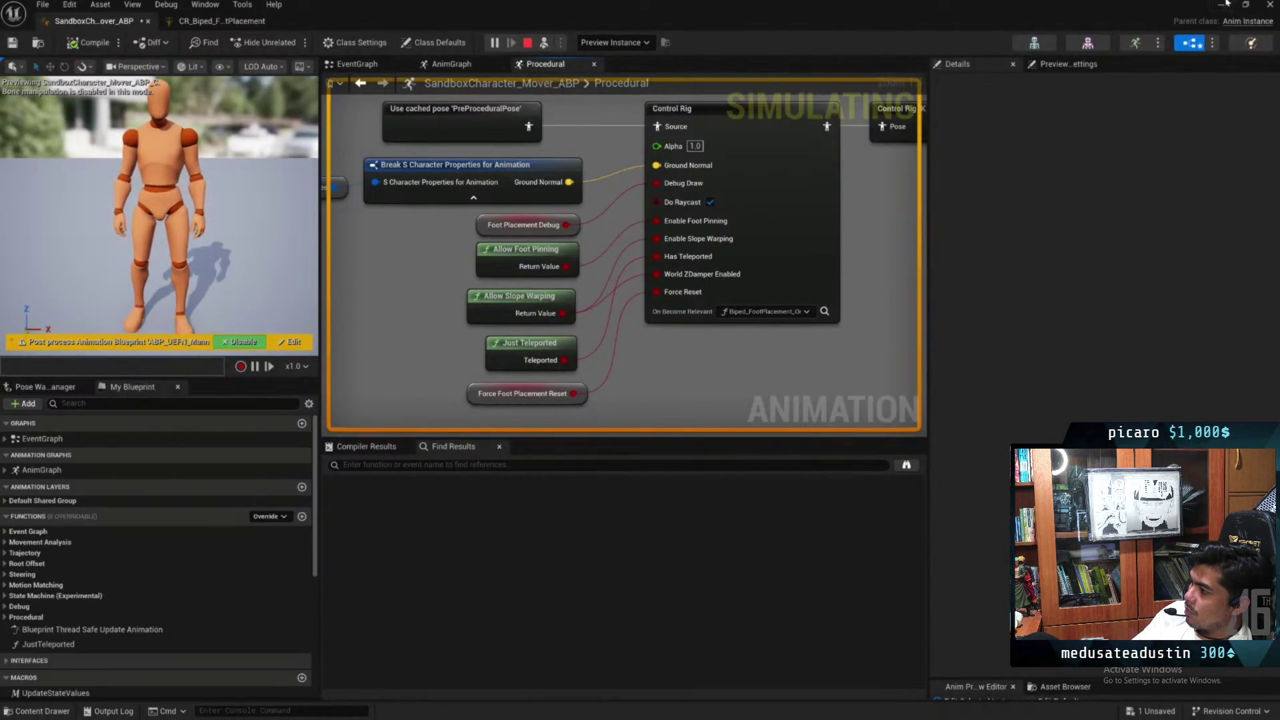
# Play in the level, running the character left across the floor and then up the ramp
pyautogui.click(1225, 5)
pyautogui.click(508, 170)
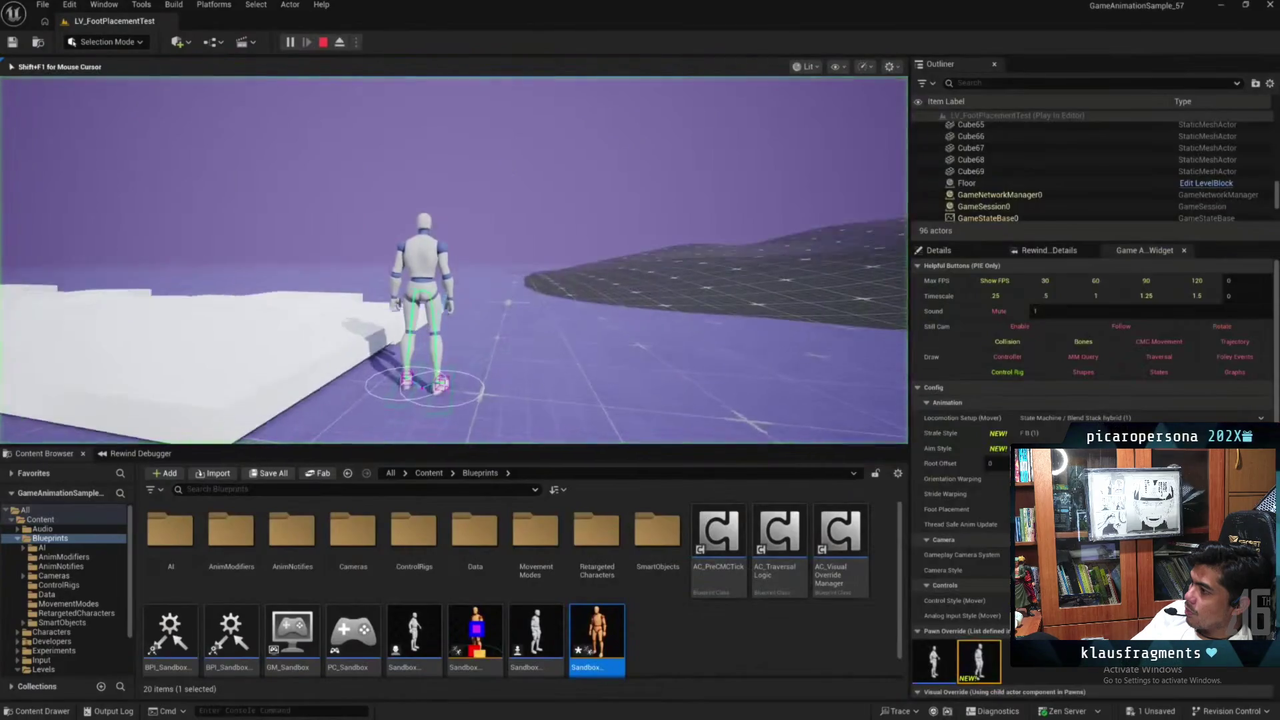
pyautogui.press('a')
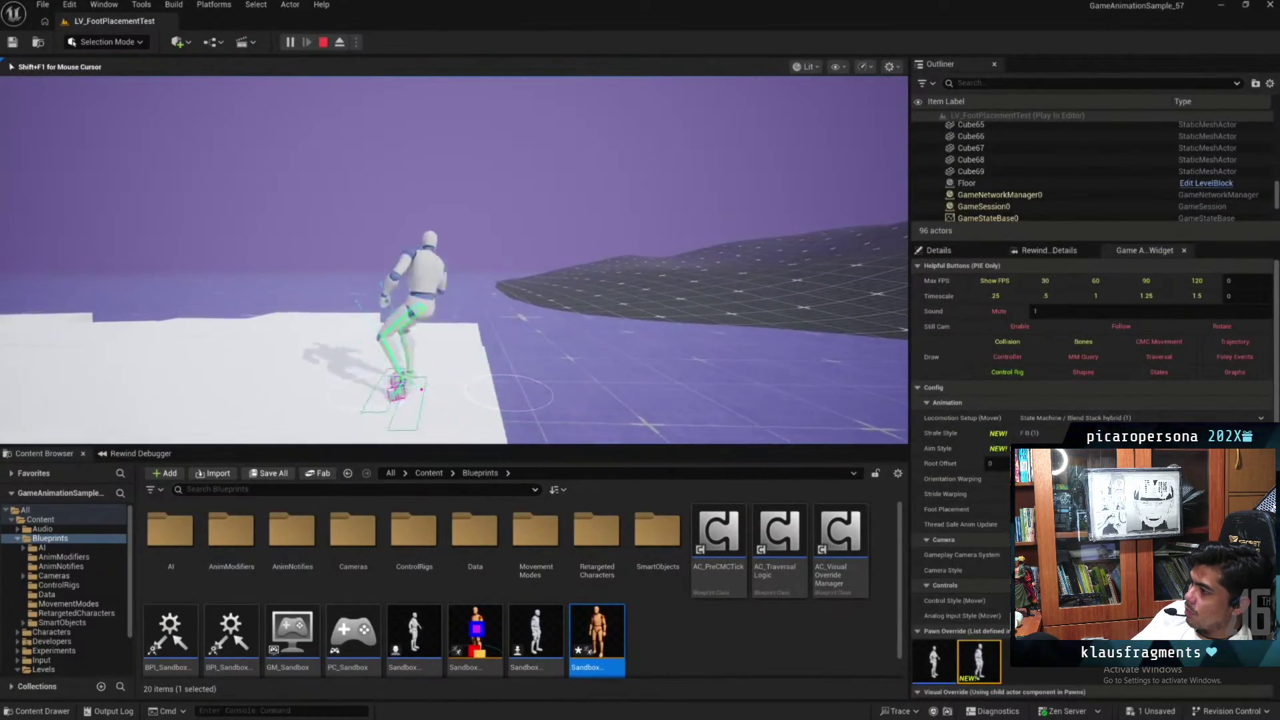
pyautogui.press('a')
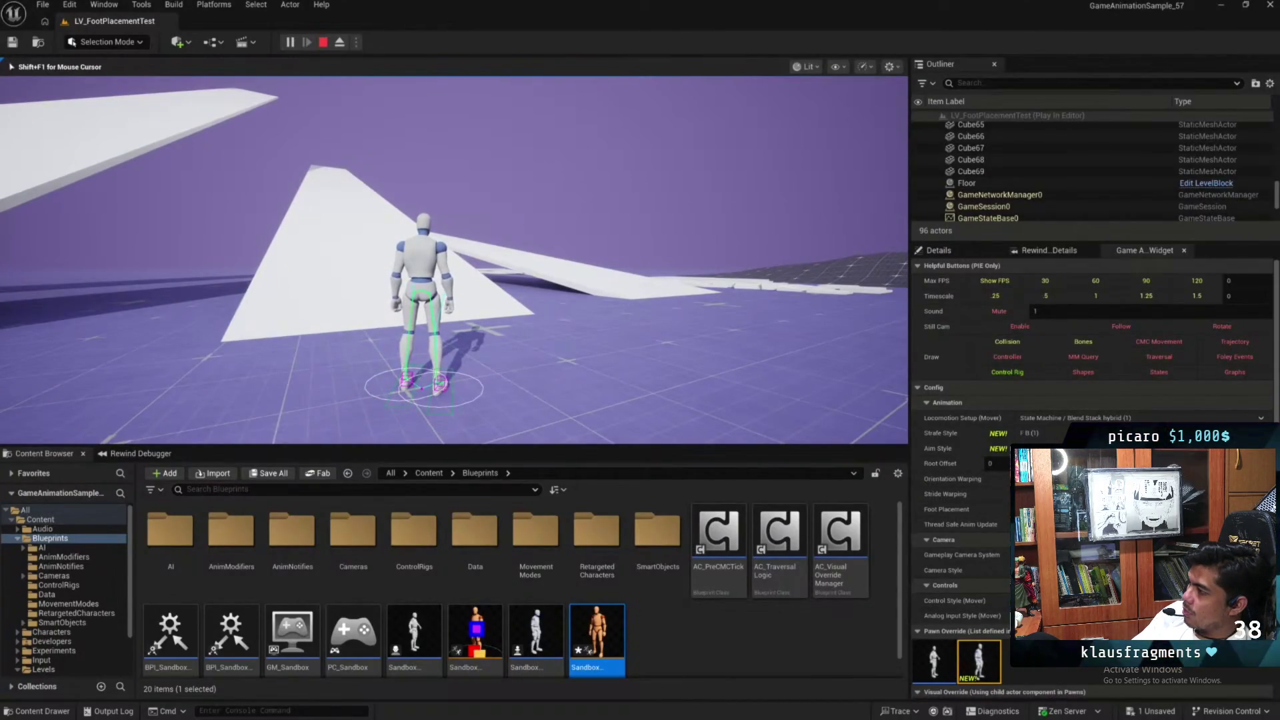
pyautogui.press('w')
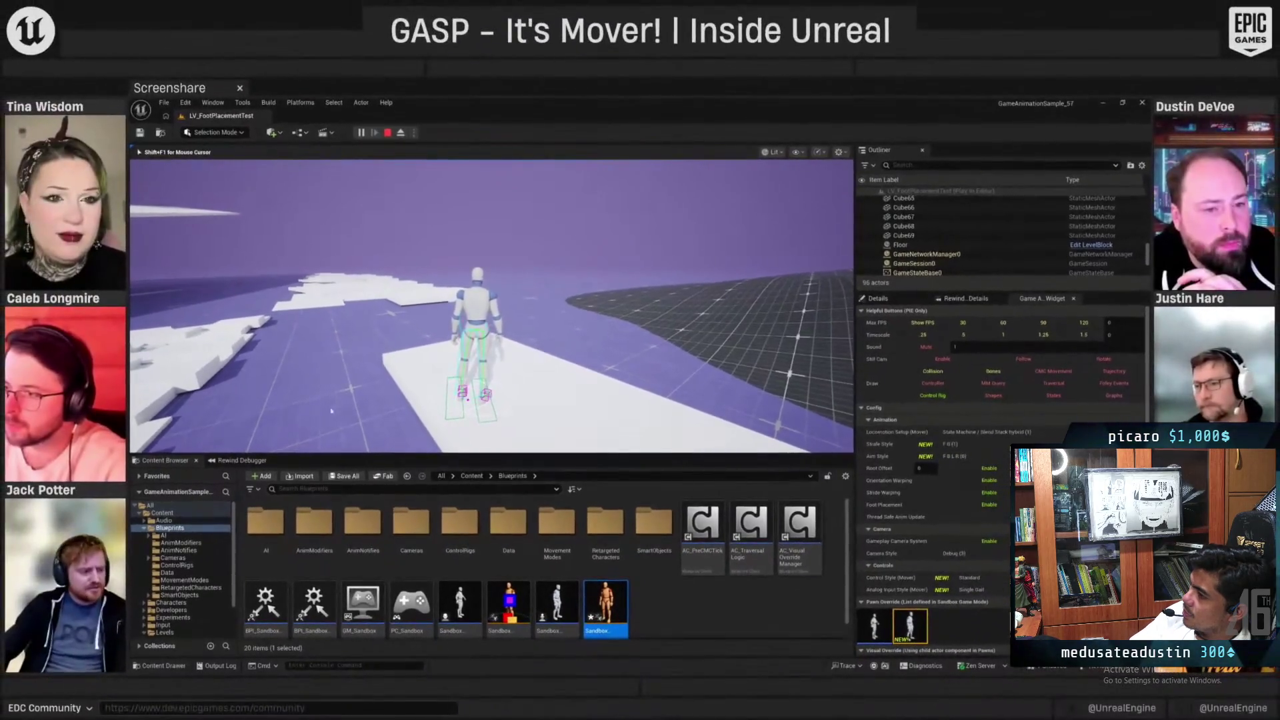
pyautogui.press('Escape')
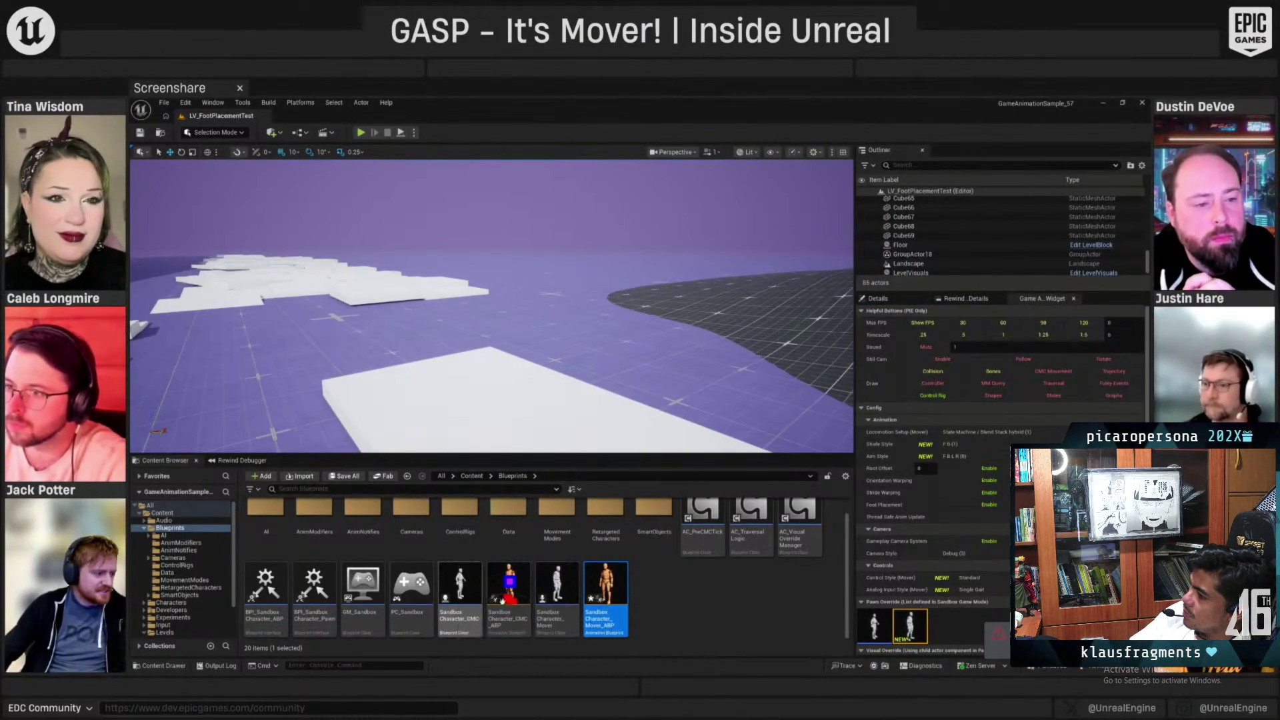
# Select and open the SandboxCharacter_CMC_ABP animation blueprint from the Content Browser
pyautogui.click(502, 572)
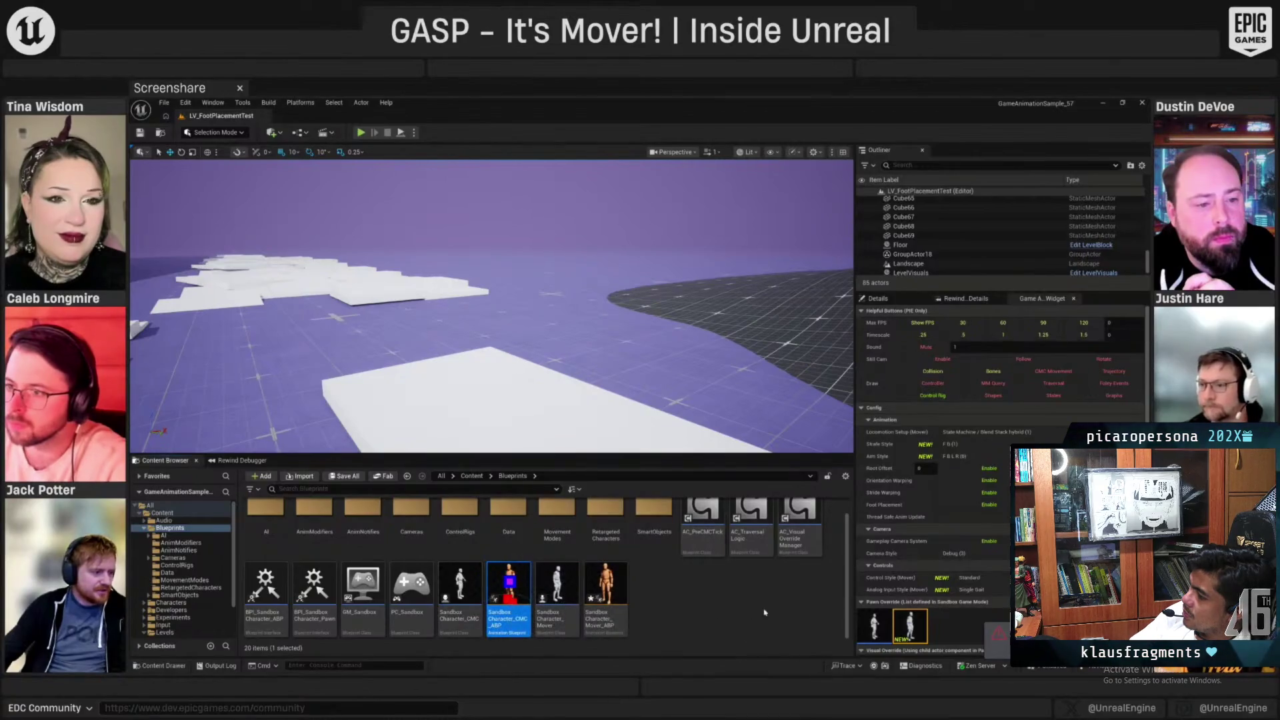
pyautogui.doubleClick(517, 586)
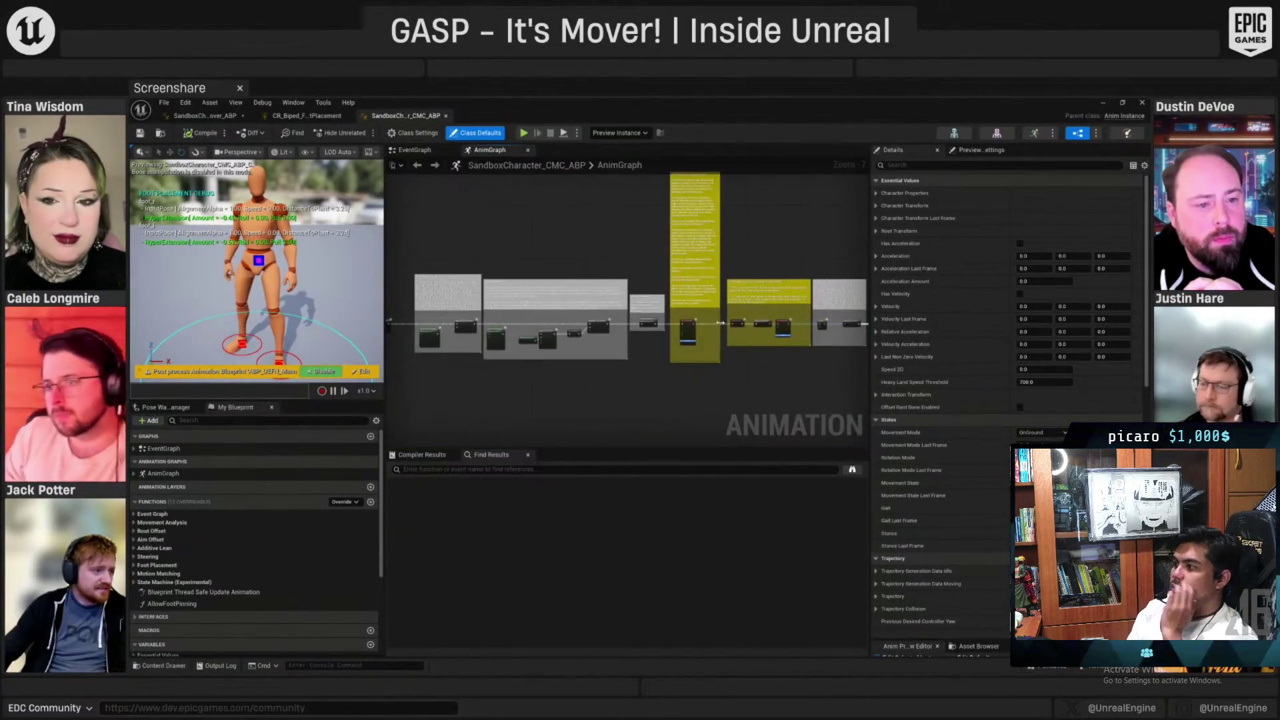
# Zoom the AnimGraph and select the Foot Placement node to show its properties in Details
pyautogui.scroll(8, 762, 374)
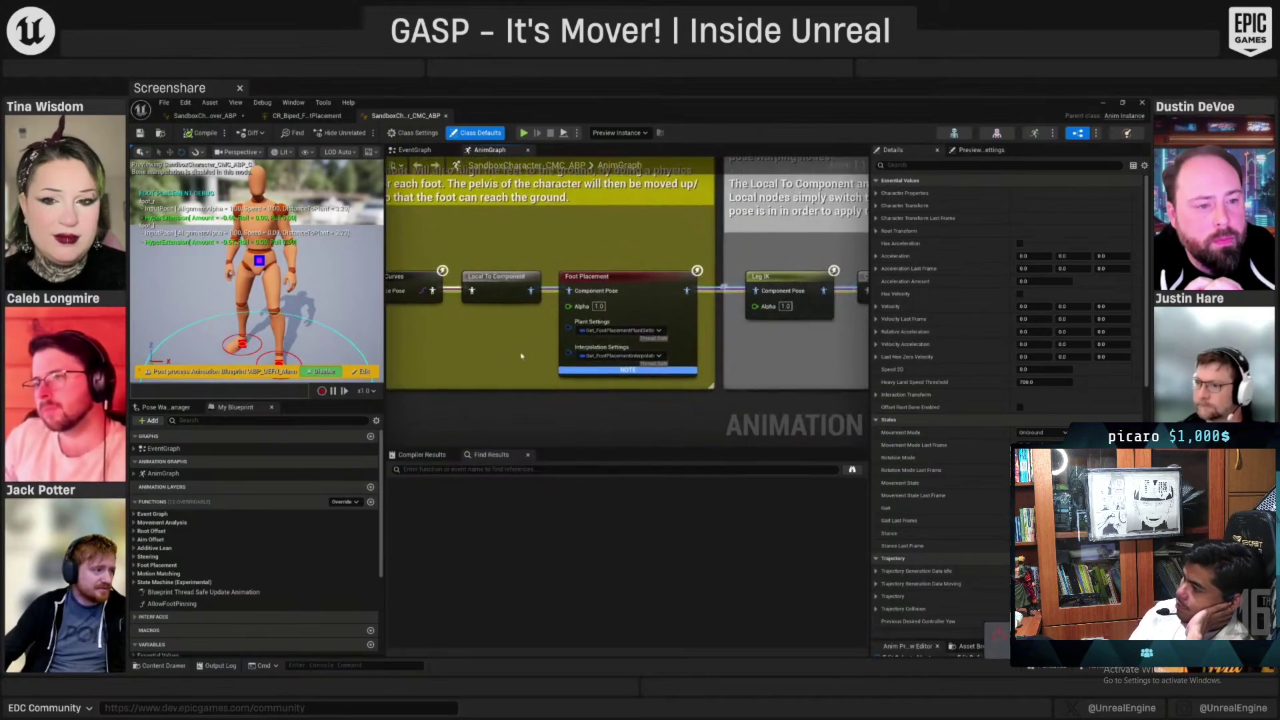
pyautogui.scroll(-2, 592, 385)
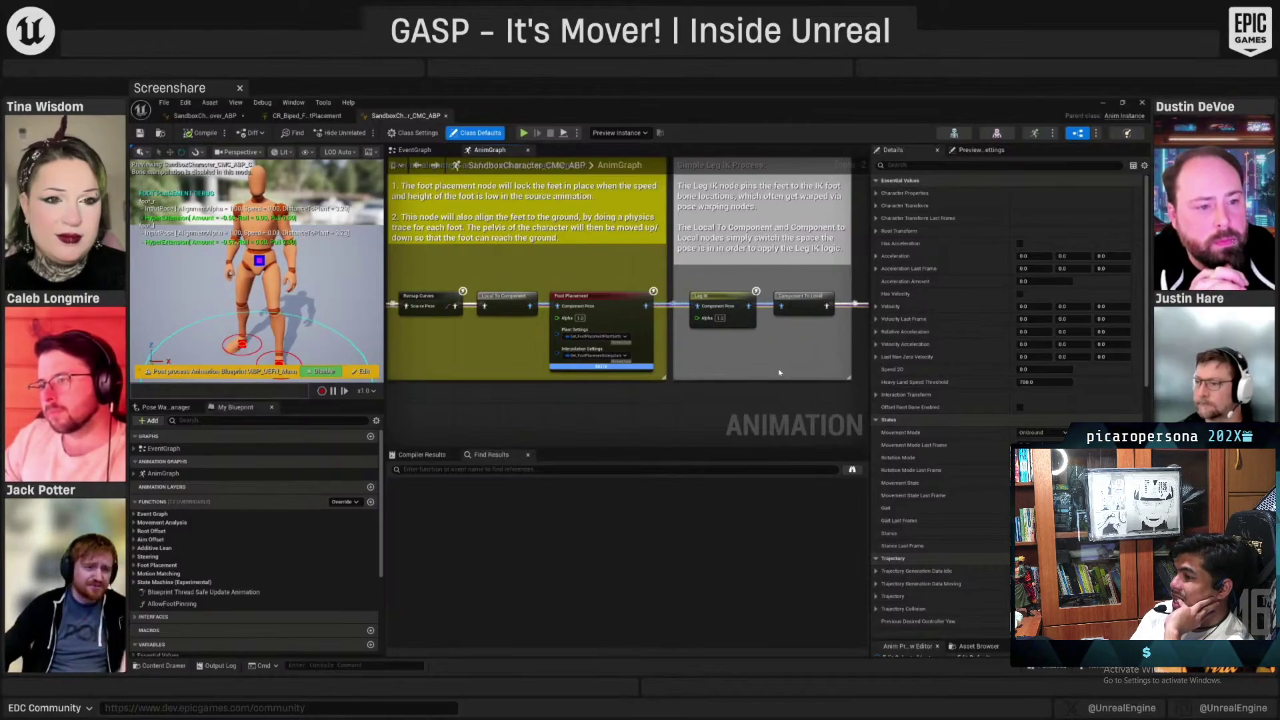
pyautogui.click(635, 295)
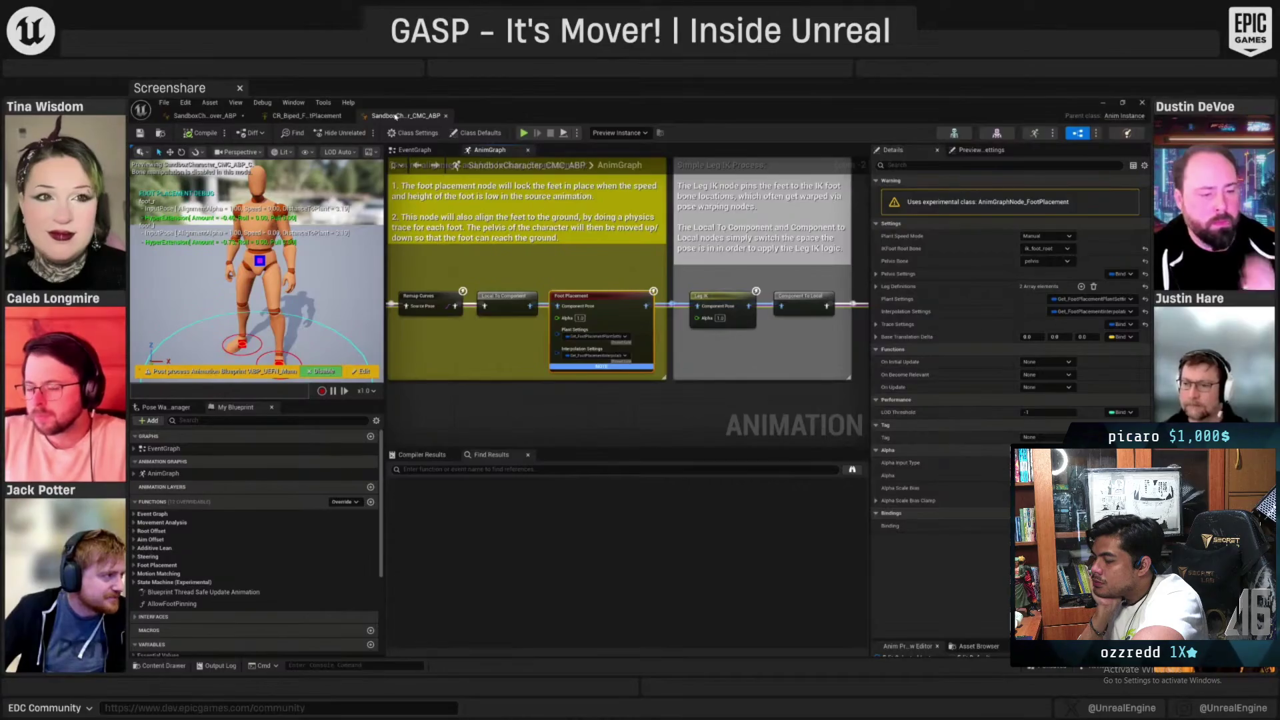
# Close the CMC animation blueprint and open SandboxCharacter_Mover_ABP
pyautogui.click(445, 116)
pyautogui.click(1101, 105)
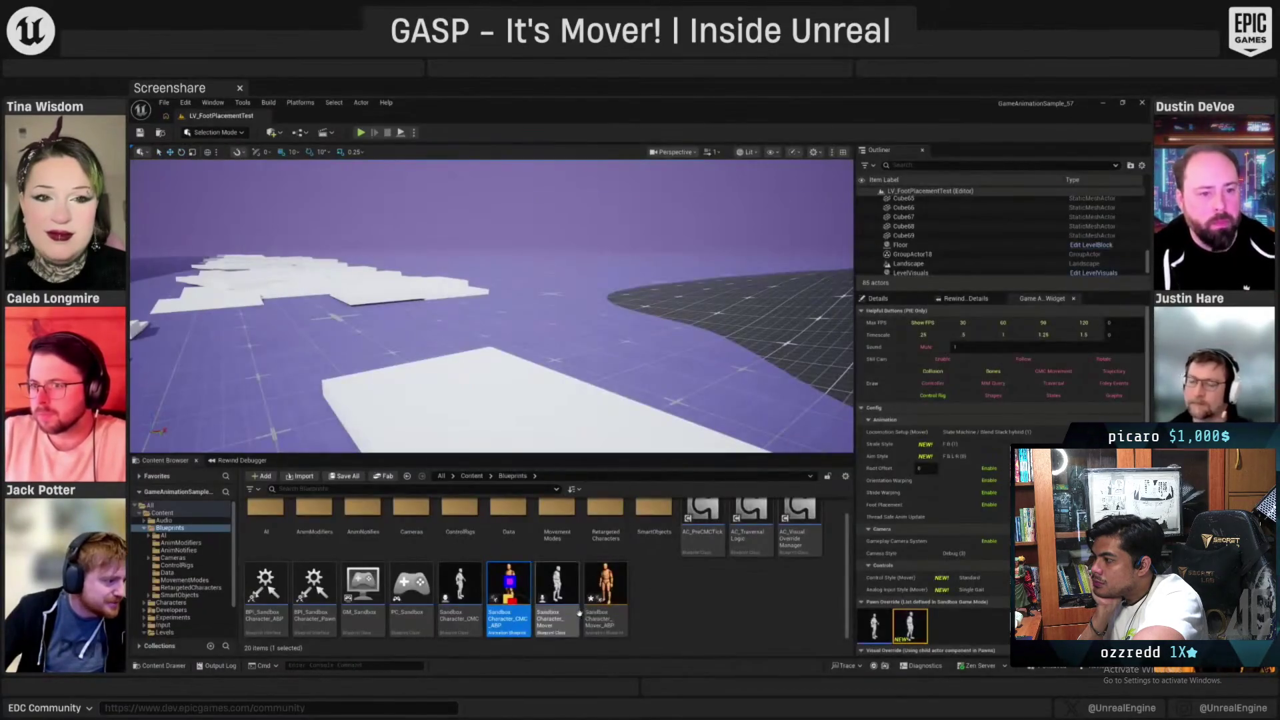
pyautogui.doubleClick(615, 593)
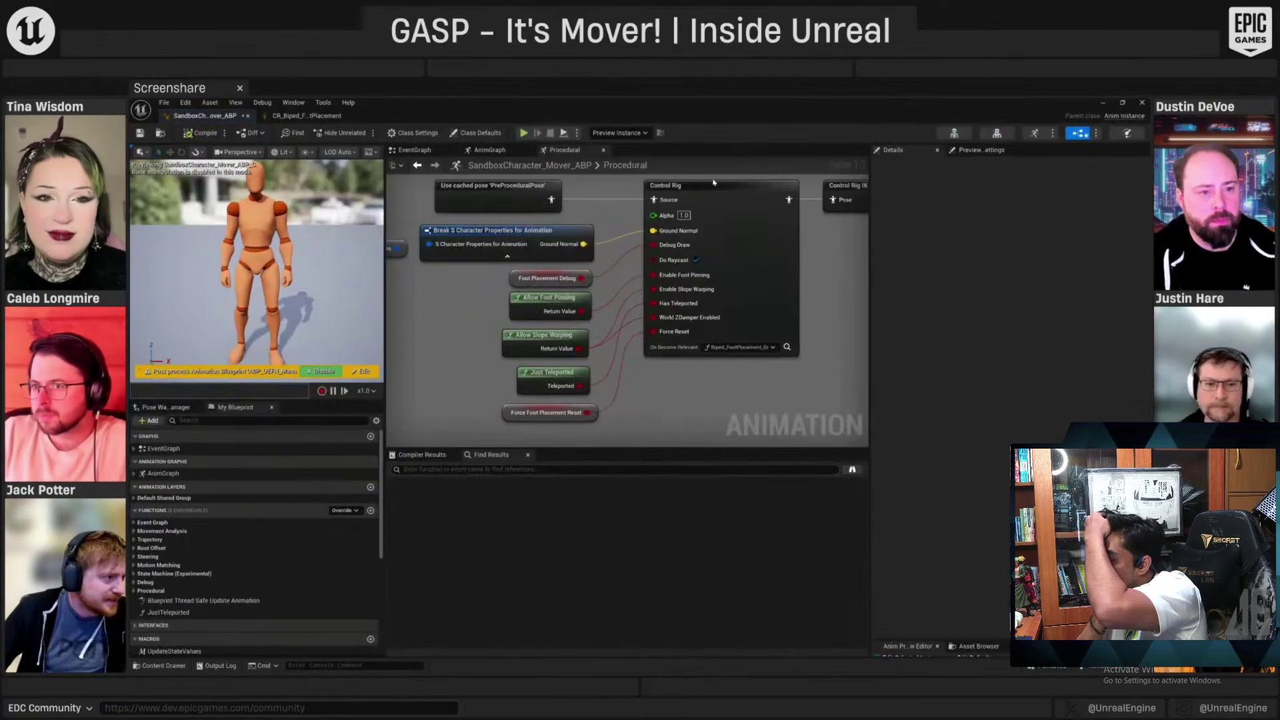
# In the Mover AnimGraph, open the Procedural layer node's graph
pyautogui.scroll(-4, 617, 360)
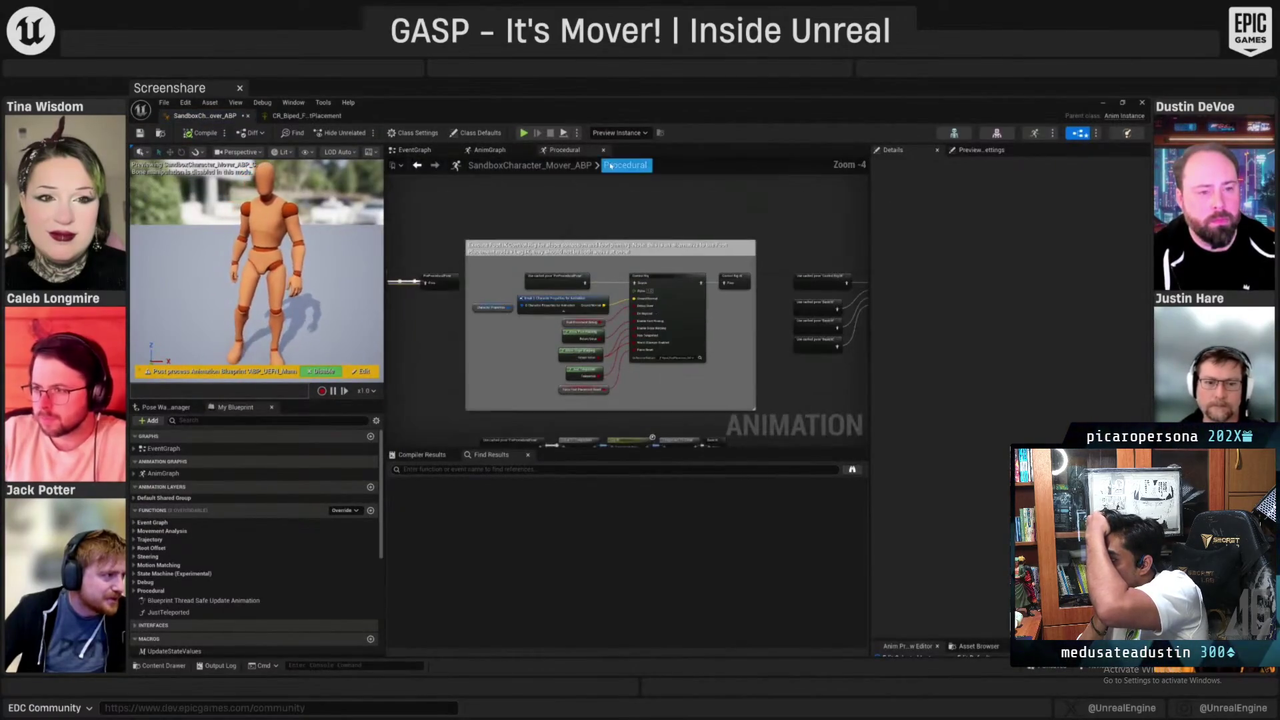
pyautogui.click(489, 150)
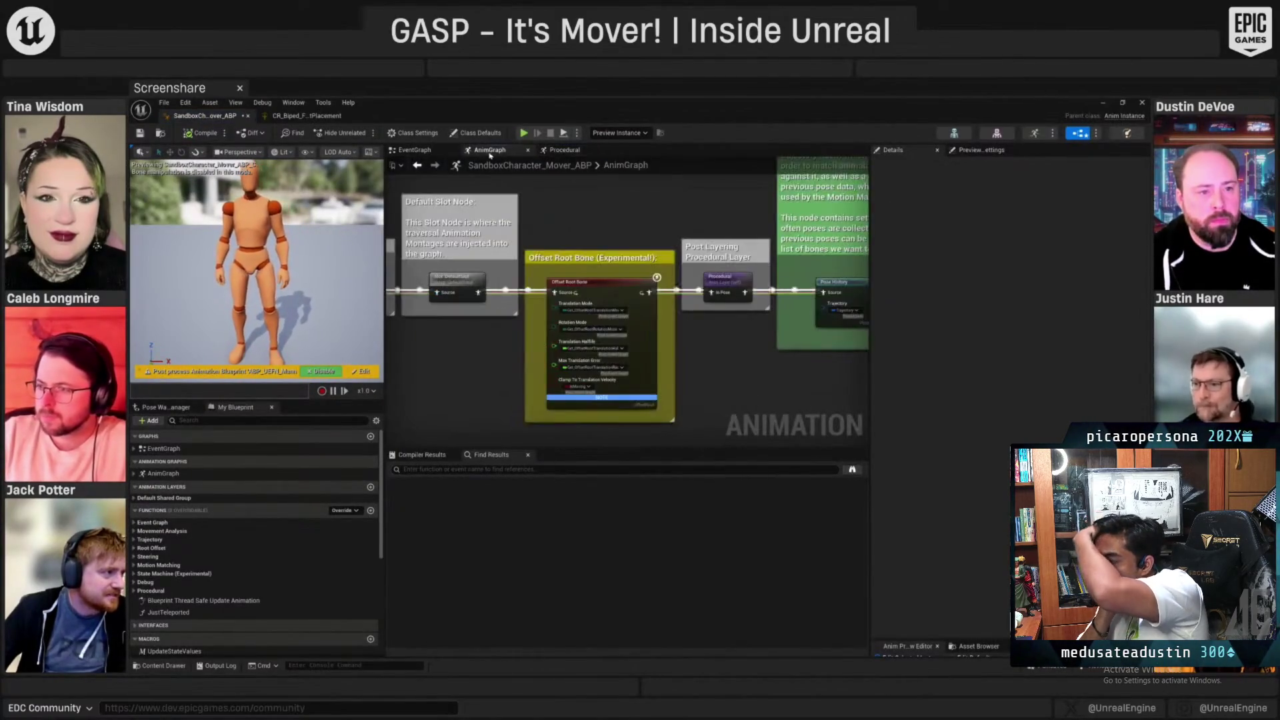
pyautogui.scroll(-12, 642, 288)
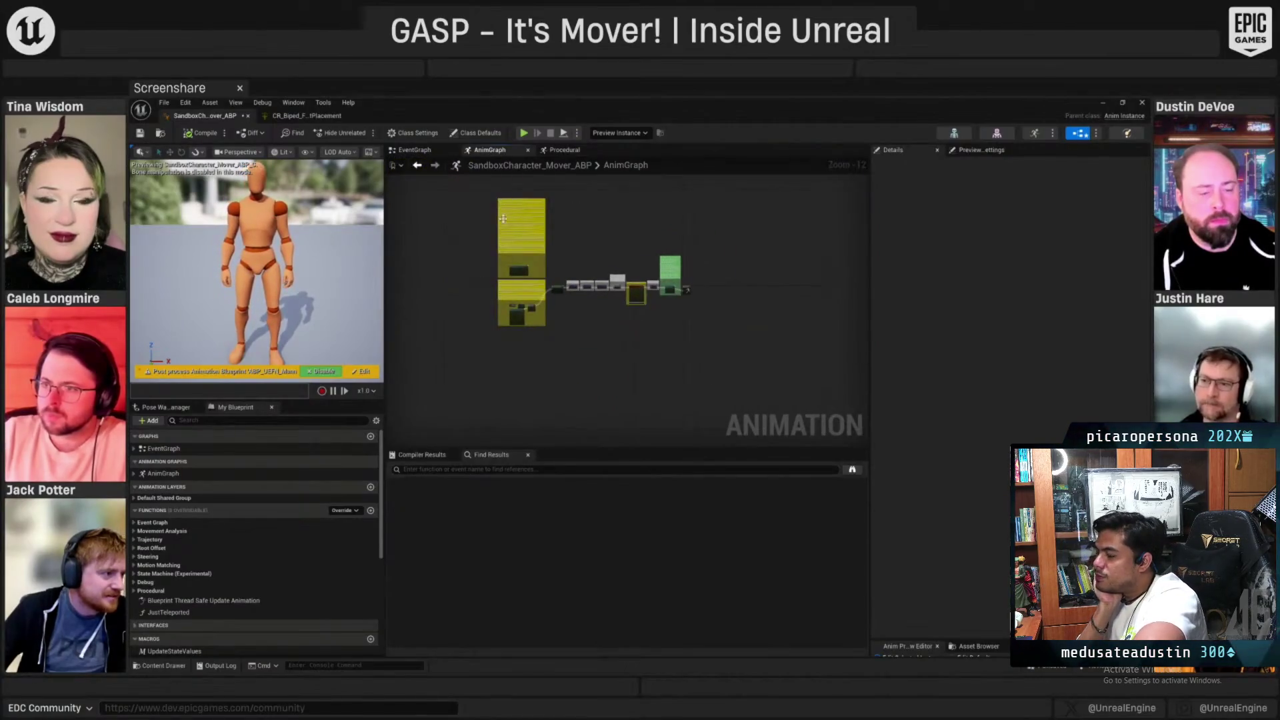
pyautogui.scroll(7, 624, 287)
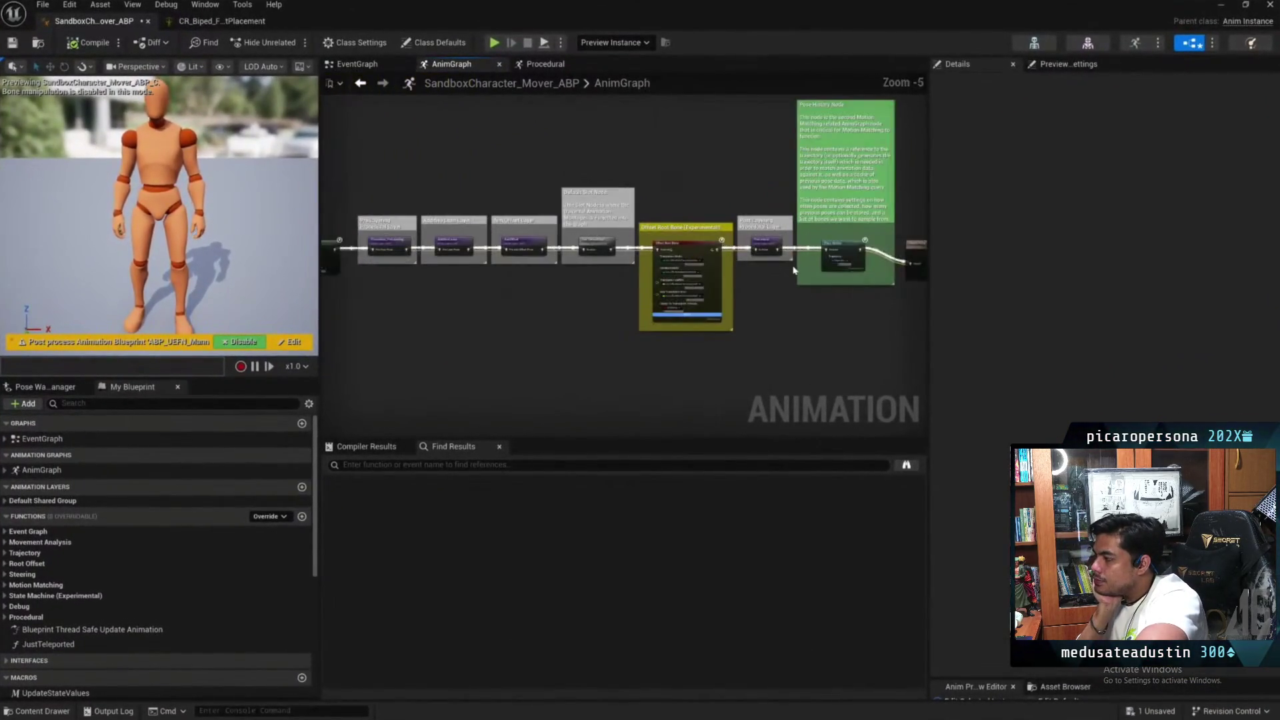
pyautogui.scroll(4, 794, 269)
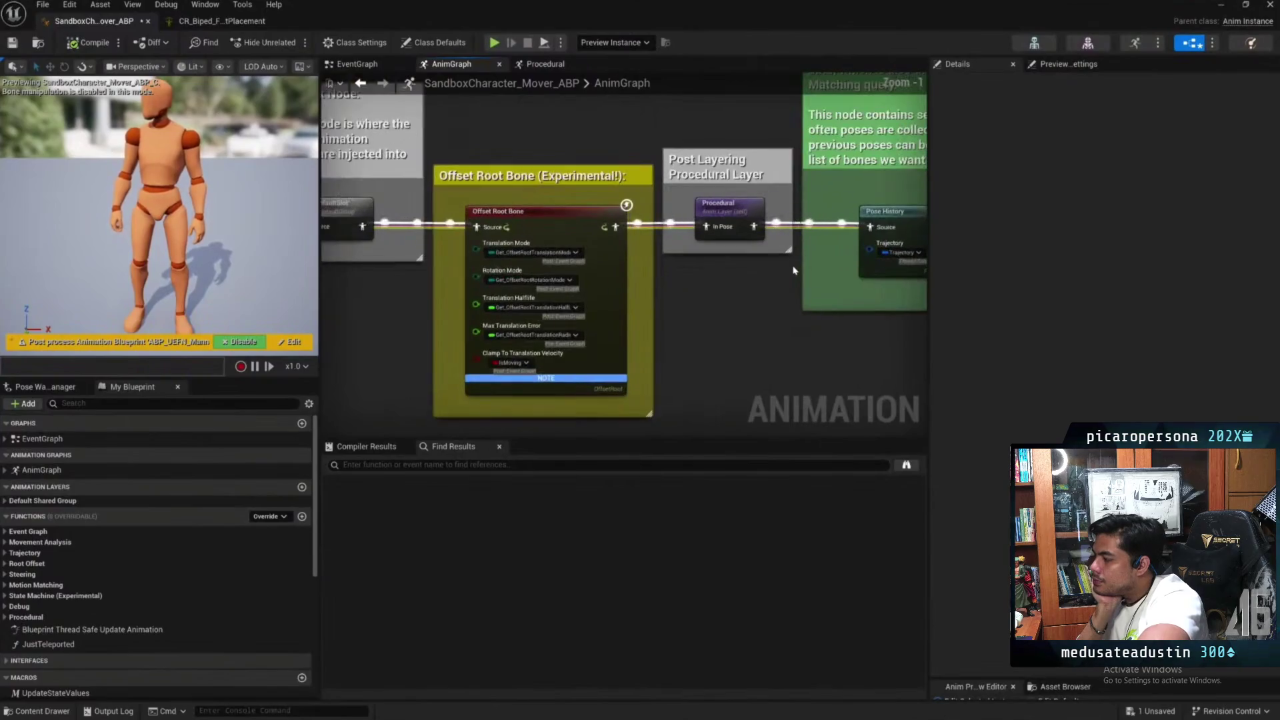
pyautogui.click(721, 206)
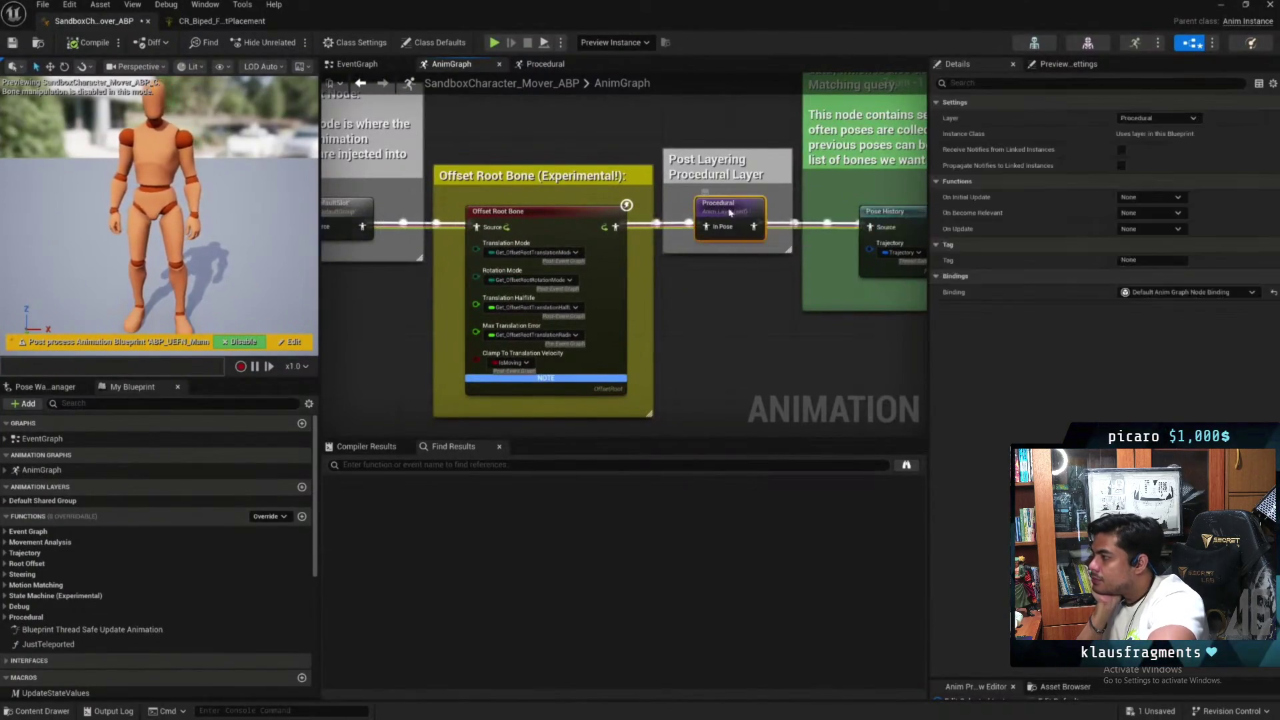
pyautogui.doubleClick(720, 206)
pyautogui.scroll(-1, 778, 303)
pyautogui.scroll(4, 471, 226)
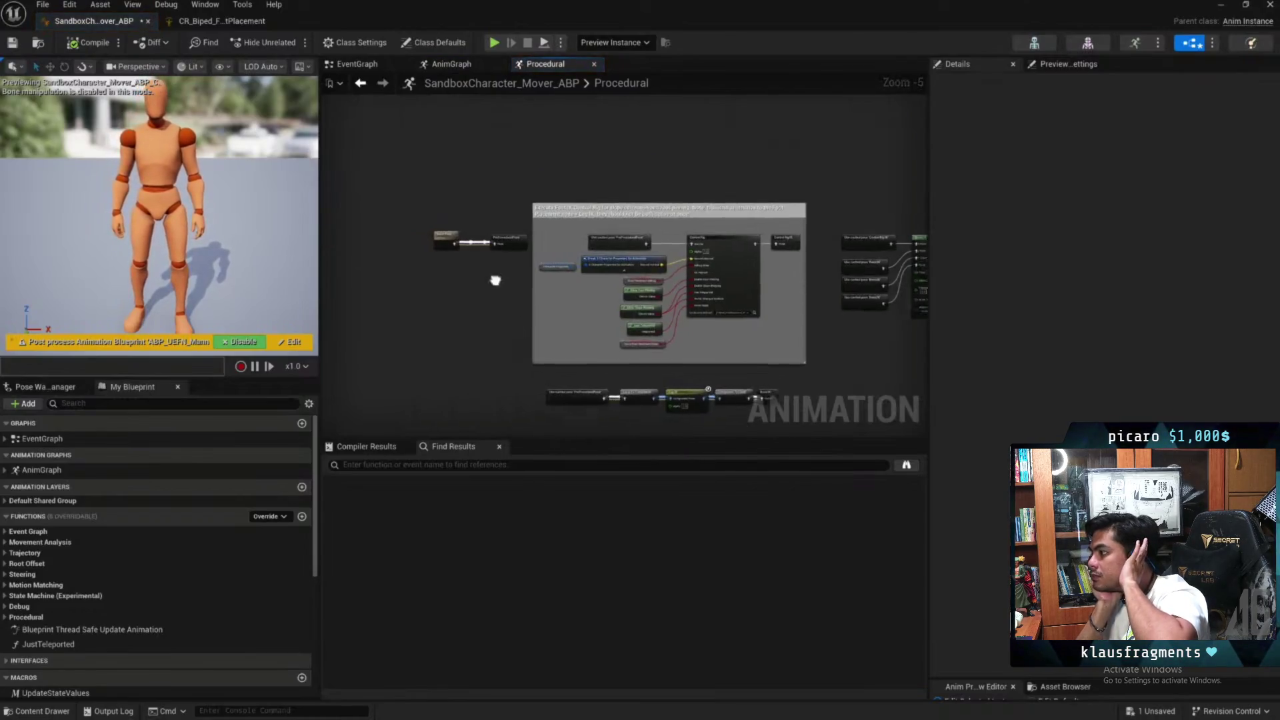
# Review the Control Rig node's Details inputs and open its On Become Relevant function
pyautogui.moveTo(567, 270); pyautogui.dragTo(387, 218)
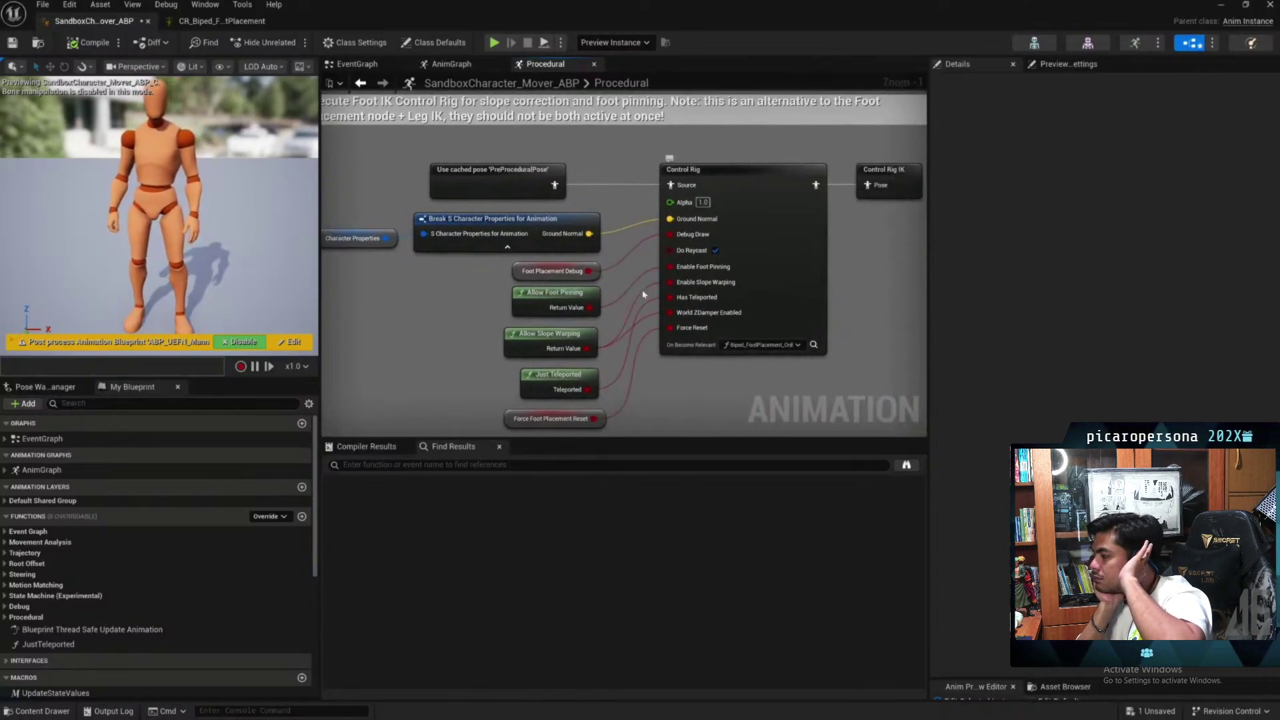
pyautogui.click(724, 171)
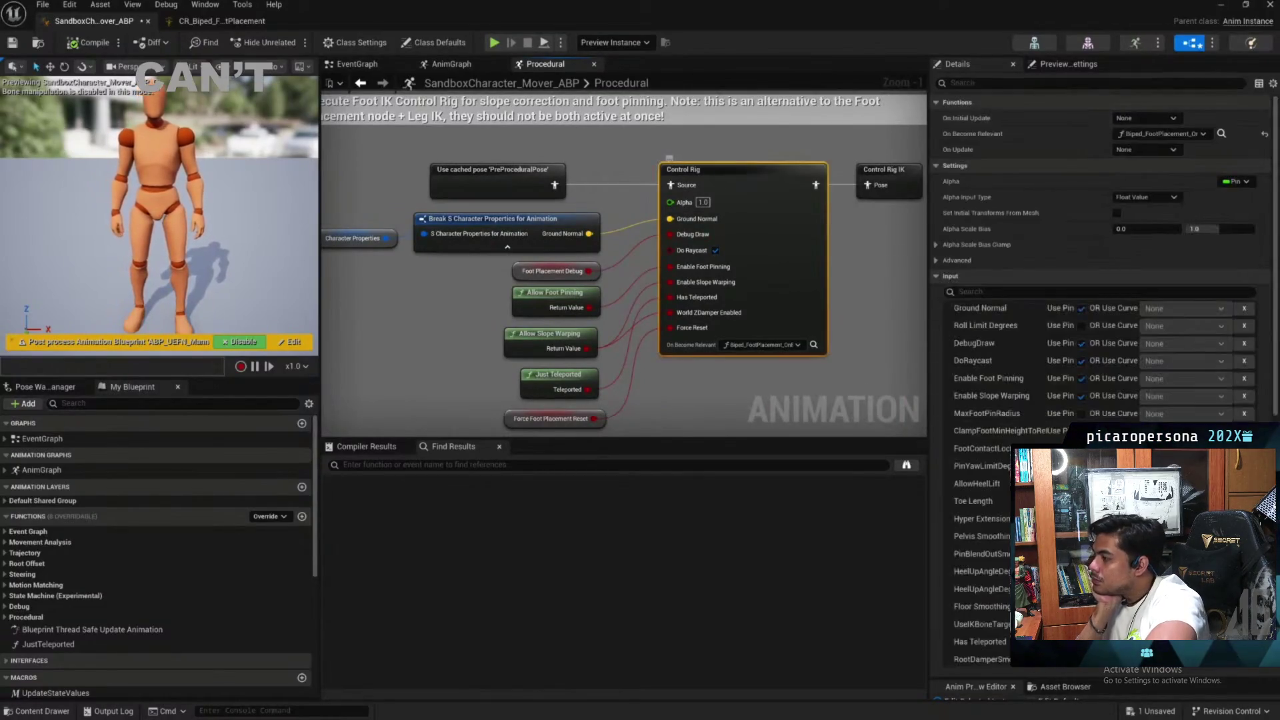
pyautogui.scroll(-10, 1112, 419)
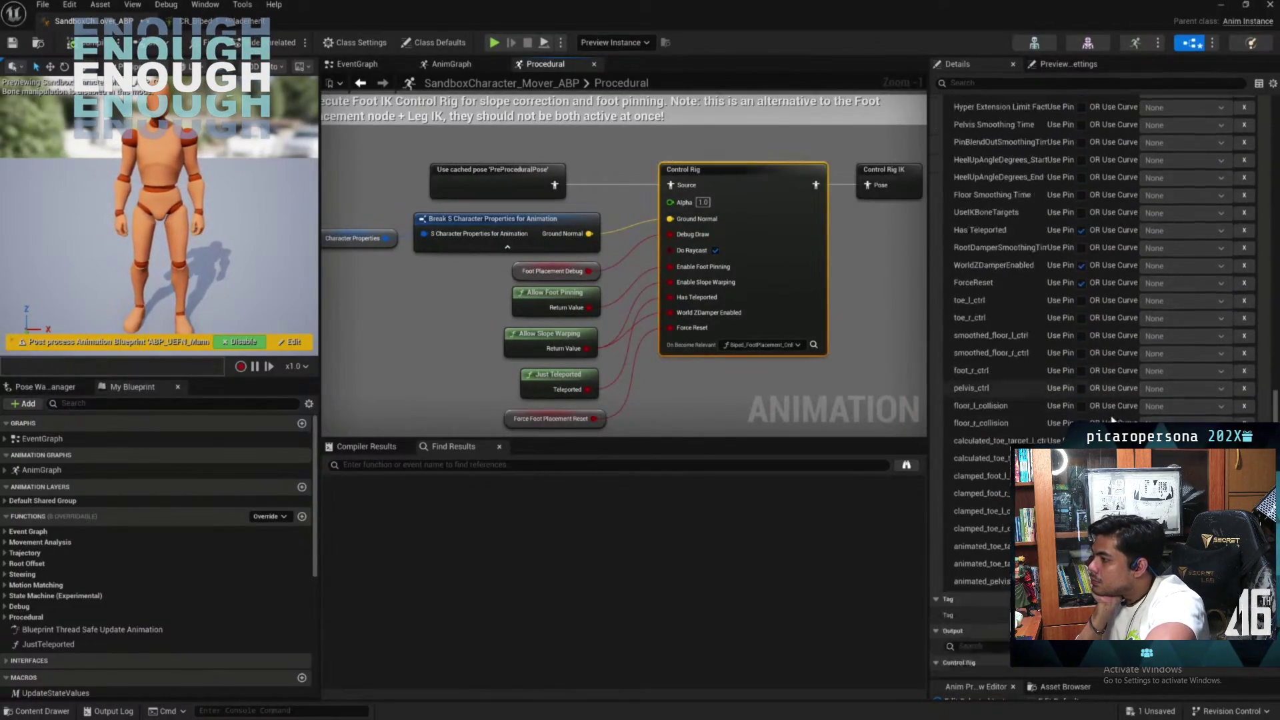
pyautogui.scroll(10, 1112, 418)
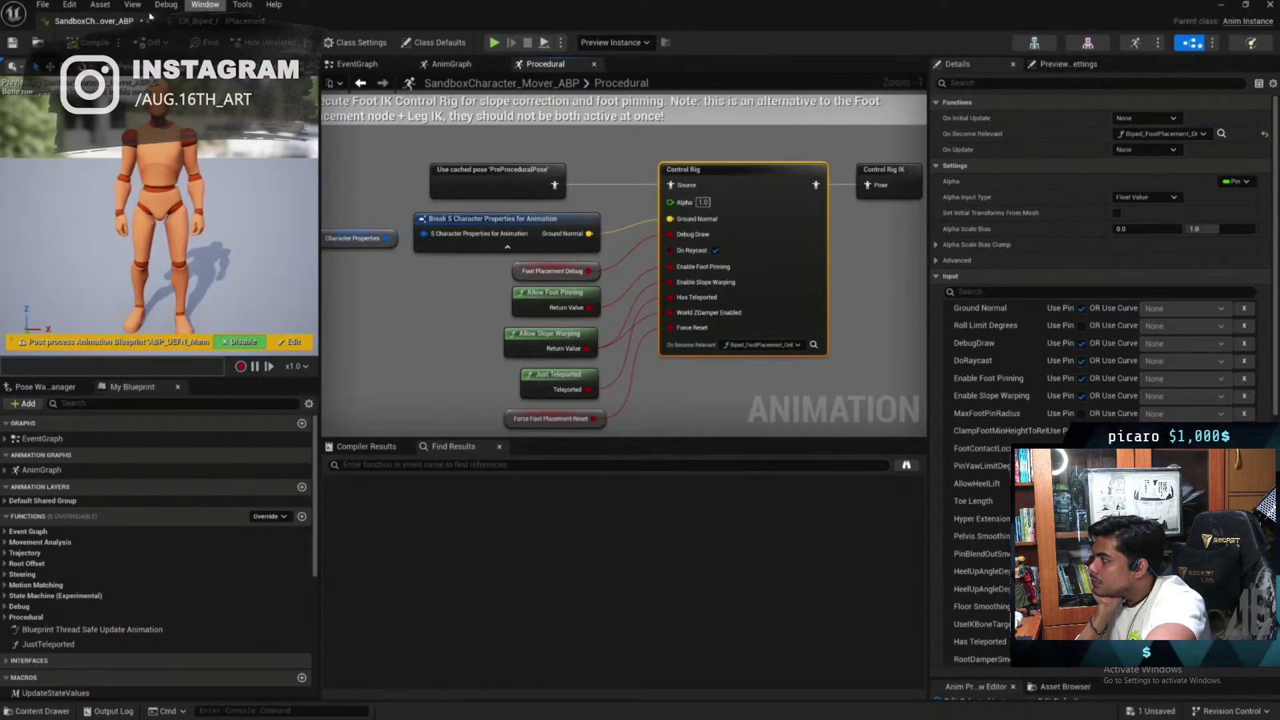
pyautogui.click(1221, 133)
pyautogui.moveTo(908, 21); pyautogui.dragTo(912, 48)
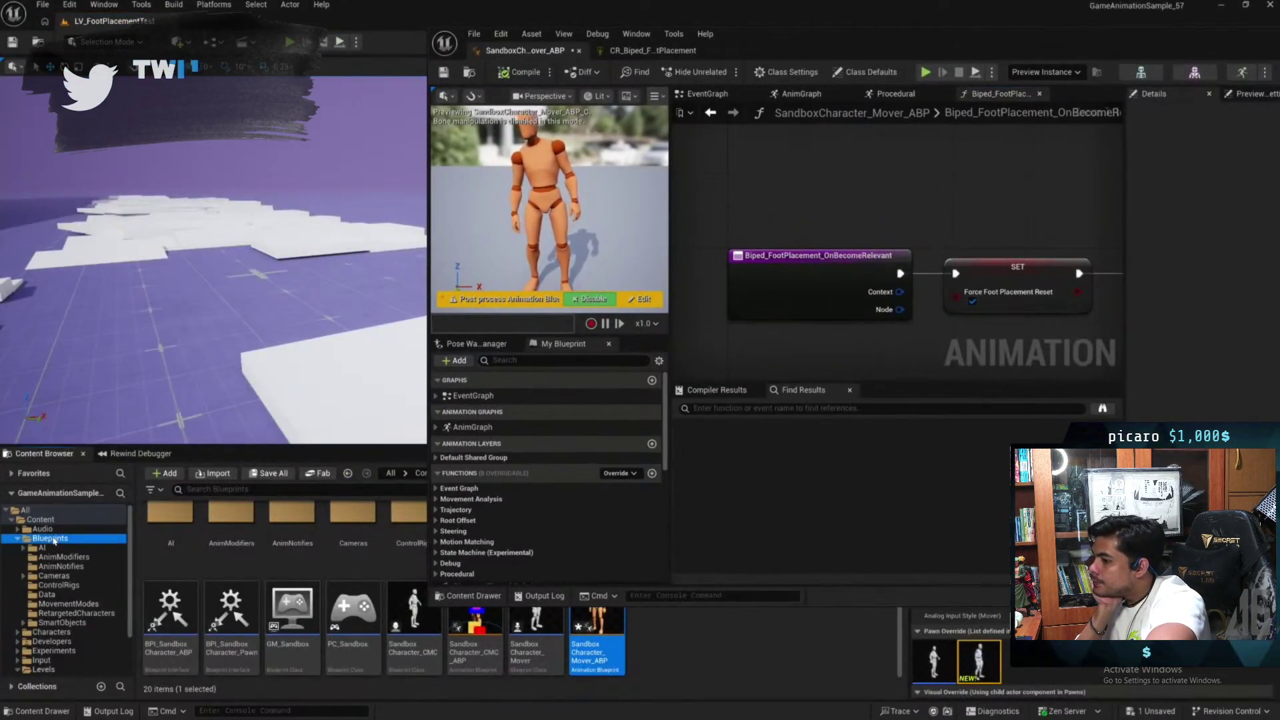
# Open CR_Biped_FootPlacement from the ControlRigs folder
pyautogui.click(58, 585)
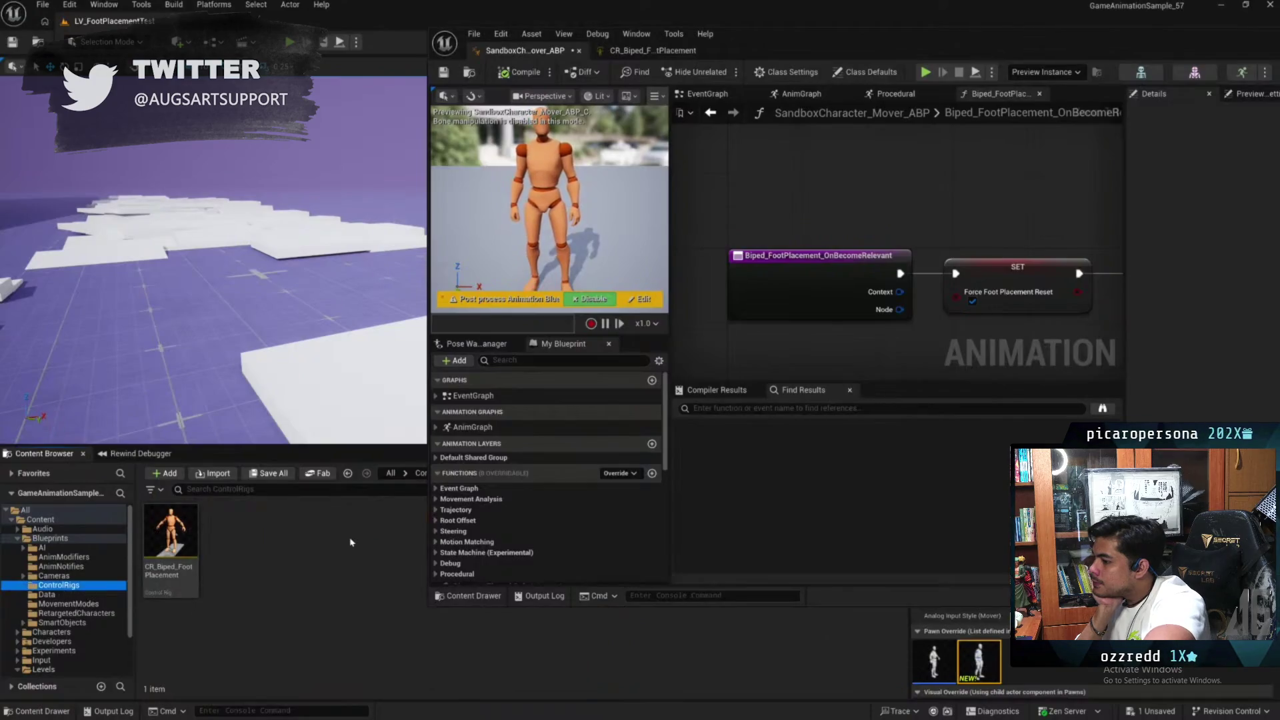
pyautogui.doubleClick(184, 532)
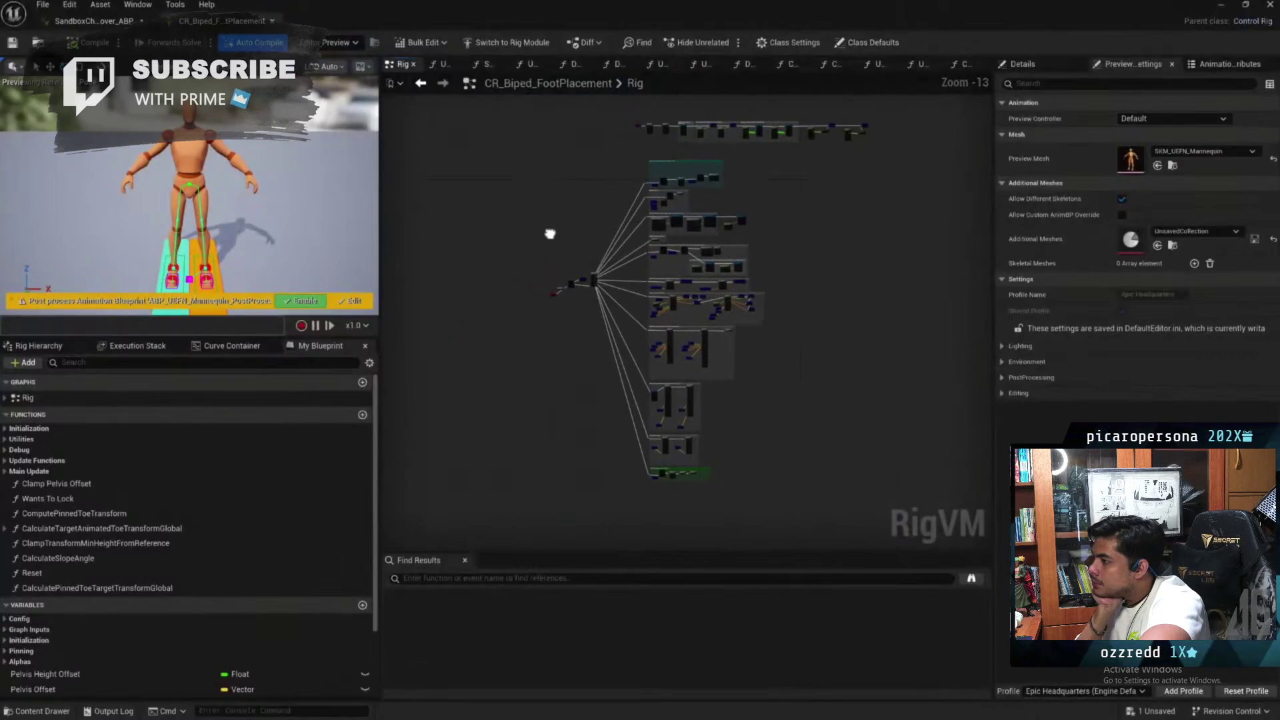
pyautogui.scroll(5, 633, 220)
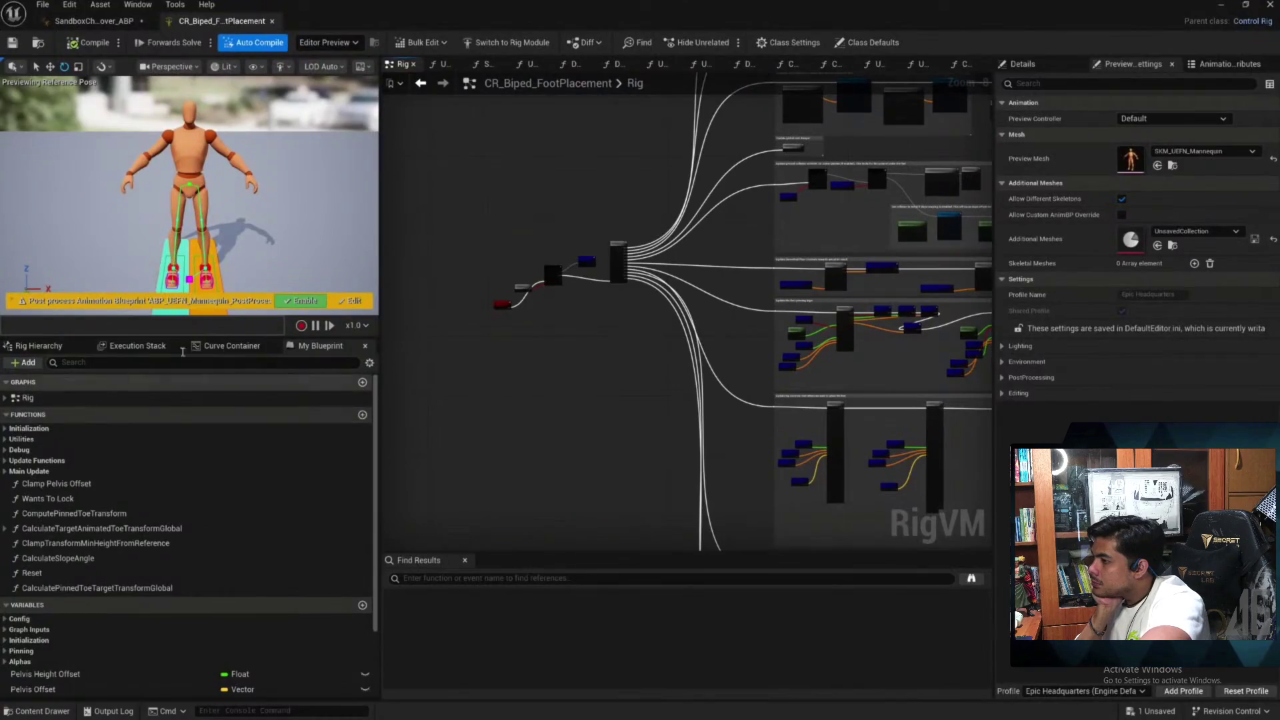
# Show the Rig Hierarchy, orbit the preview close to the feet, and select floor_l_collision
pyautogui.click(30, 346)
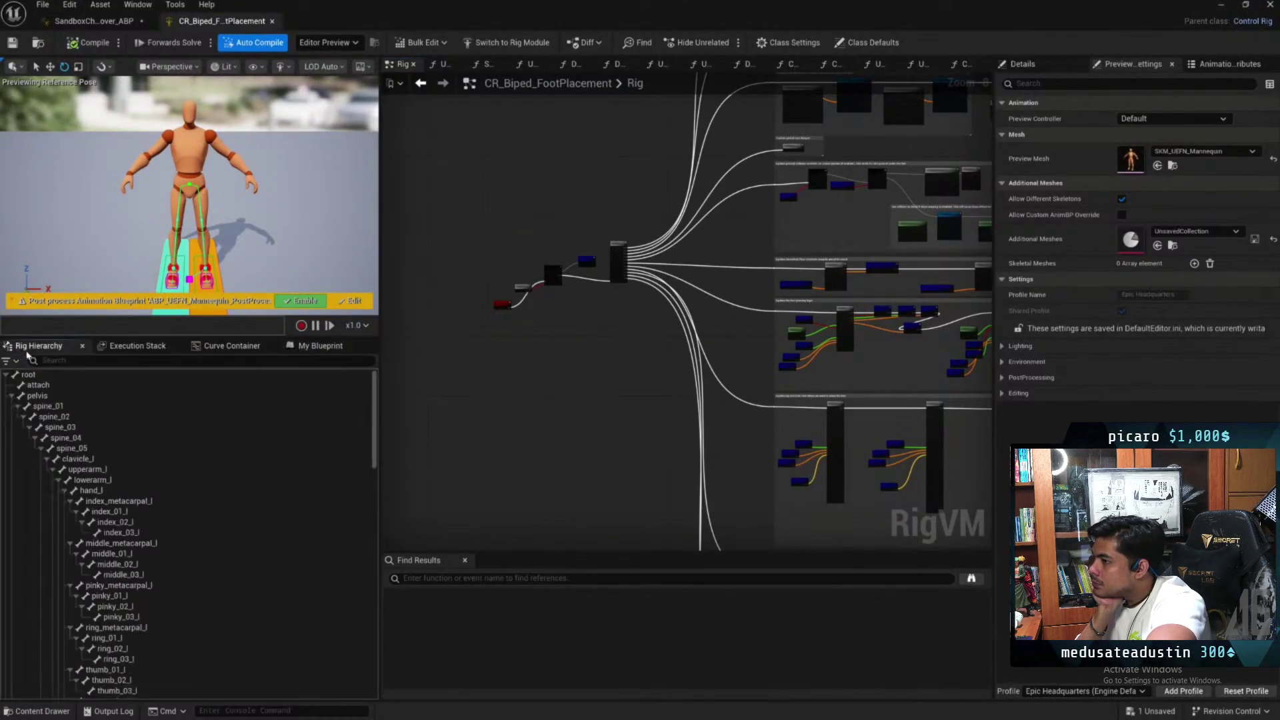
pyautogui.scroll(-10, 267, 506)
pyautogui.scroll(3, 214, 495)
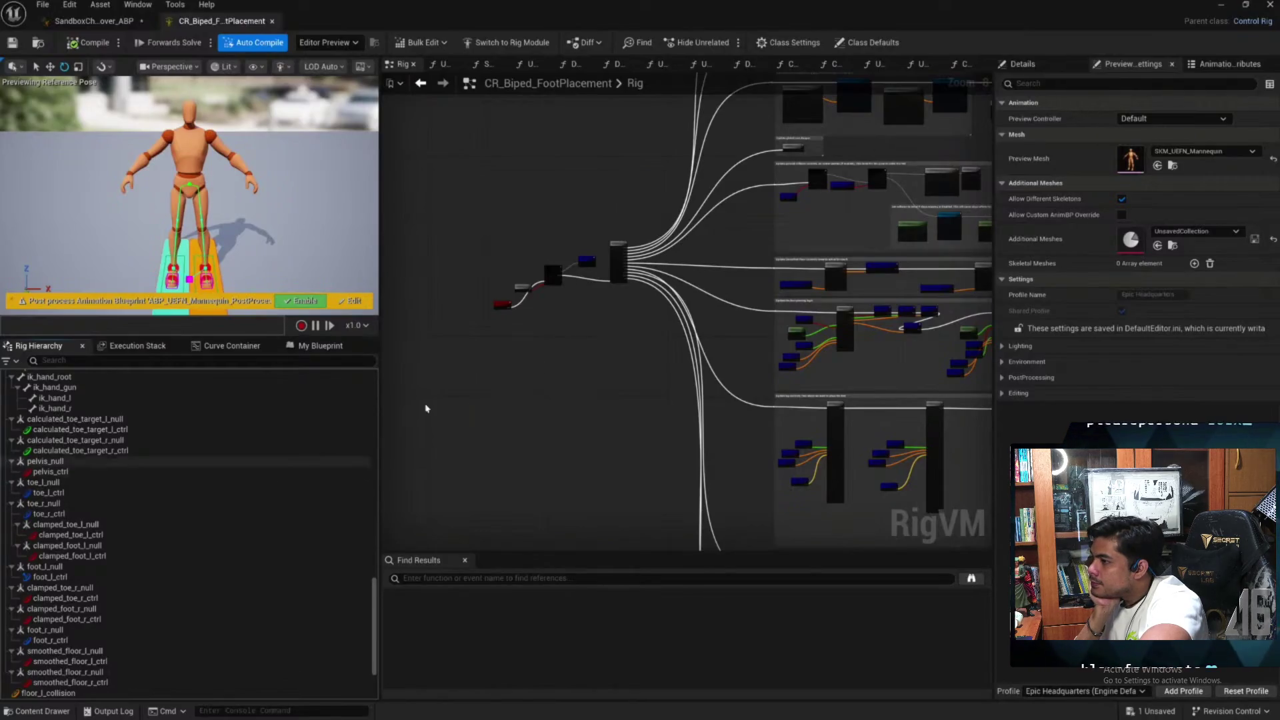
pyautogui.moveTo(279, 236); pyautogui.dragTo(204, 183)
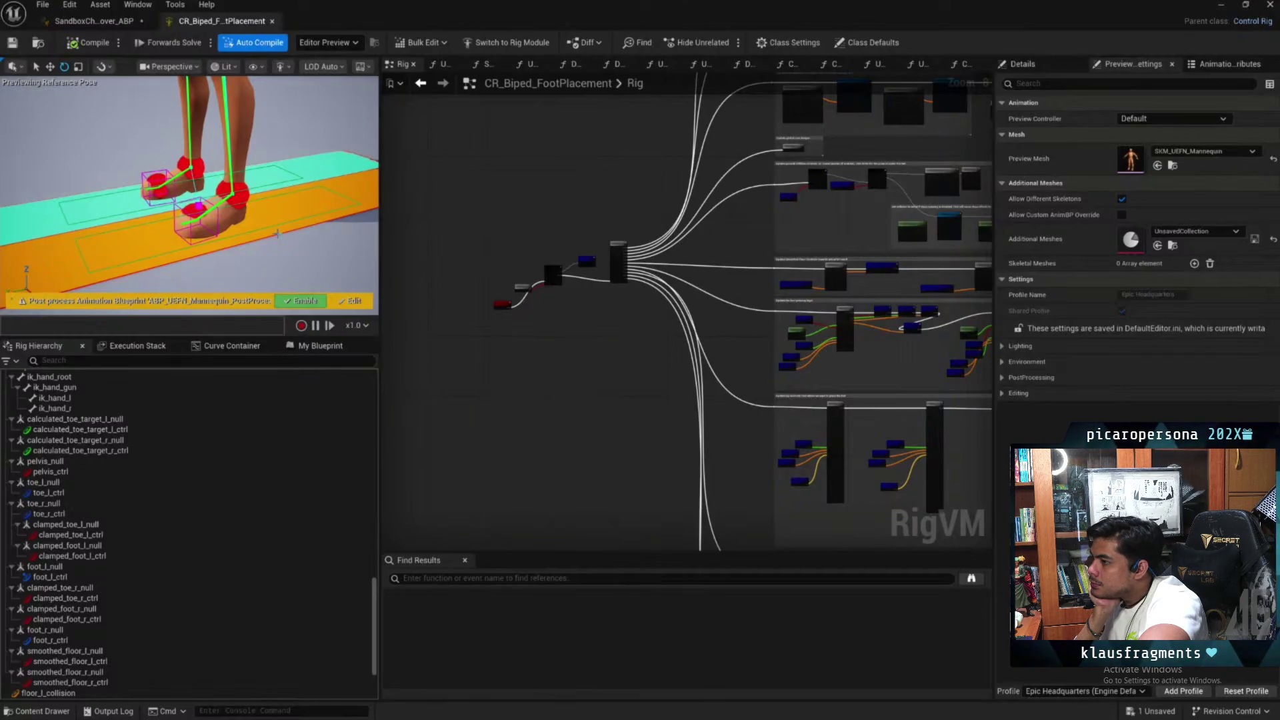
pyautogui.click(370, 248)
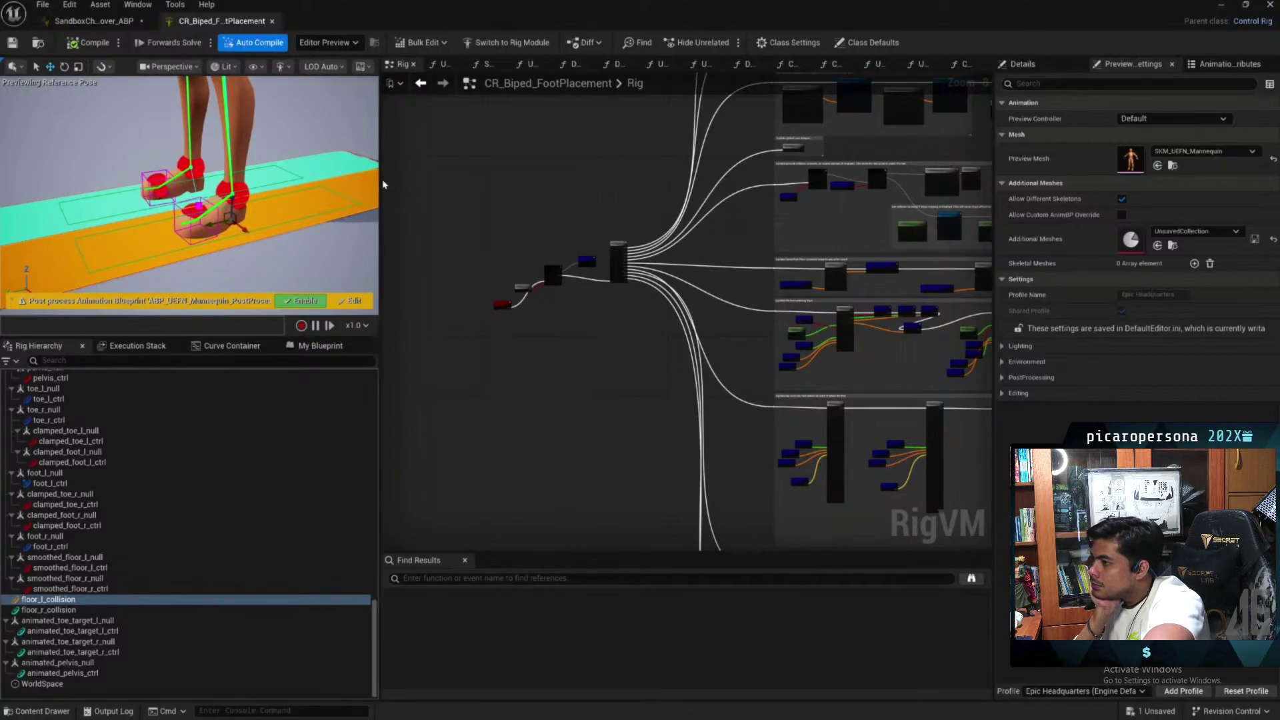
# Select the left floor collision control and tilt its plane in the preview
pyautogui.moveTo(263, 222)
pyautogui.mouseDown()
pyautogui.moveTo(245, 195)
pyautogui.moveTo(194, 200)
pyautogui.moveTo(191, 188)
pyautogui.moveTo(219, 240)
pyautogui.mouseUp()
pyautogui.click(223, 241)
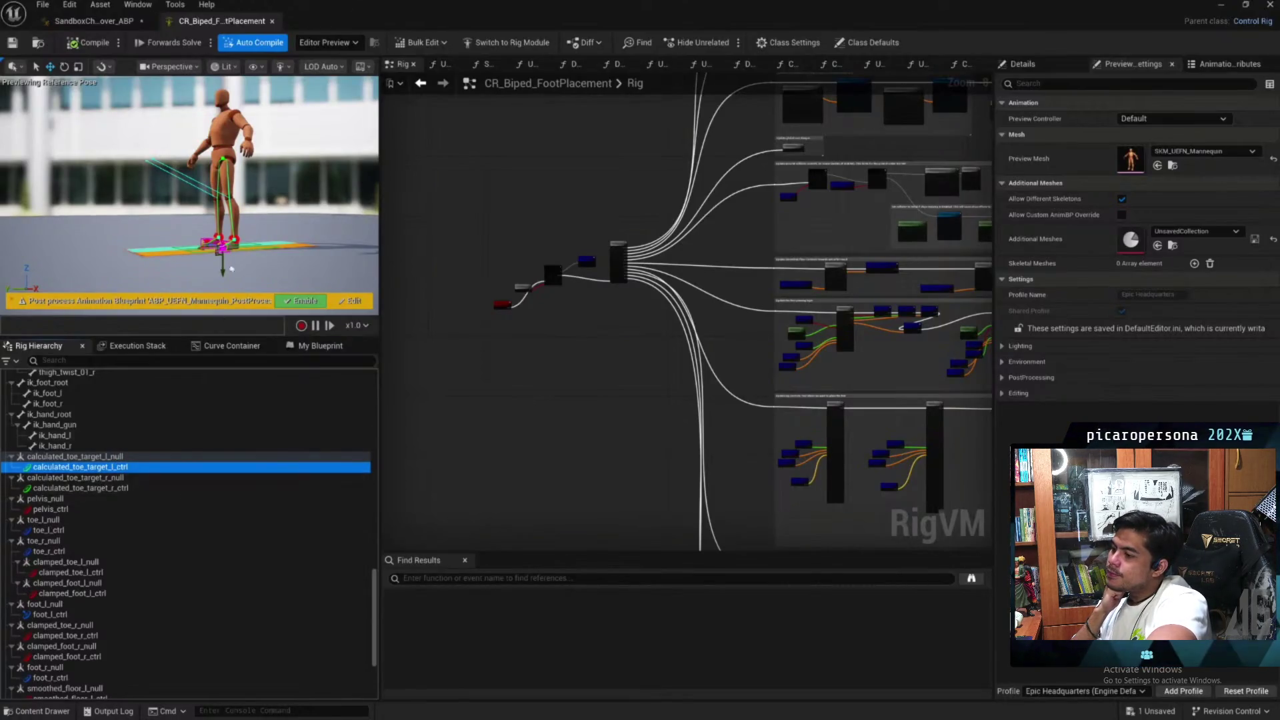
pyautogui.scroll(-5, 191, 466)
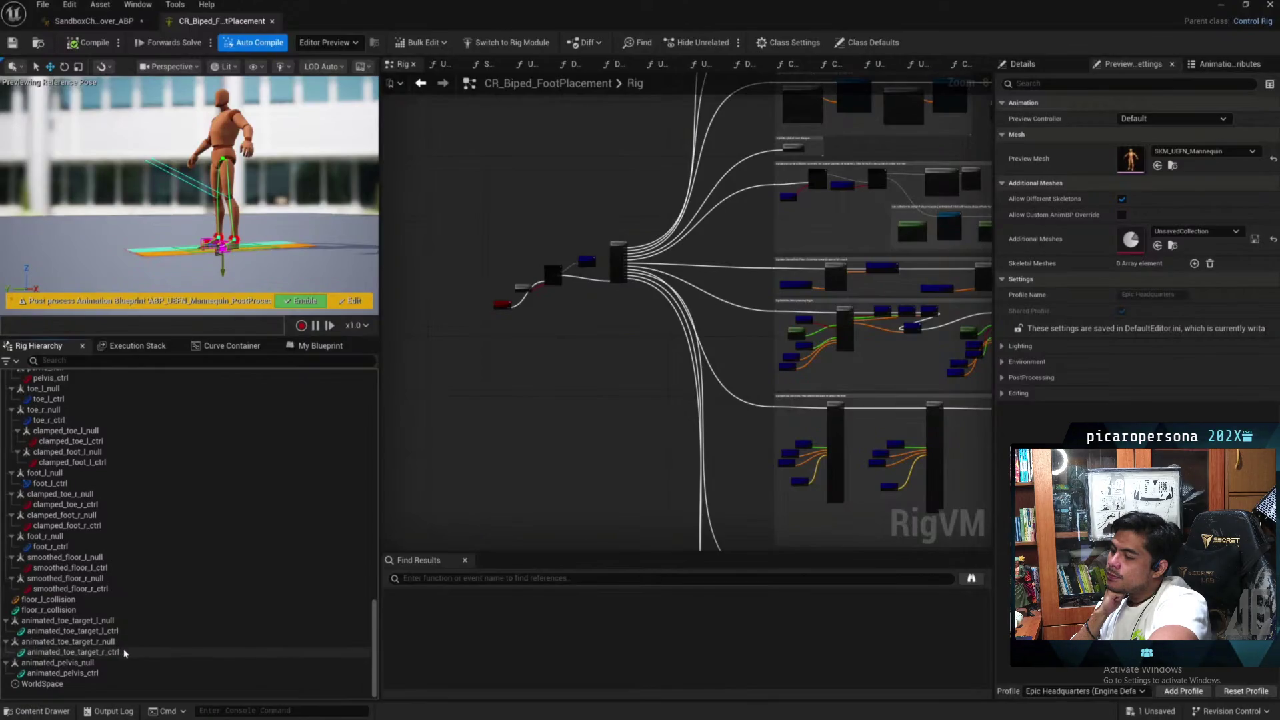
pyautogui.click(114, 600)
pyautogui.moveTo(233, 230); pyautogui.dragTo(235, 199)
pyautogui.press('e')
pyautogui.press('w')
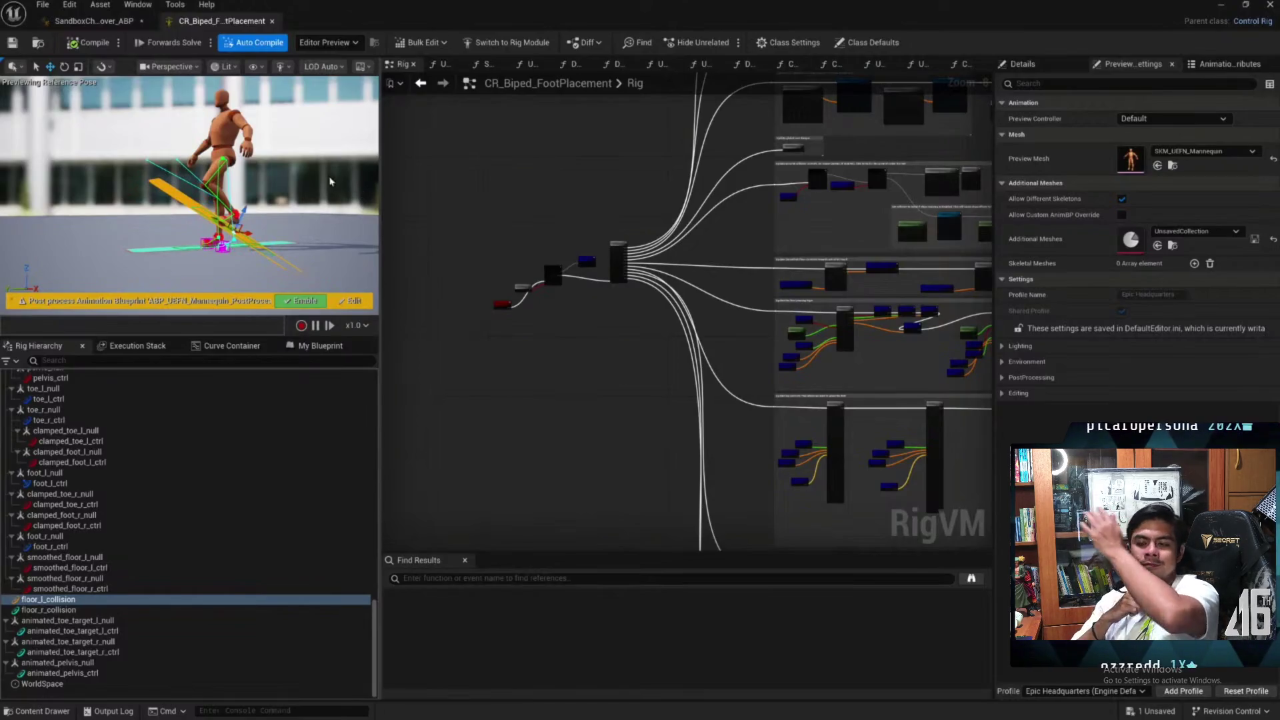
# Select smoothed_floor_r_null, then reselect the smoothed_floor_r_ctrl control
pyautogui.click(89, 589)
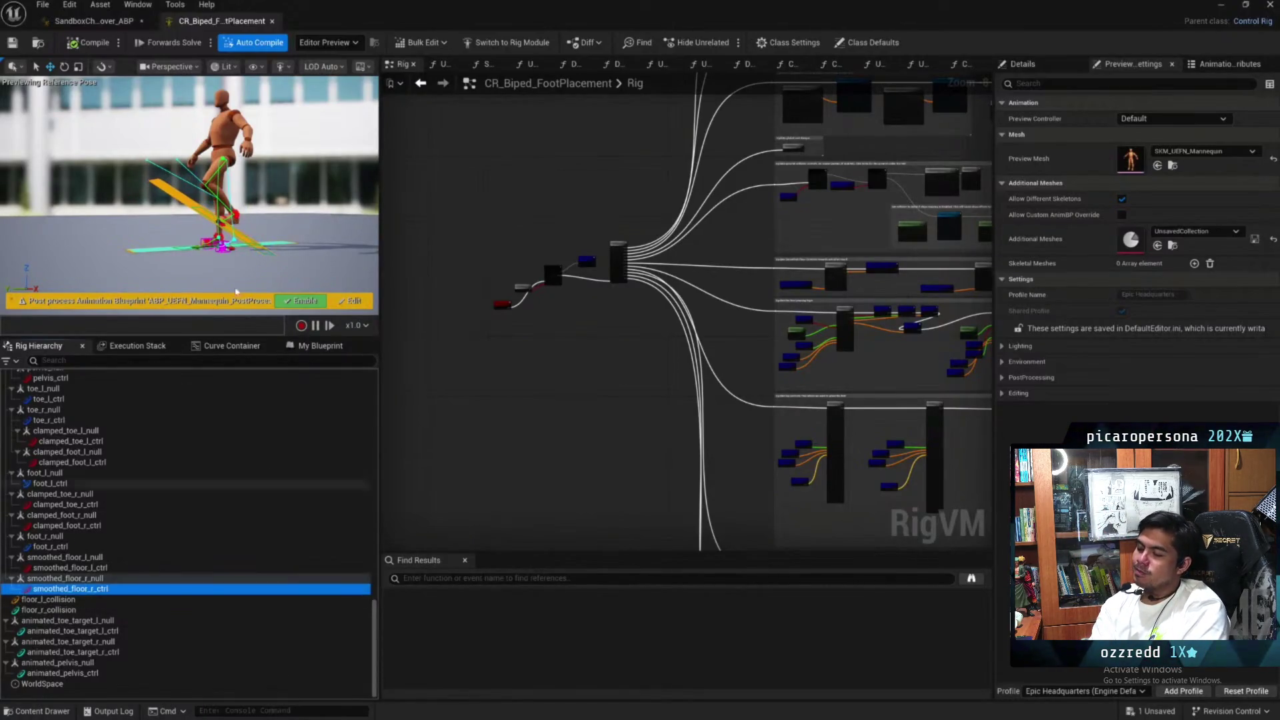
pyautogui.click(91, 578)
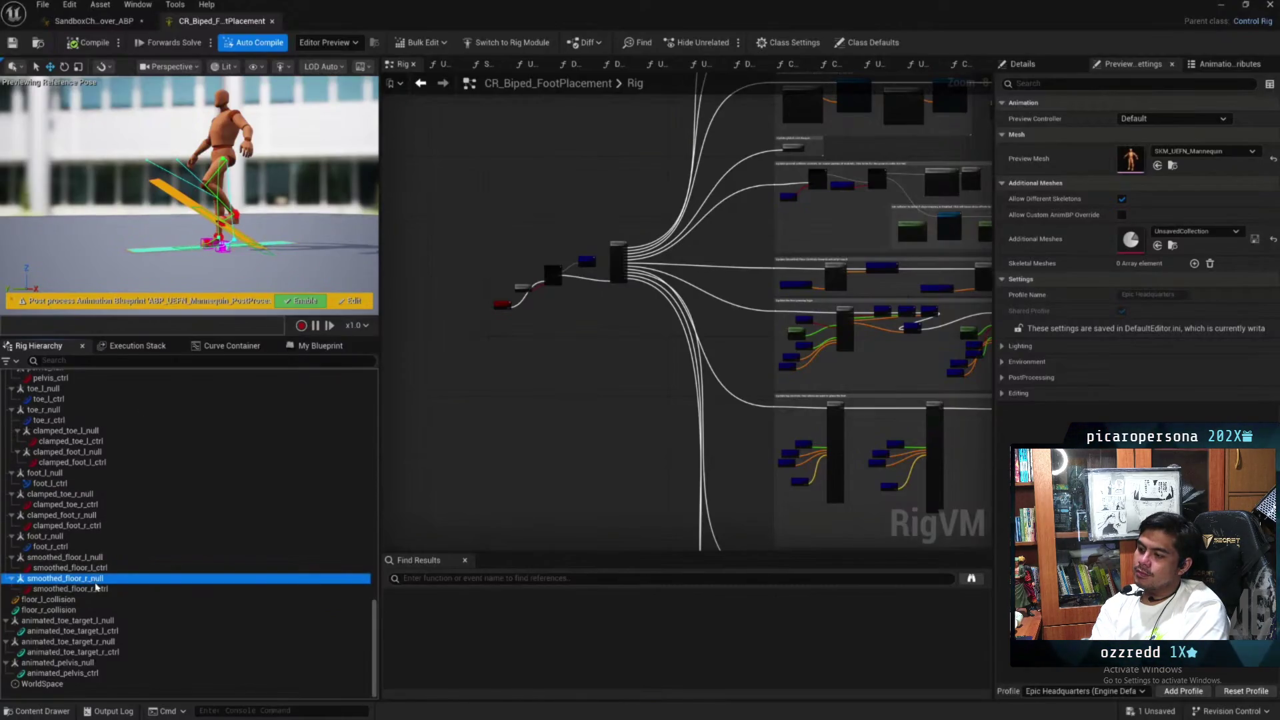
pyautogui.click(96, 589)
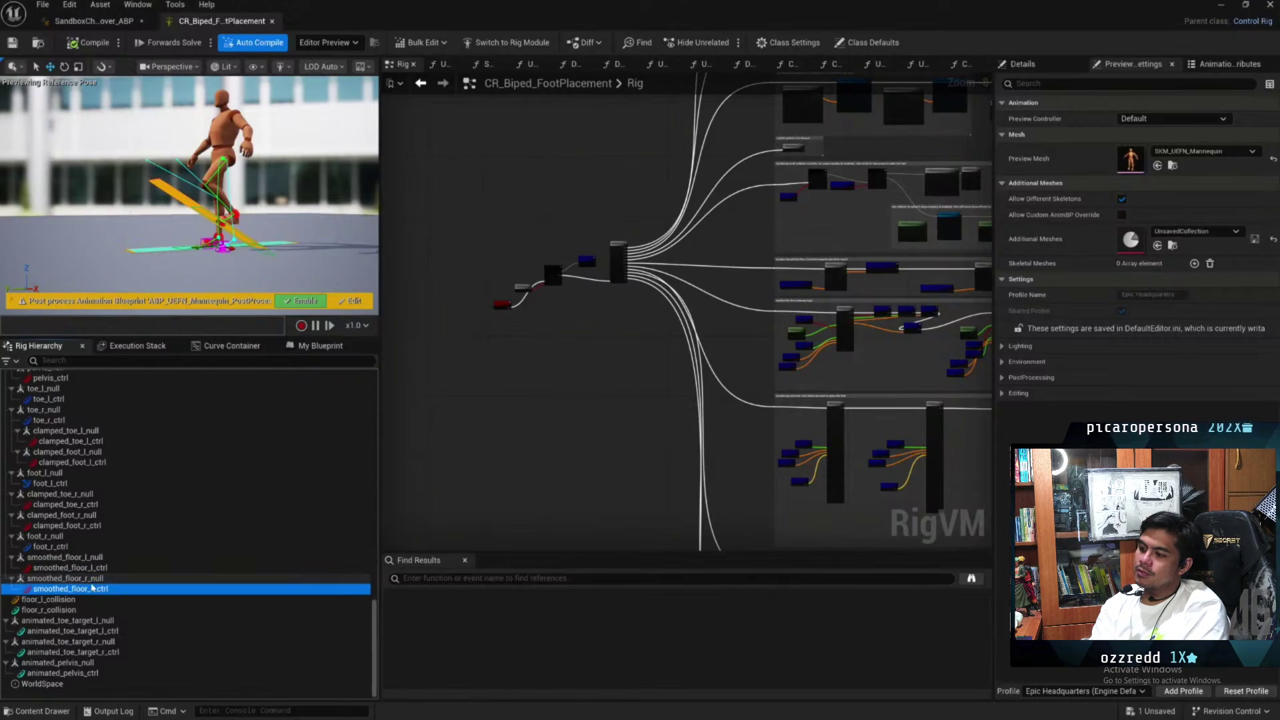
pyautogui.click(214, 222)
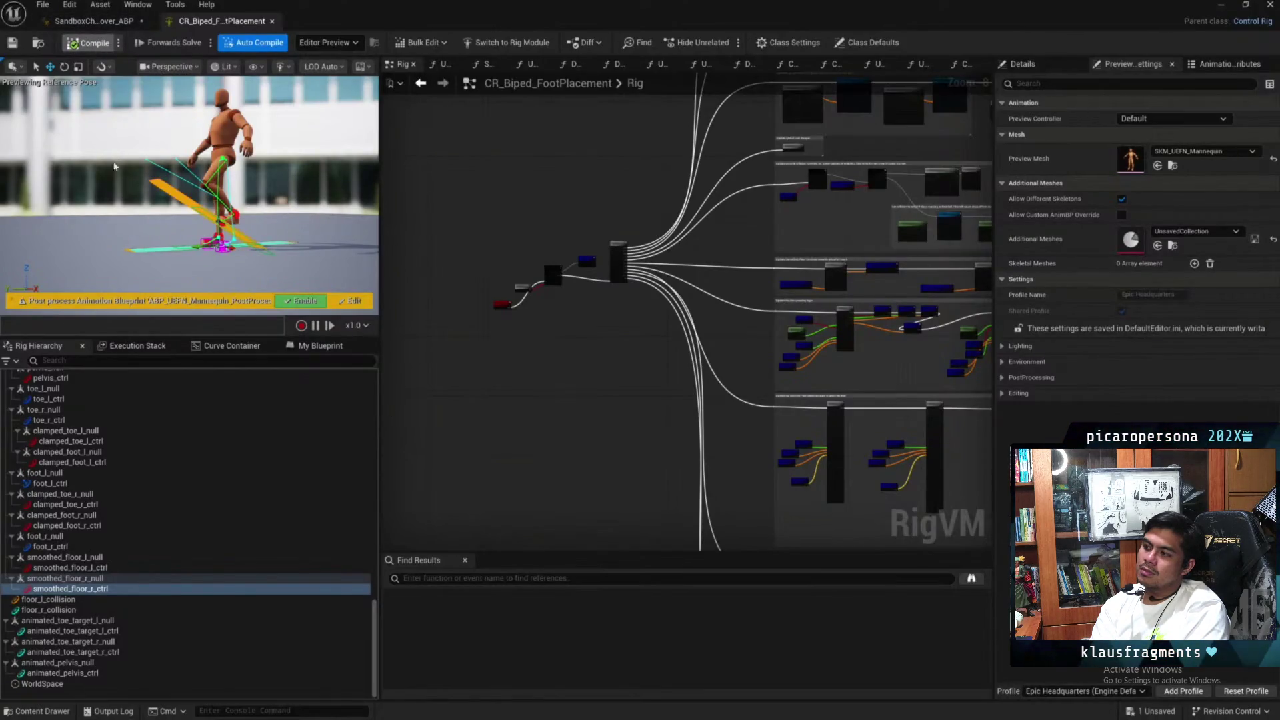
# Pan and zoom the rig graph to center the 'Update global root damper' section
pyautogui.scroll(1, 200, 467)
pyautogui.moveTo(699, 117); pyautogui.dragTo(497, 236)
pyautogui.scroll(2, 550, 153)
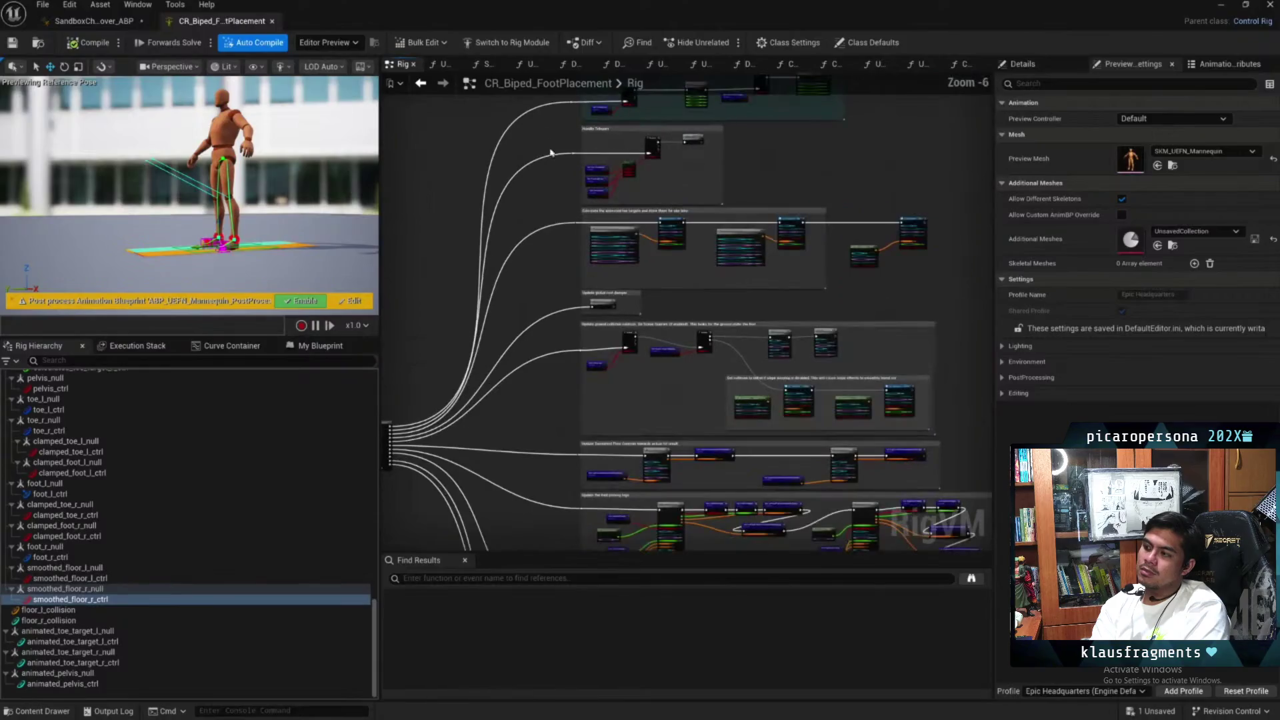
pyautogui.moveTo(640, 389); pyautogui.dragTo(609, 271)
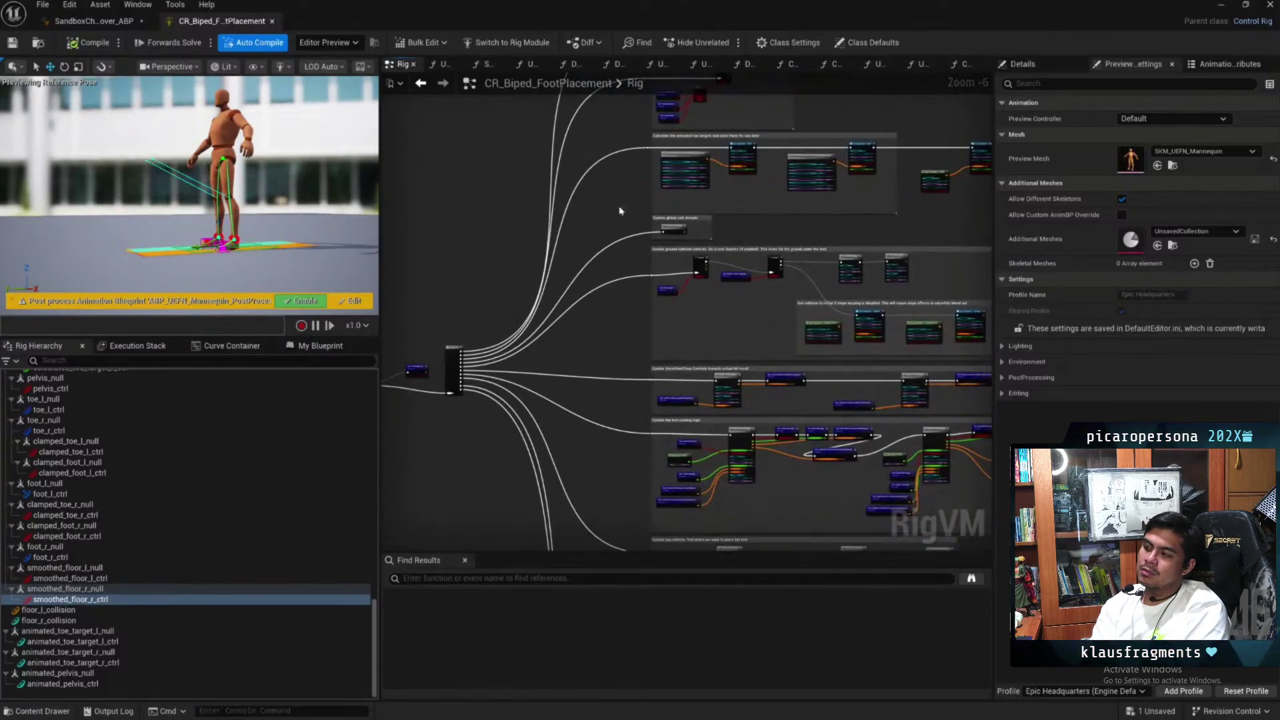
pyautogui.moveTo(609, 480)
pyautogui.mouseDown()
pyautogui.moveTo(607, 227)
pyautogui.moveTo(585, 486)
pyautogui.mouseUp()
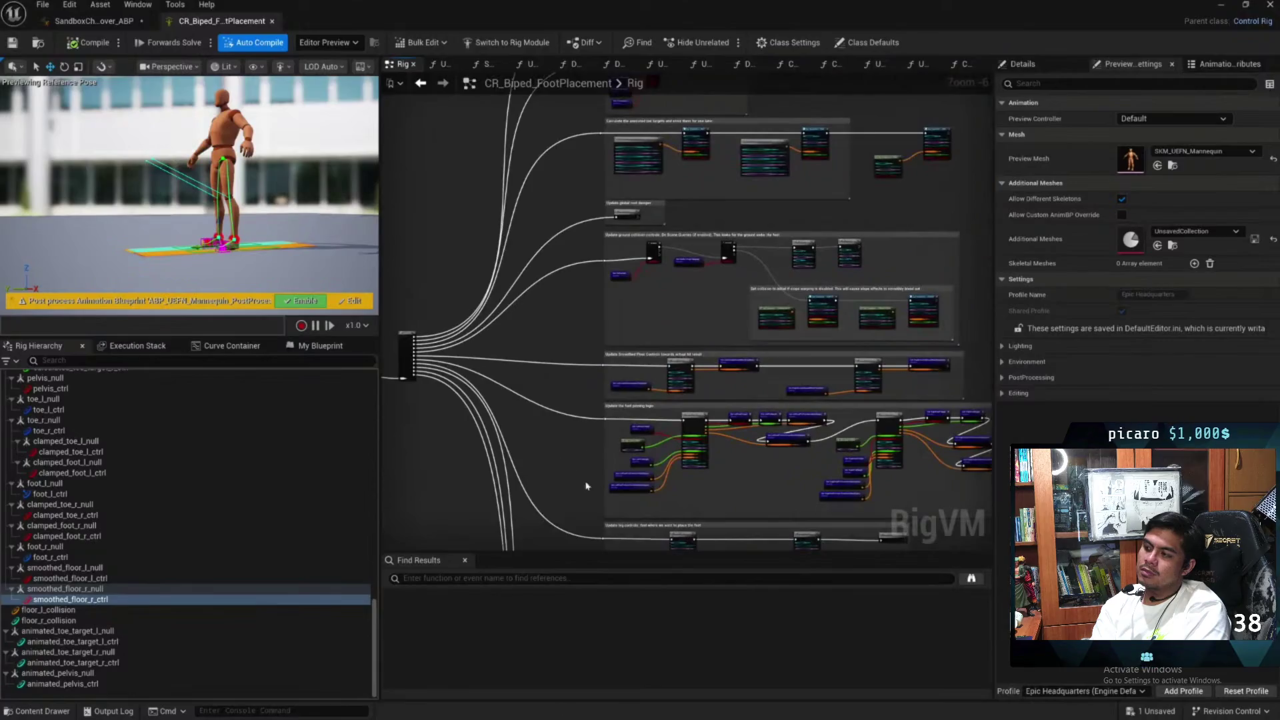
pyautogui.moveTo(580, 204); pyautogui.dragTo(573, 401)
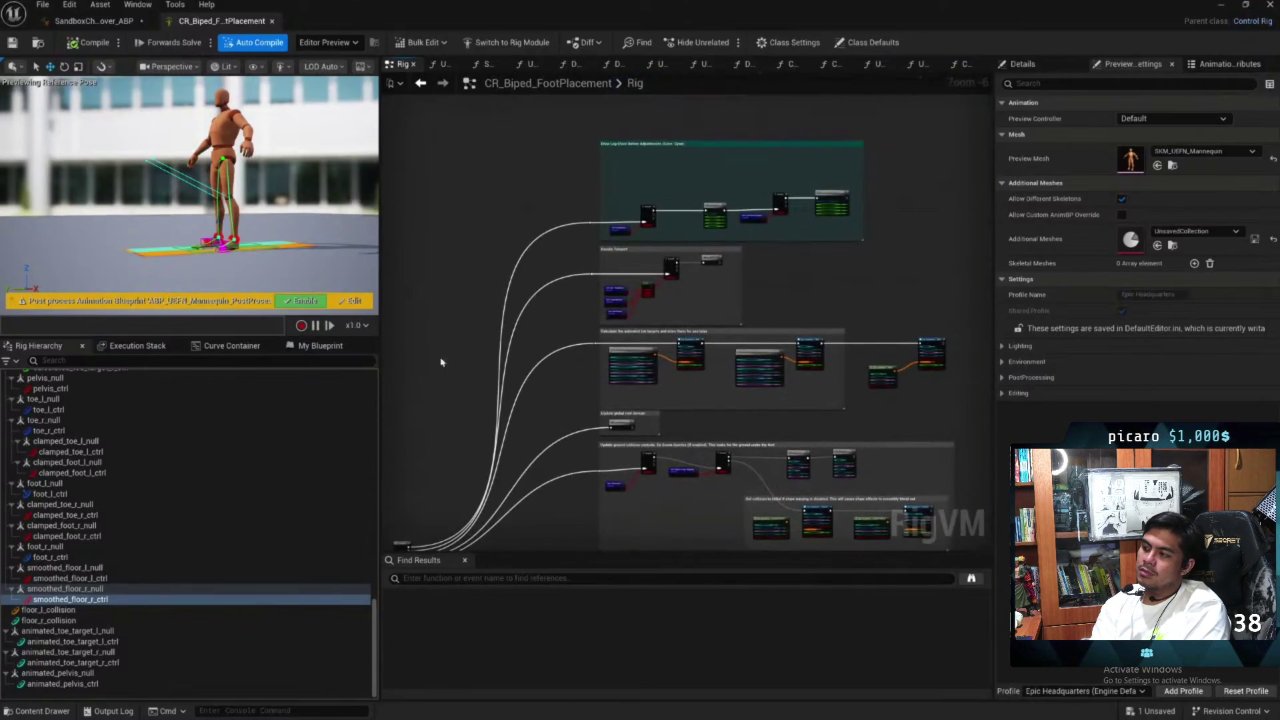
pyautogui.scroll(2, 715, 383)
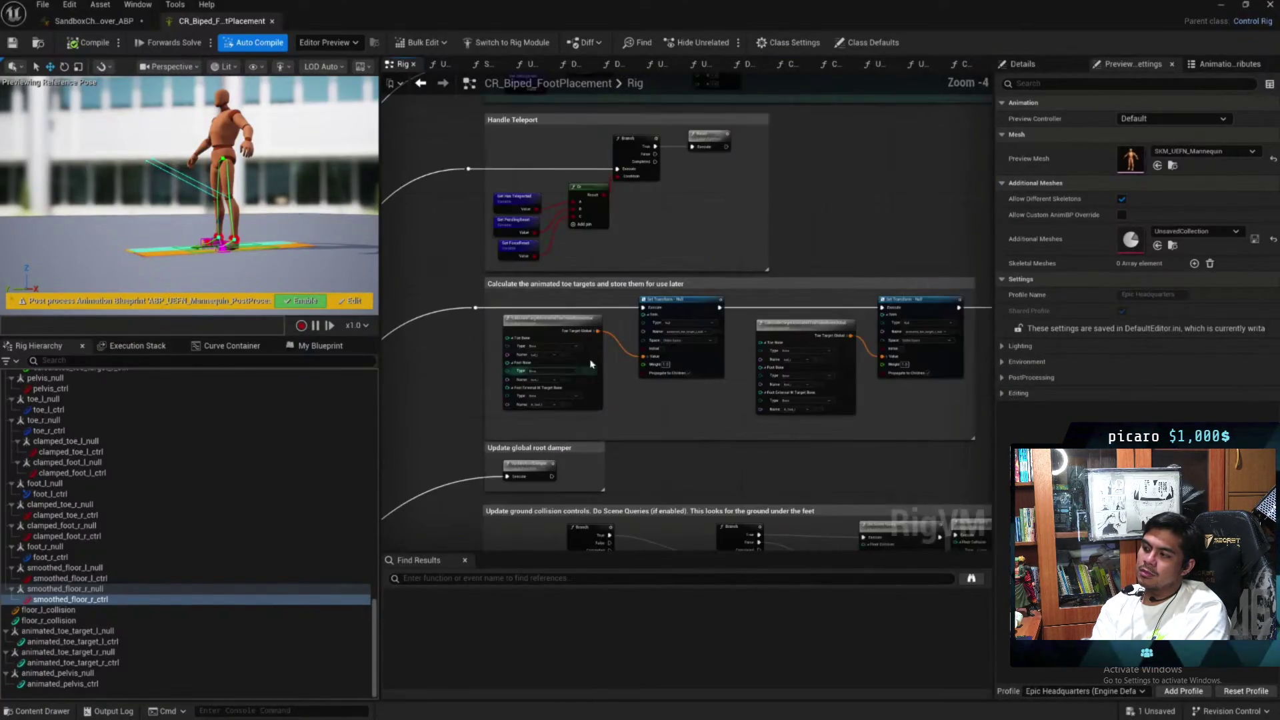
pyautogui.moveTo(446, 229)
pyautogui.mouseDown()
pyautogui.moveTo(543, 440)
pyautogui.moveTo(520, 520)
pyautogui.moveTo(617, 434)
pyautogui.mouseUp()
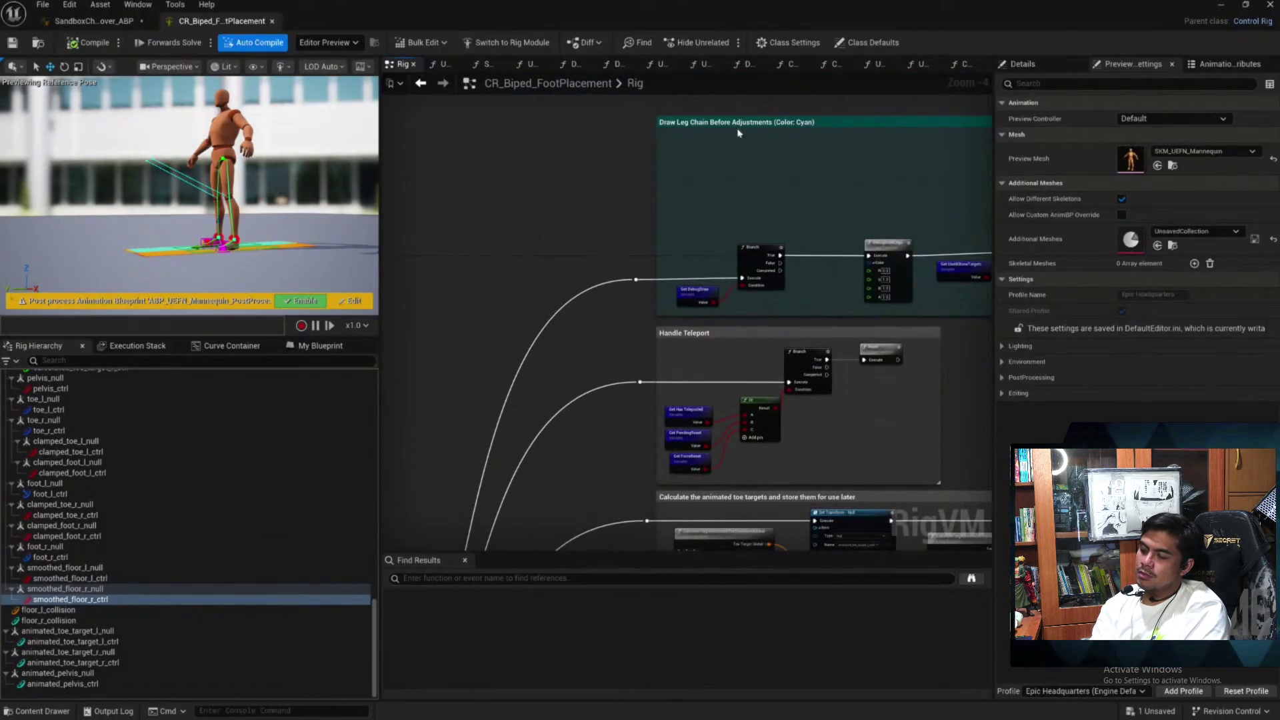
pyautogui.moveTo(601, 352); pyautogui.dragTo(567, 121)
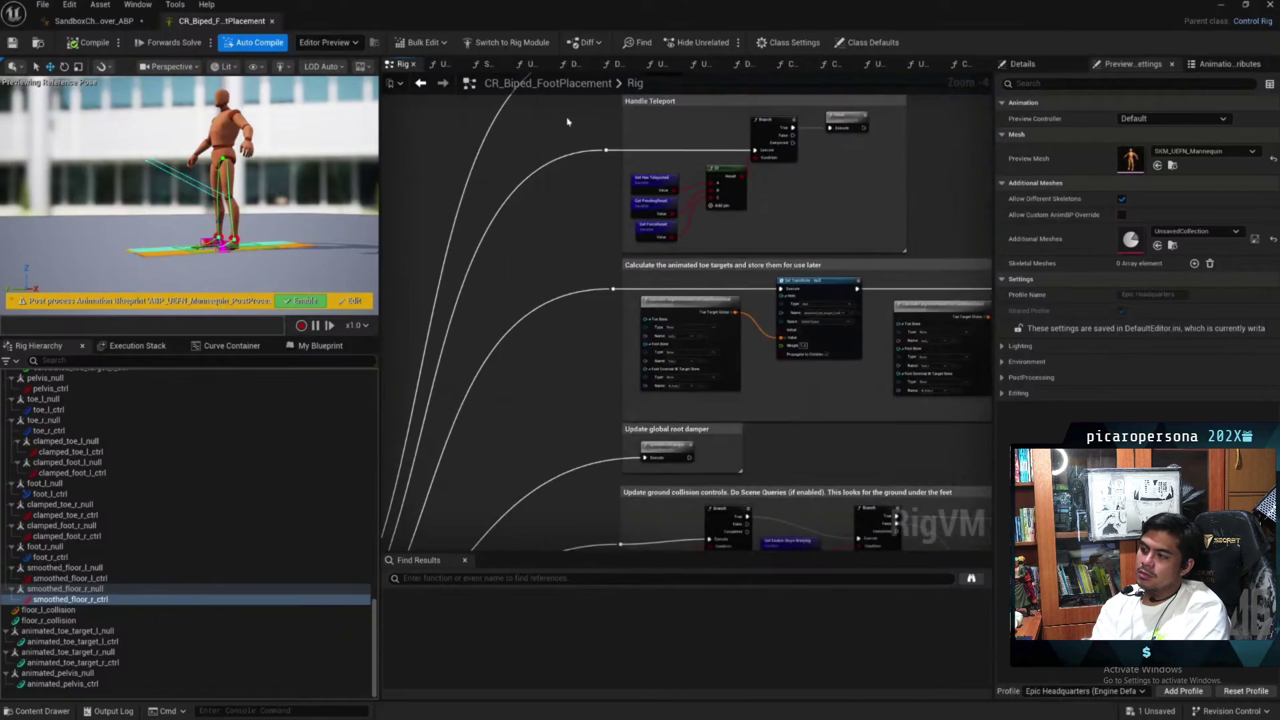
pyautogui.moveTo(605, 425)
pyautogui.mouseDown()
pyautogui.moveTo(566, 400)
pyautogui.moveTo(504, 394)
pyautogui.mouseUp()
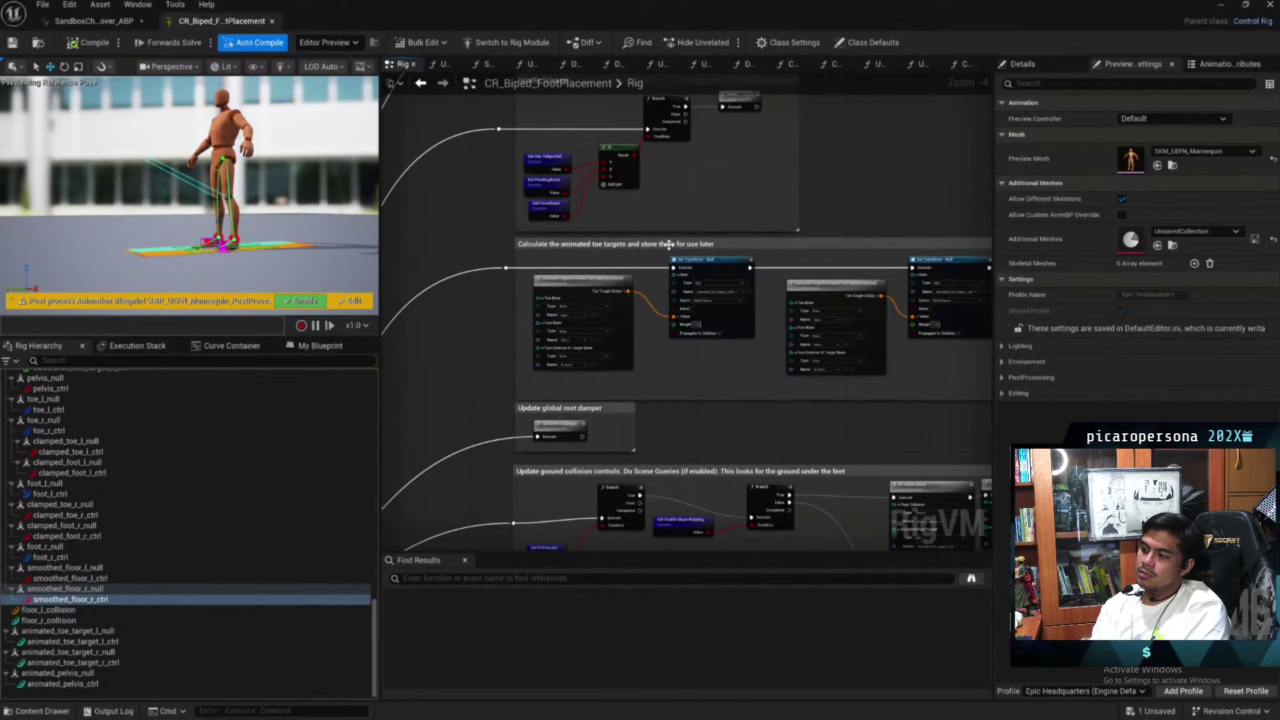
pyautogui.moveTo(851, 414); pyautogui.dragTo(770, 415)
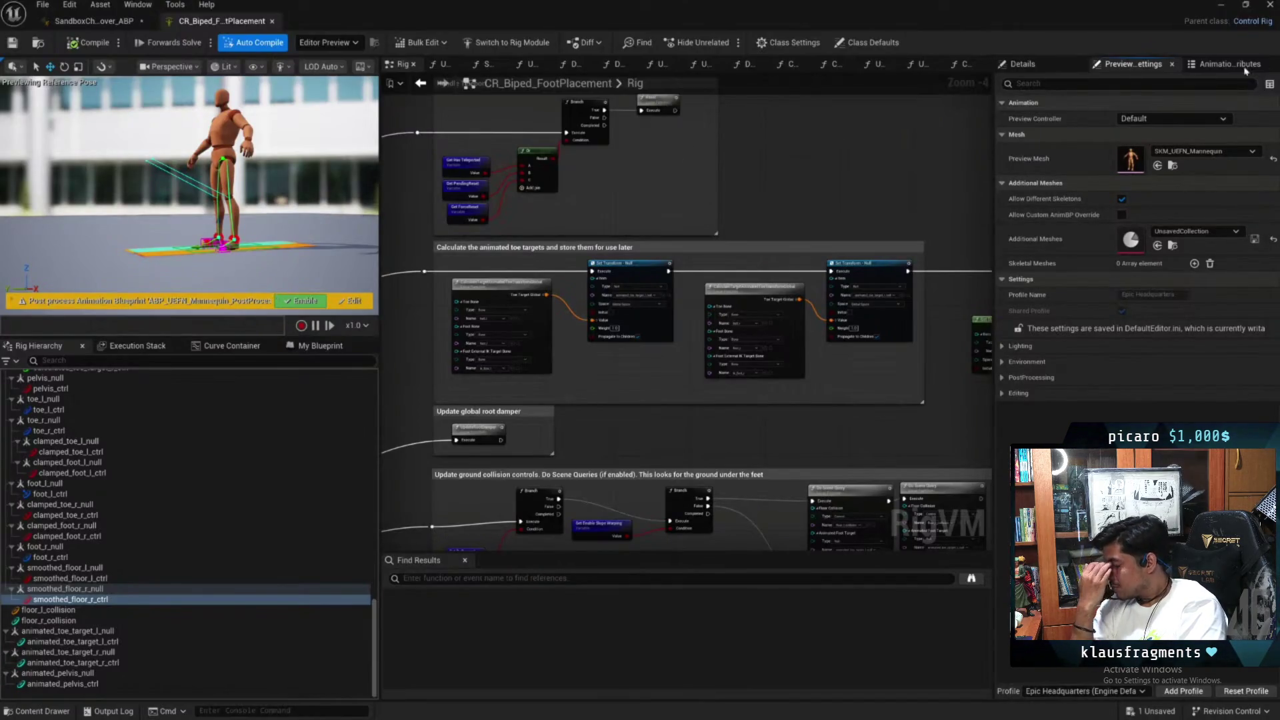
# Set the preview controller to Use Specific Animation, pause, scrub, and adjust viewport display options
pyautogui.click(1145, 118)
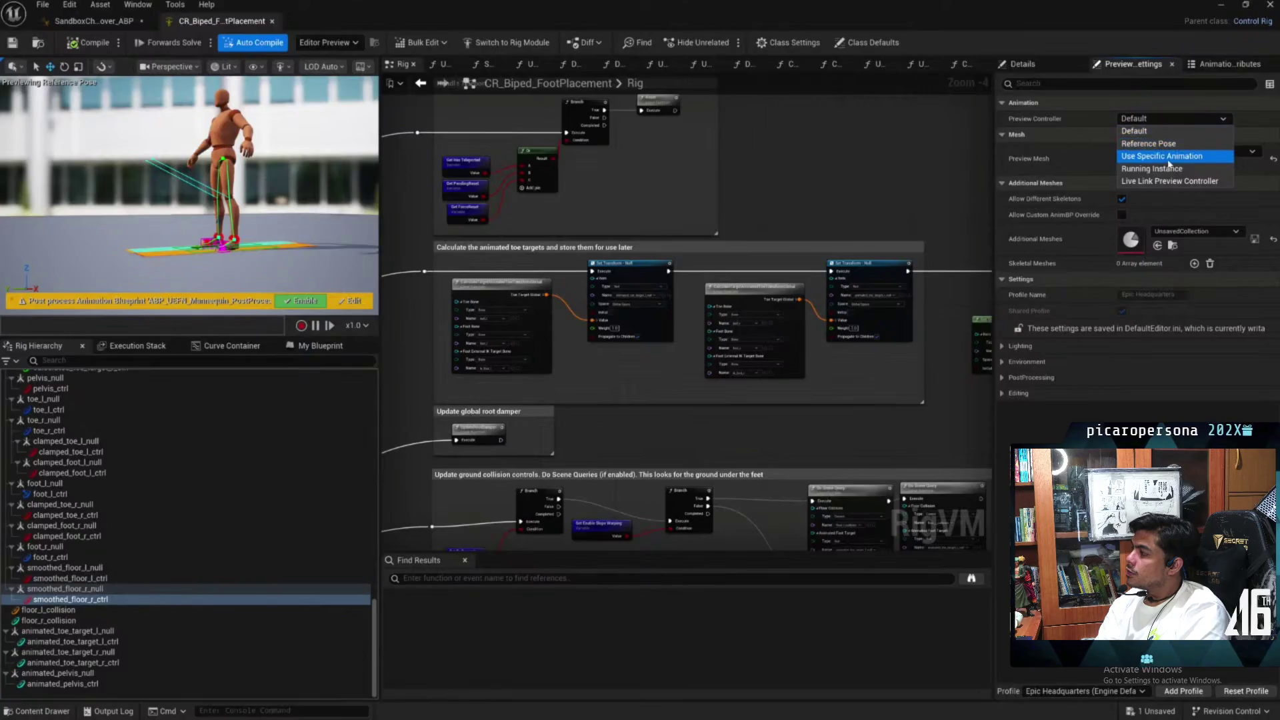
pyautogui.click(1177, 156)
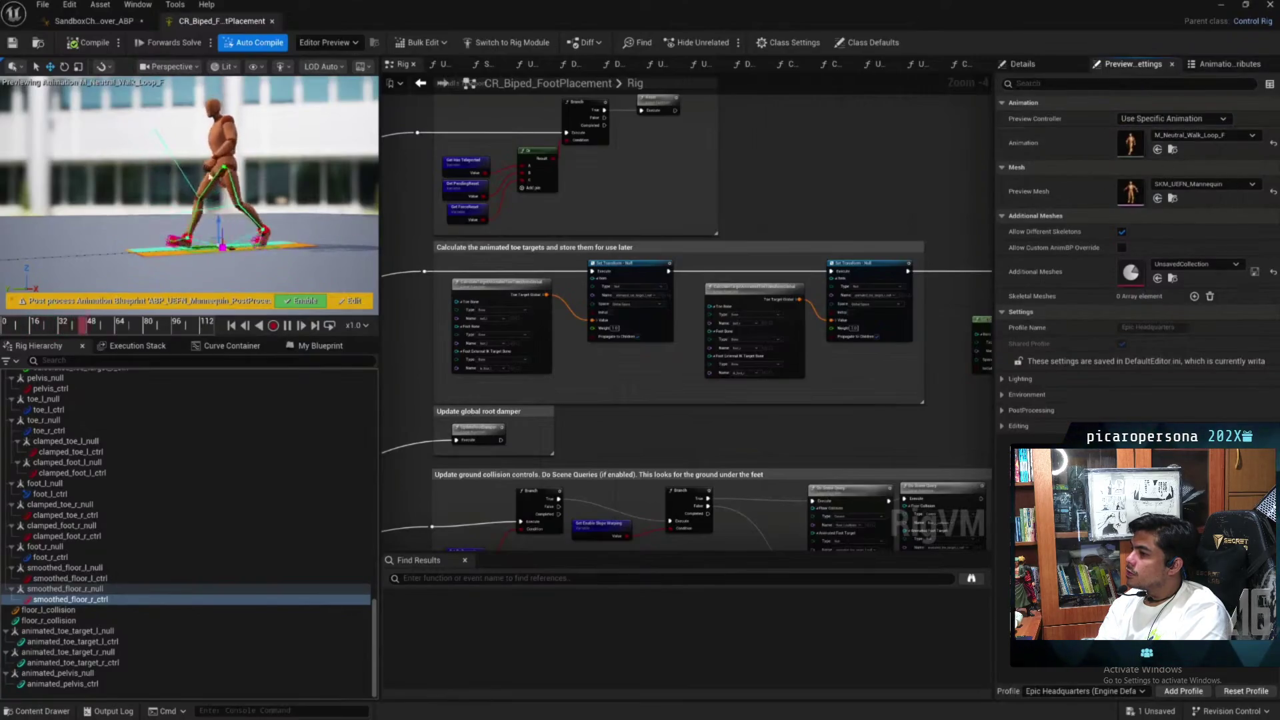
pyautogui.click(288, 326)
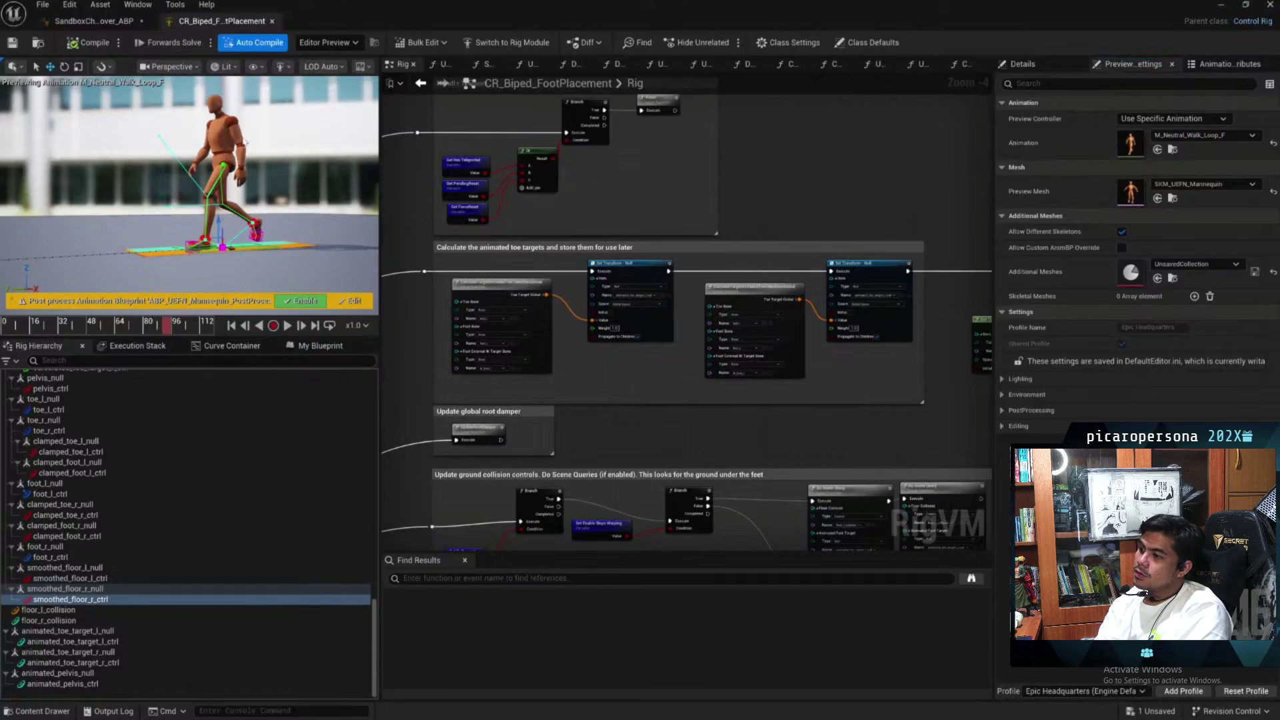
pyautogui.moveTo(156, 331); pyautogui.dragTo(142, 326)
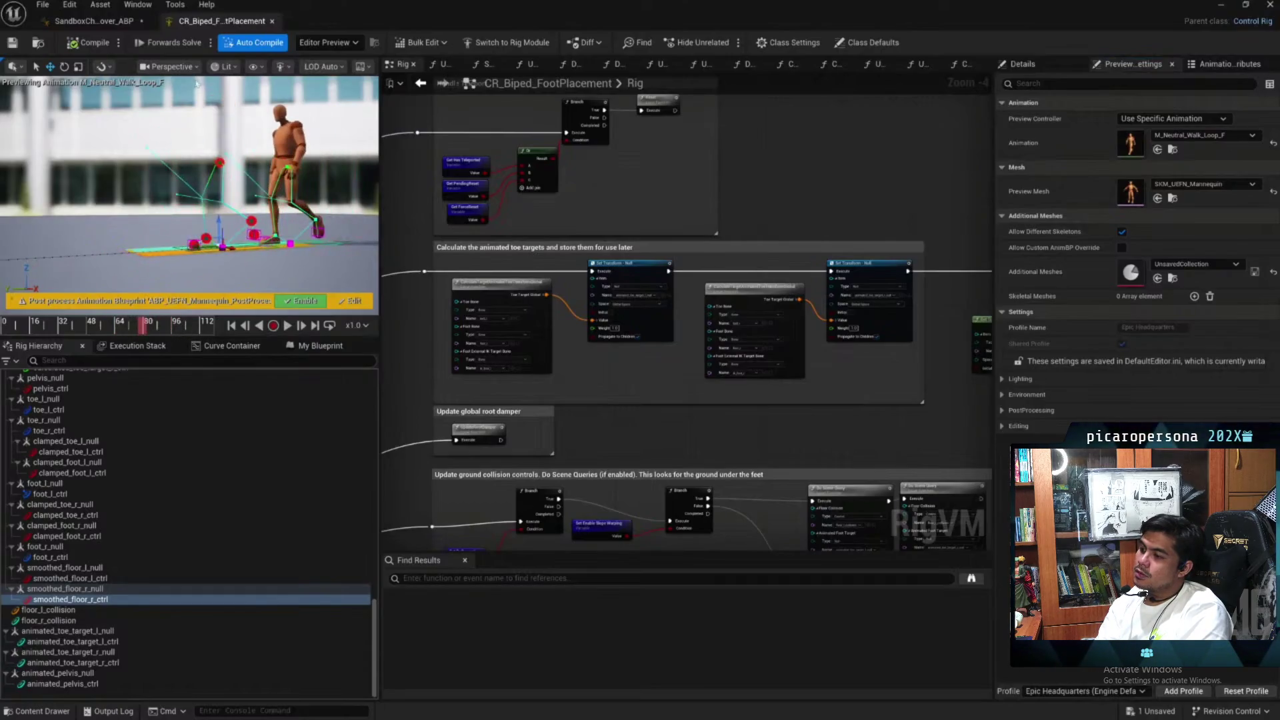
pyautogui.click(262, 70)
pyautogui.moveTo(286, 114)
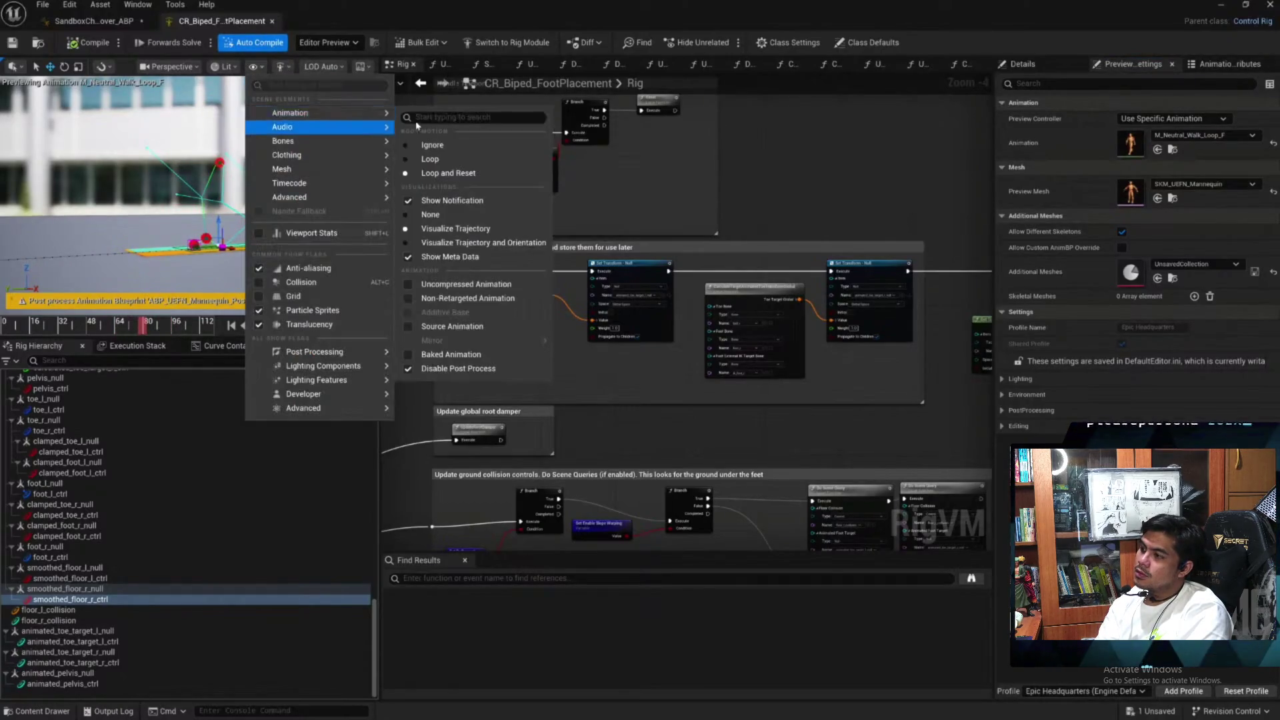
pyautogui.click(429, 142)
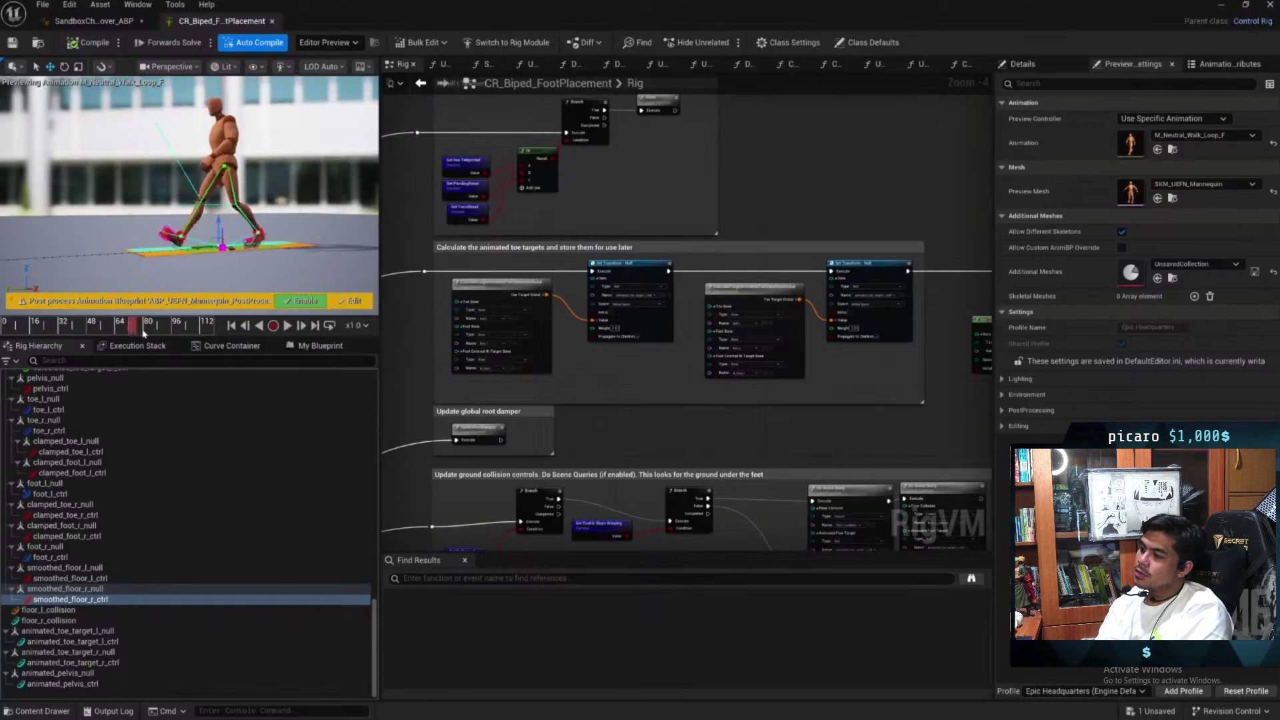
# Choose M_Relaxed_Run_Loop_F as the preview animation and scrub to frame 22
pyautogui.click(1222, 135)
pyautogui.write('run loo')
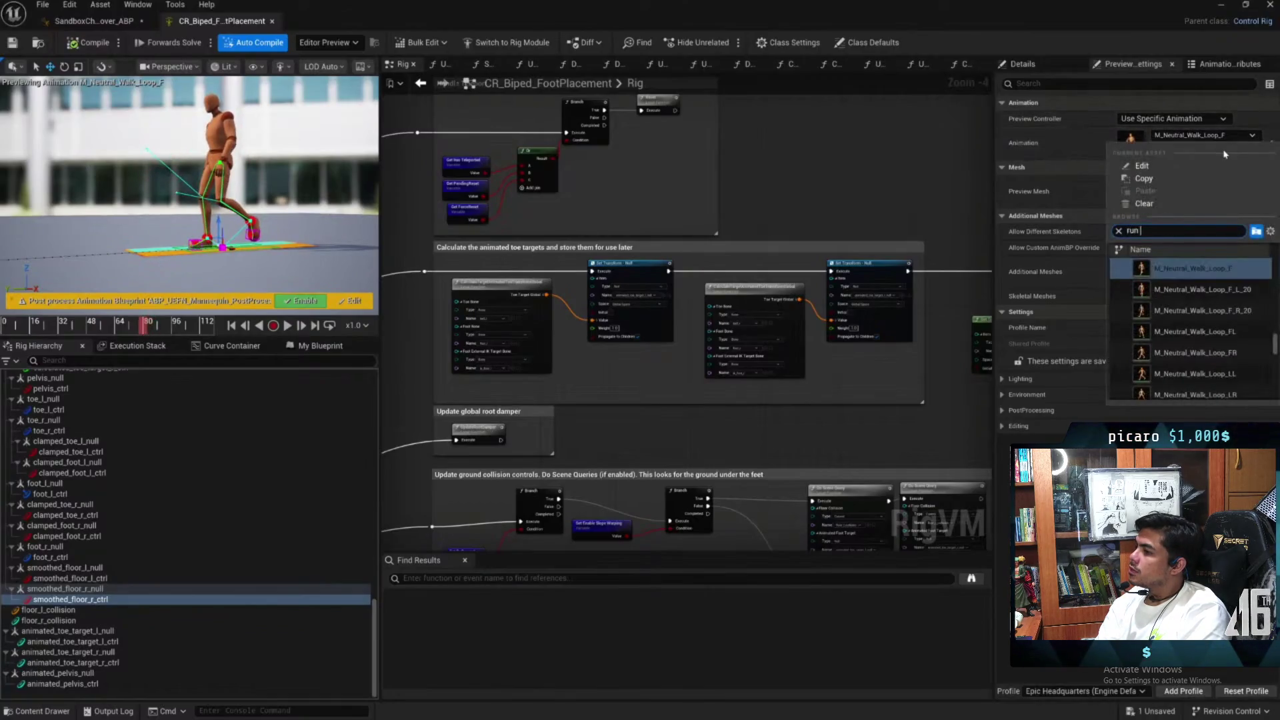
pyautogui.write('p f')
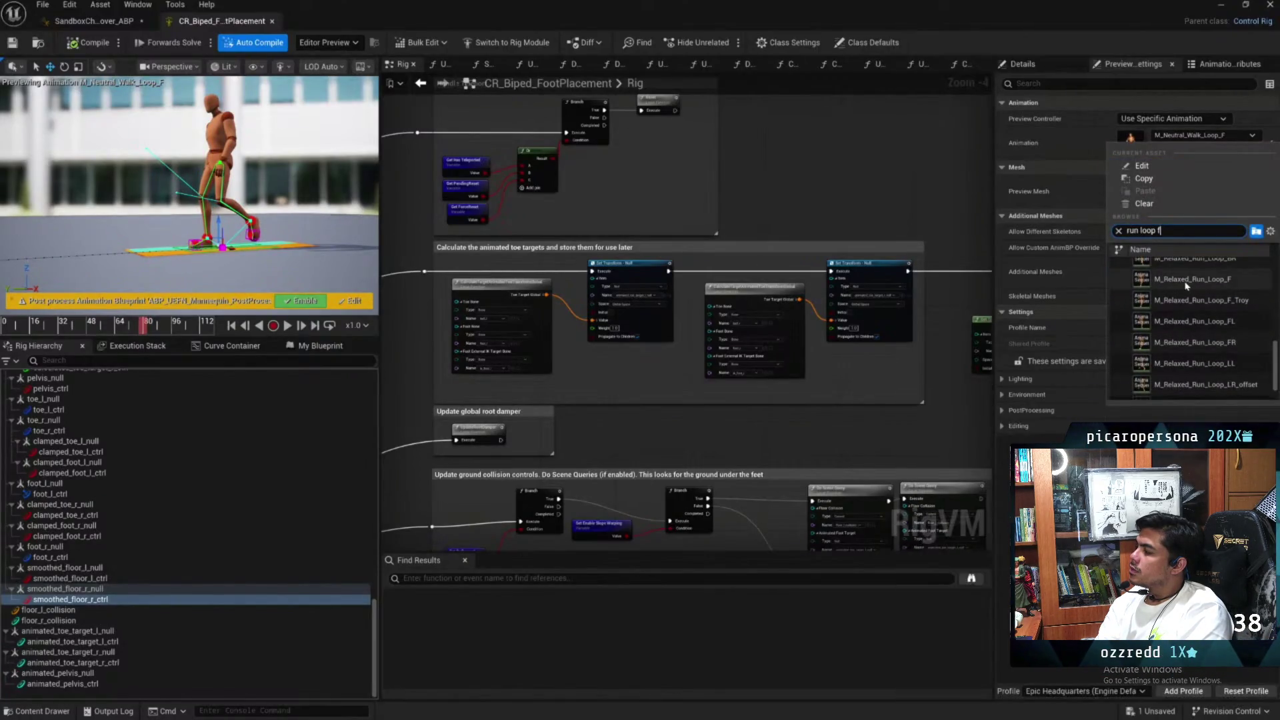
pyautogui.click(1186, 285)
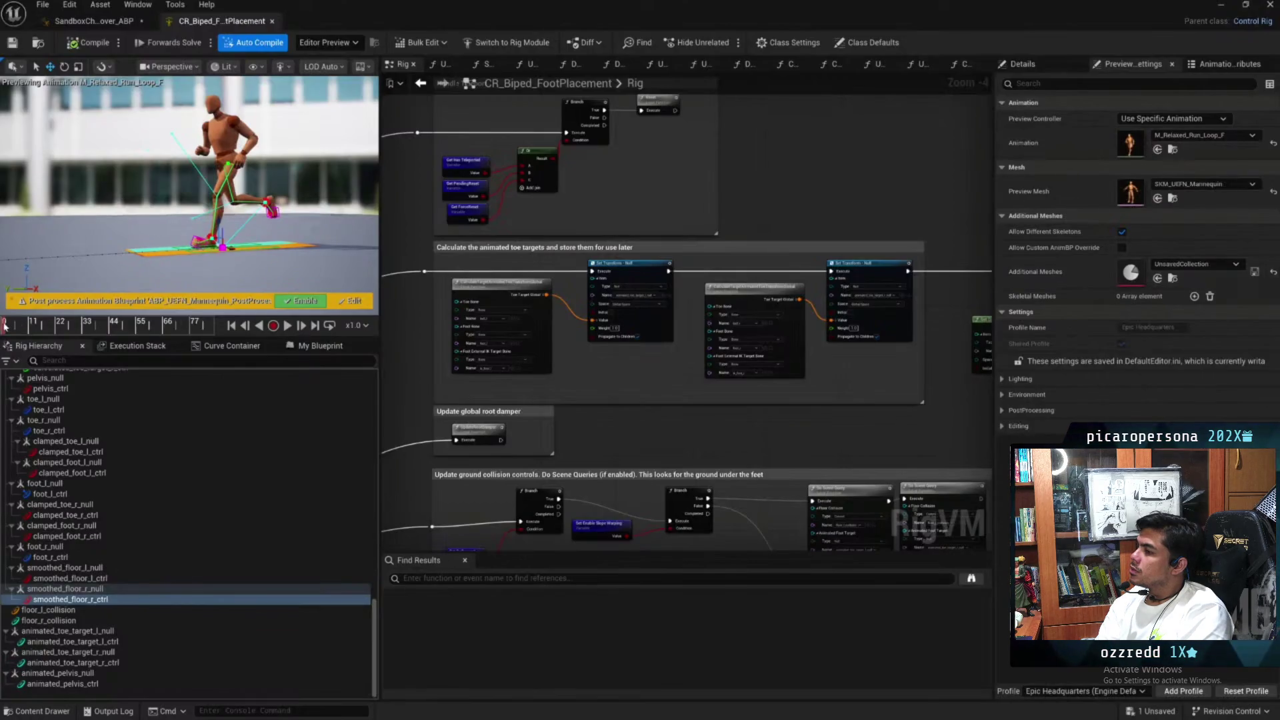
pyautogui.moveTo(24, 328); pyautogui.dragTo(58, 332)
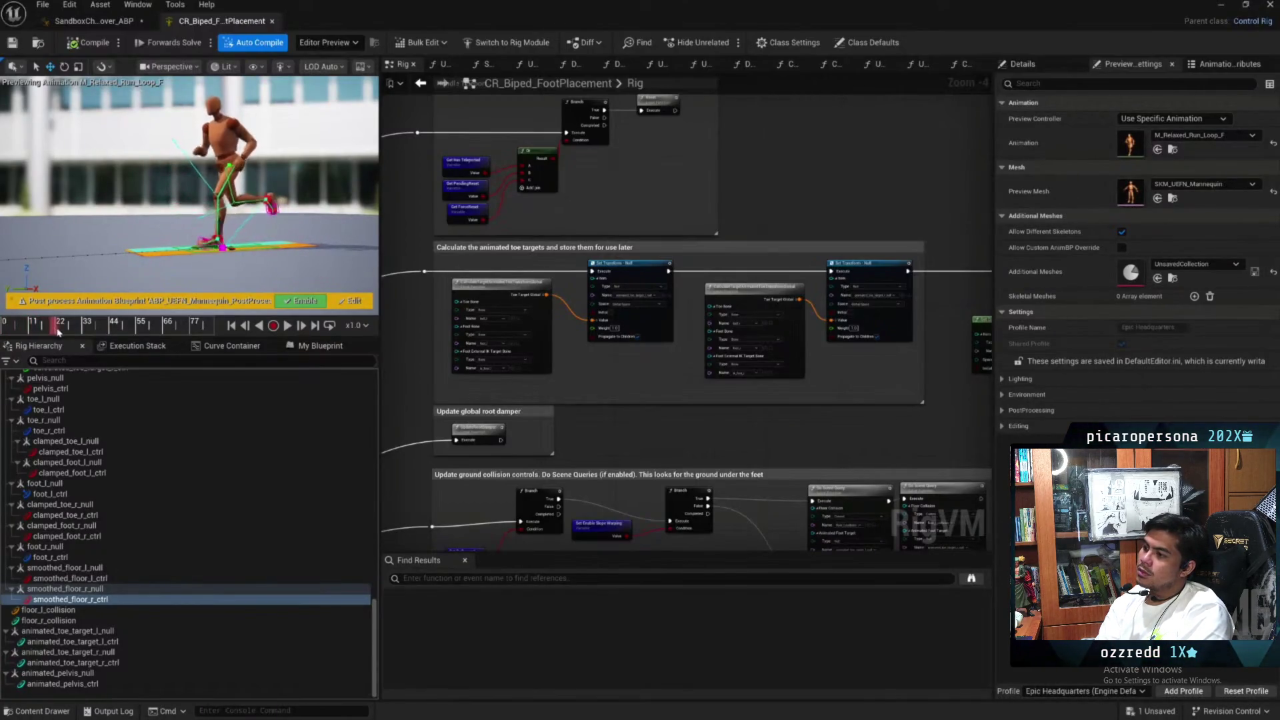
pyautogui.scroll(5, 229, 171)
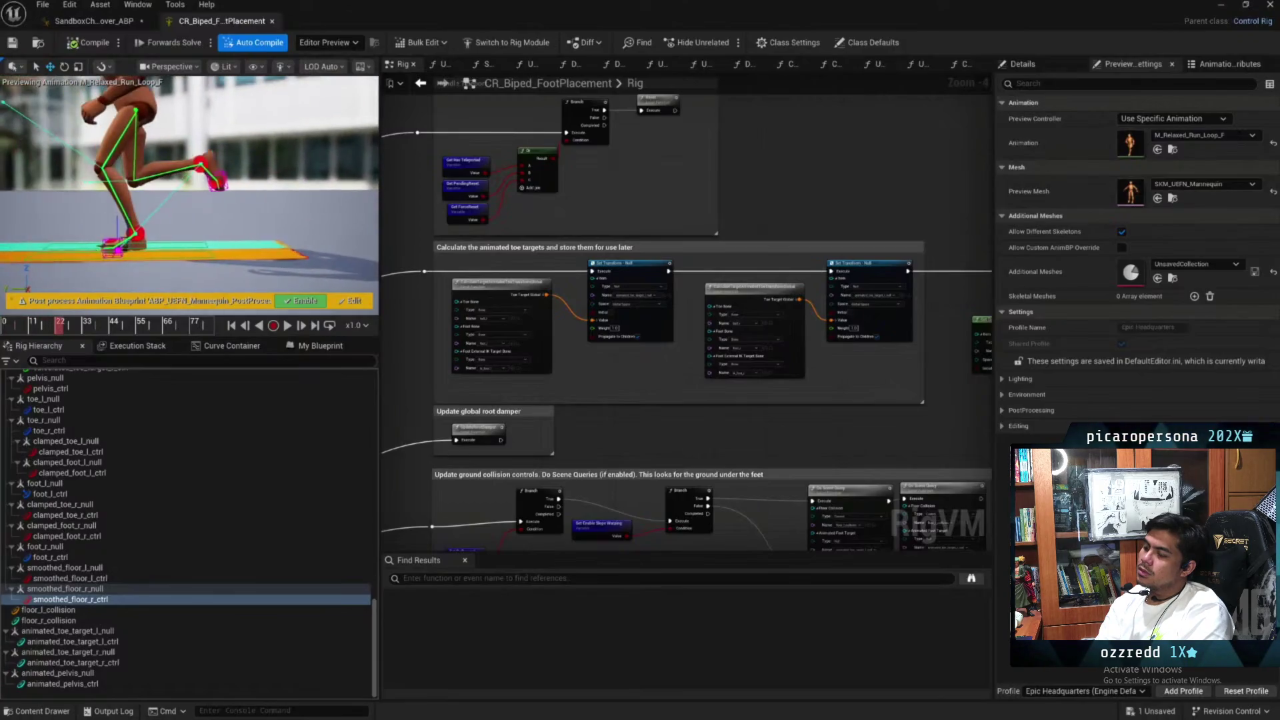
# Select the left then right floor collision controls in rotate mode, and play then pause the run preview
pyautogui.click(246, 239)
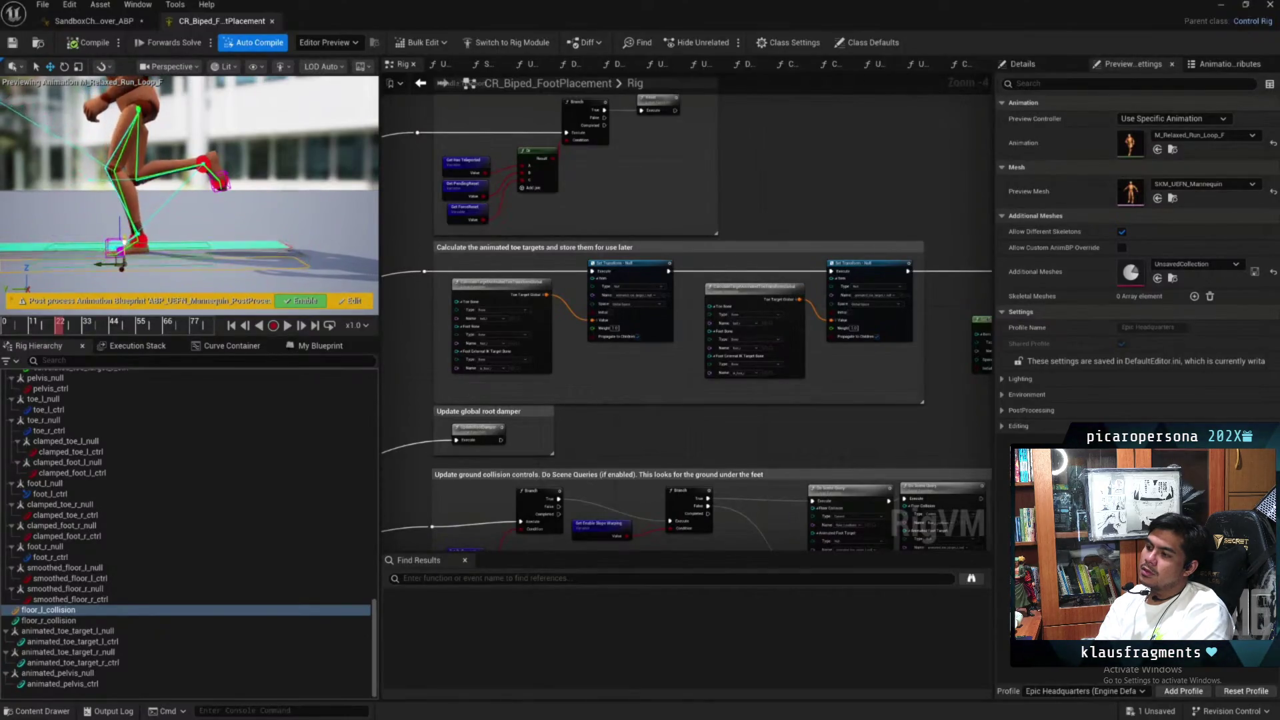
pyautogui.press('Down')
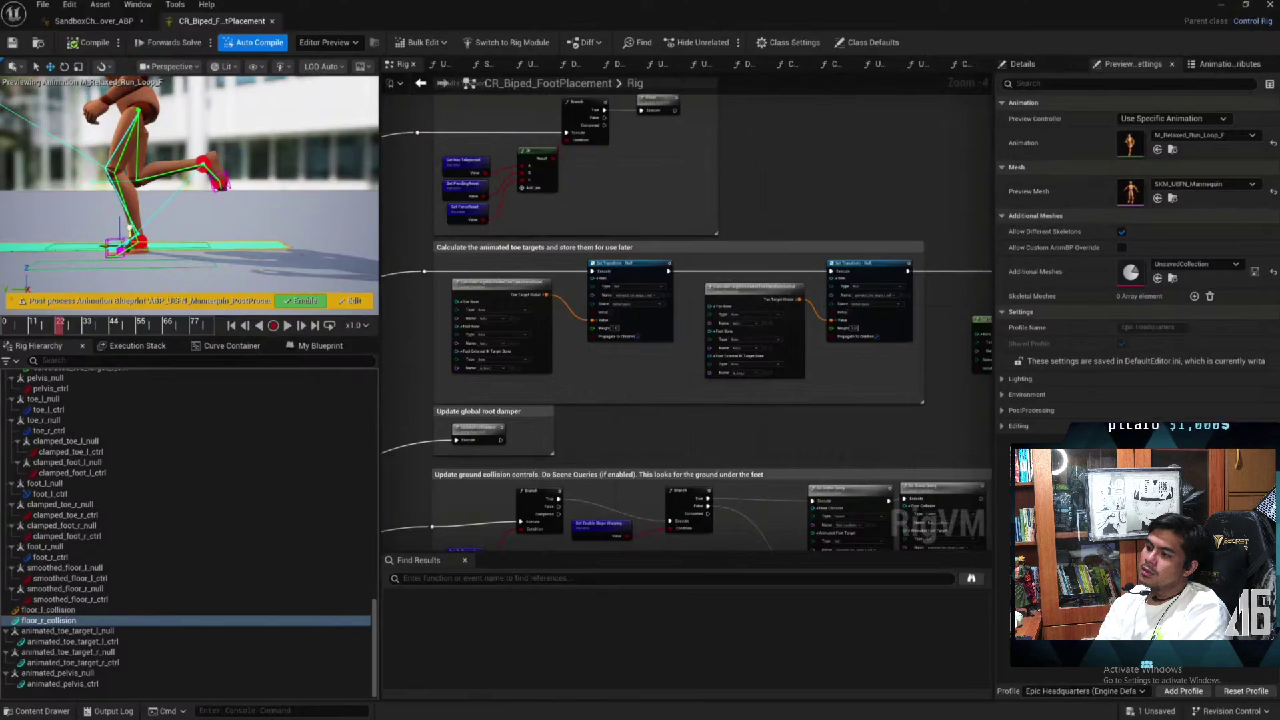
pyautogui.press('e')
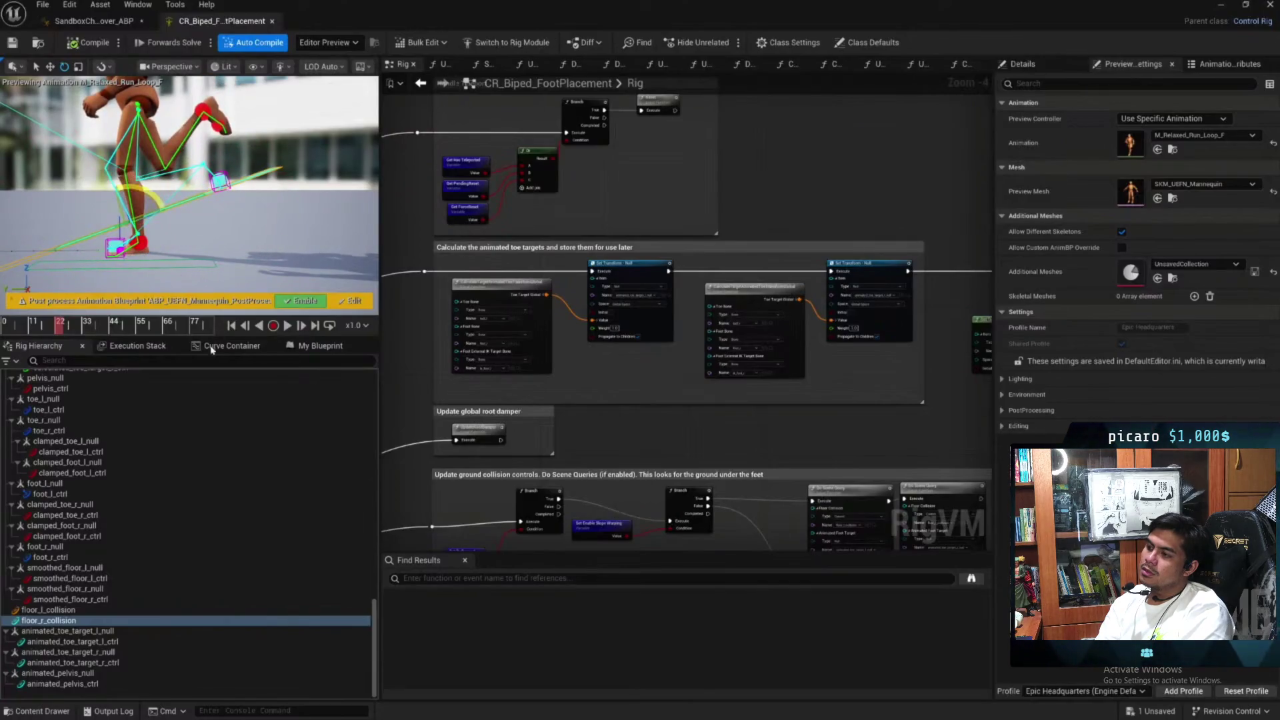
pyautogui.click(288, 325)
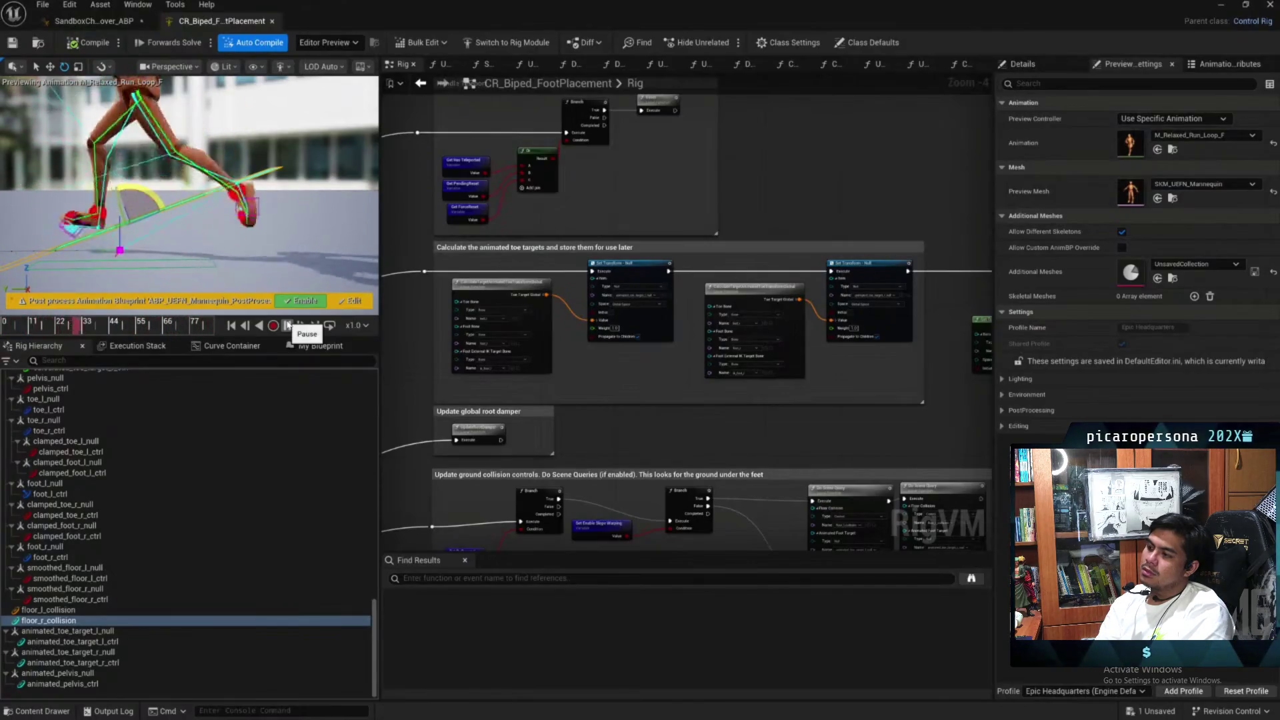
pyautogui.click(287, 325)
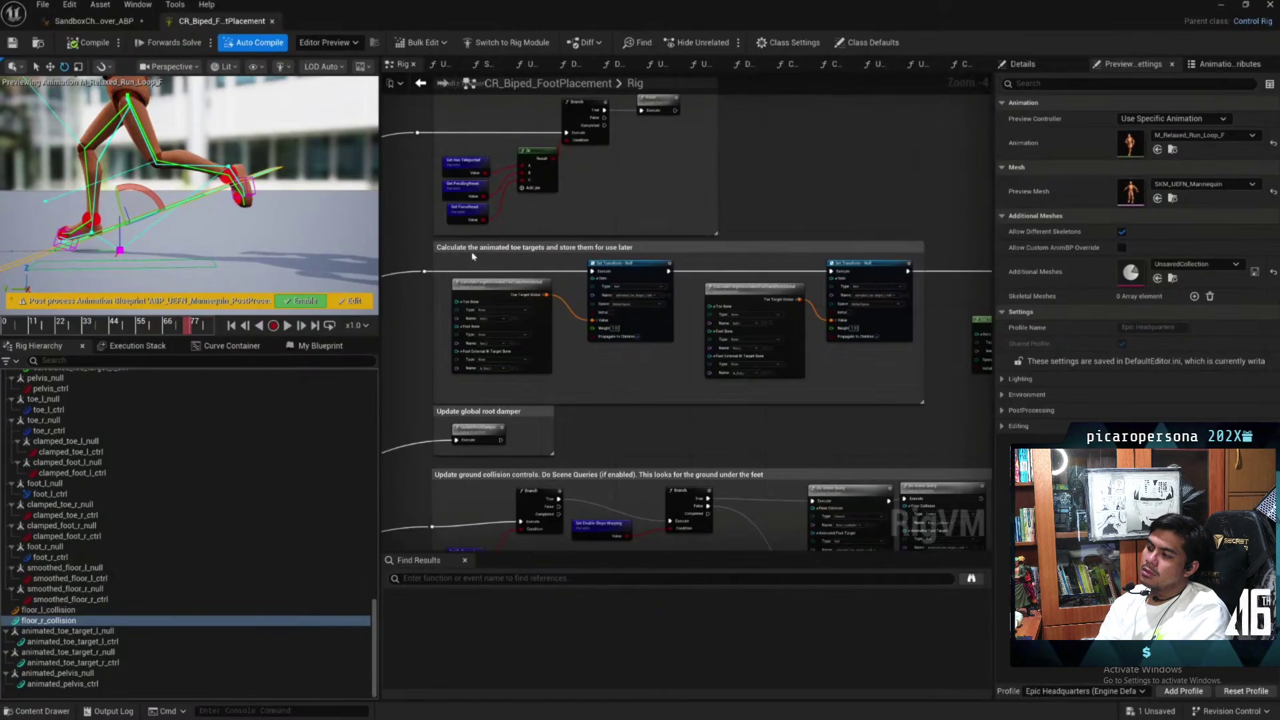
pyautogui.scroll(4, 506, 273)
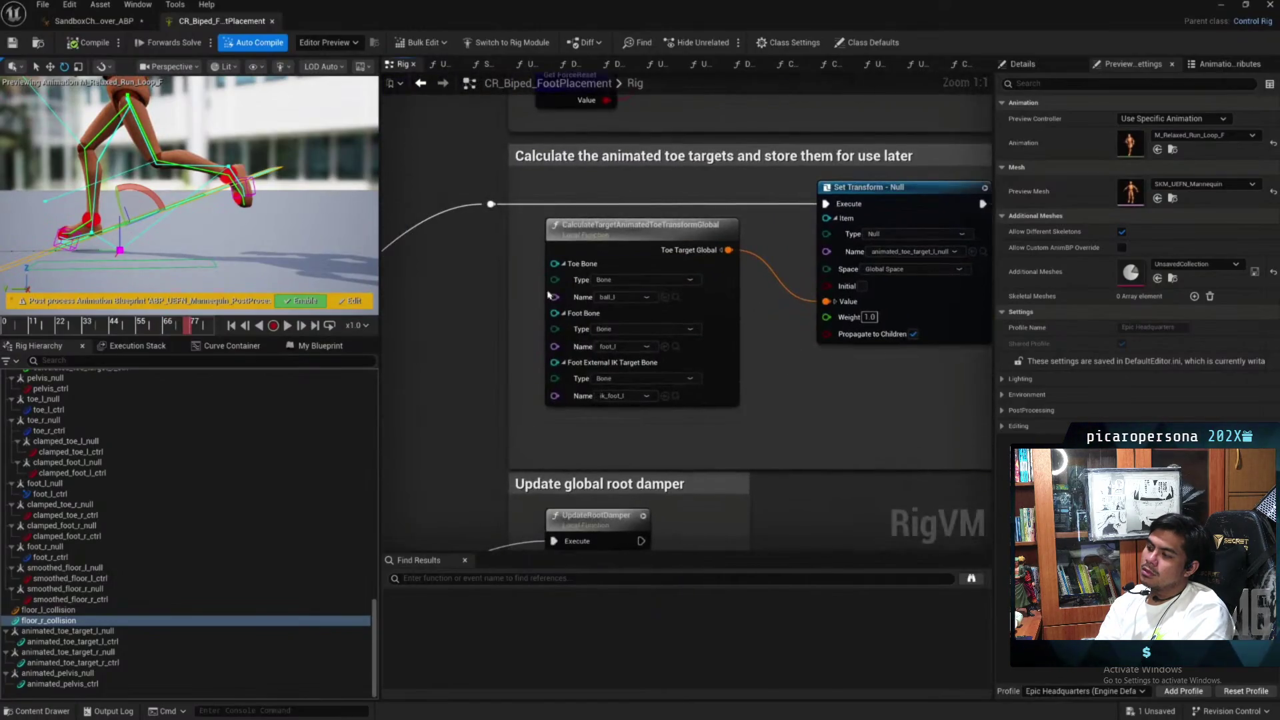
# Pan the Rig graph past the toe-target calculation to the 'Update global root damper' comment block
pyautogui.moveTo(807, 410); pyautogui.dragTo(752, 396)
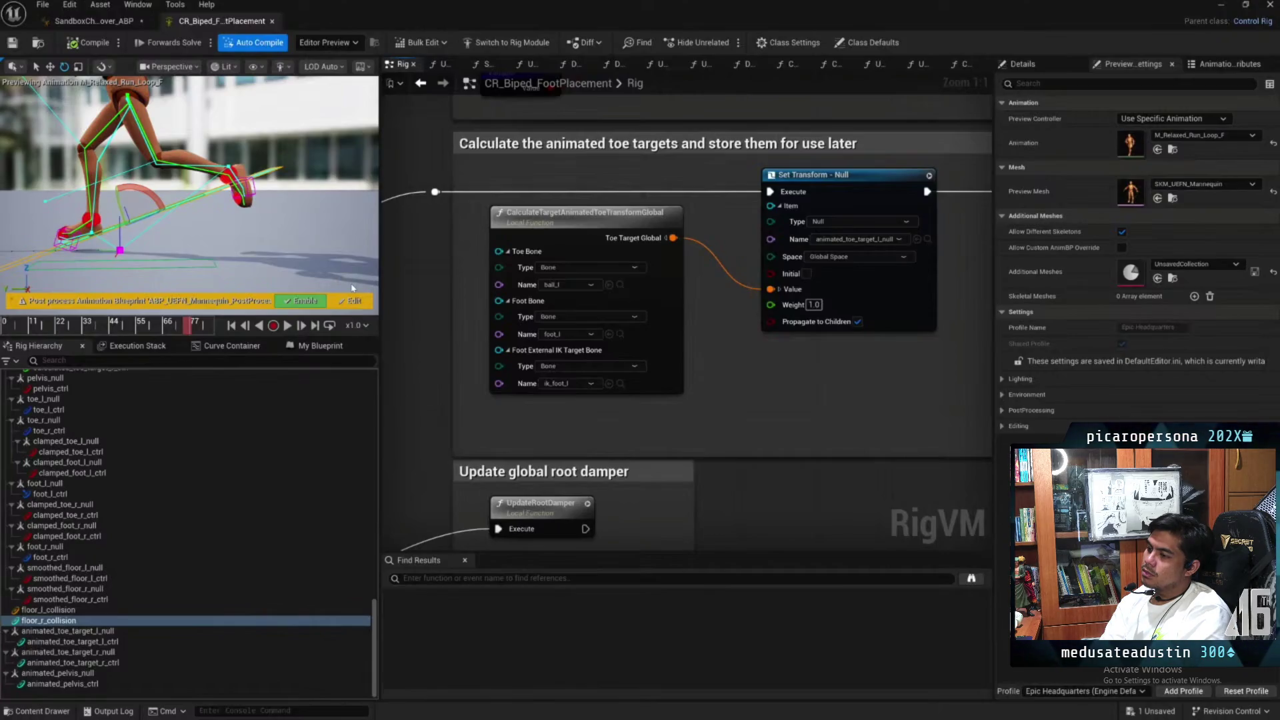
pyautogui.moveTo(649, 151)
pyautogui.mouseDown()
pyautogui.moveTo(798, 404)
pyautogui.moveTo(828, 288)
pyautogui.moveTo(868, 288)
pyautogui.moveTo(723, 296)
pyautogui.moveTo(775, 345)
pyautogui.mouseUp()
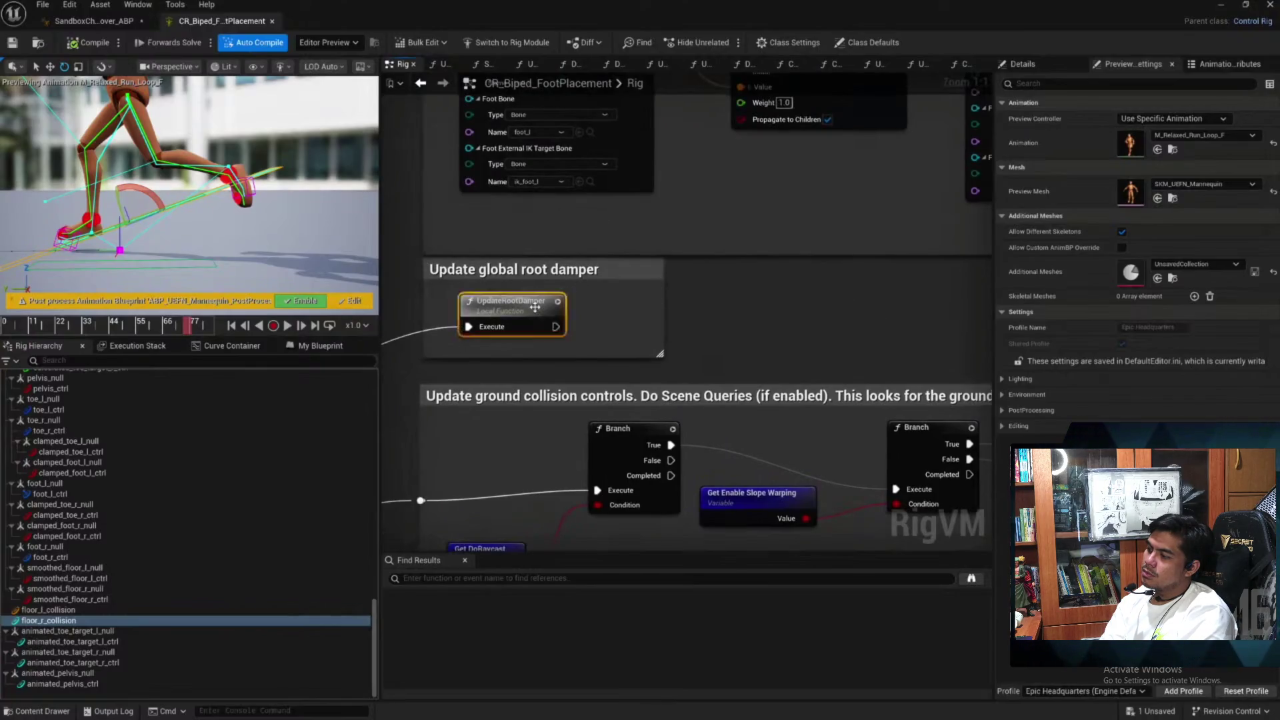
# Enter the UpdateRootDamper function graph and look over its alpha fading and damper-effect check sections
pyautogui.doubleClick(534, 301)
pyautogui.scroll(6, 839, 289)
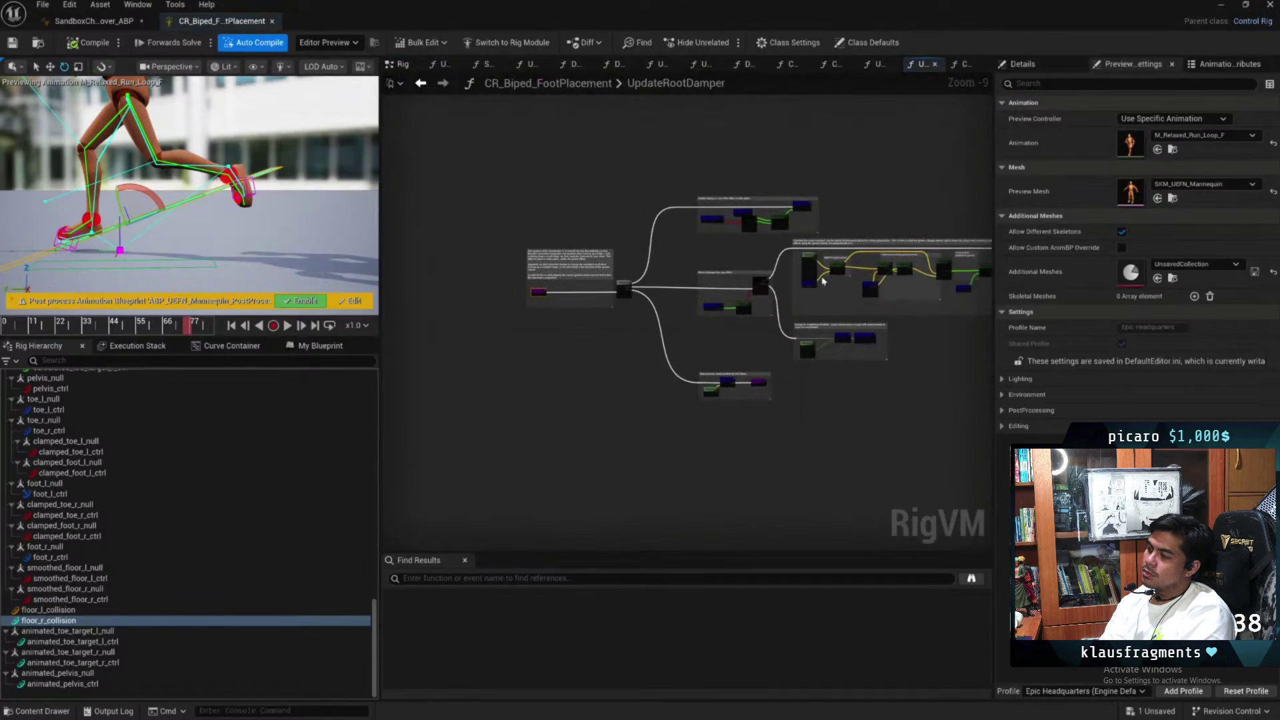
pyautogui.scroll(1, 757, 323)
pyautogui.moveTo(757, 324); pyautogui.dragTo(397, 490)
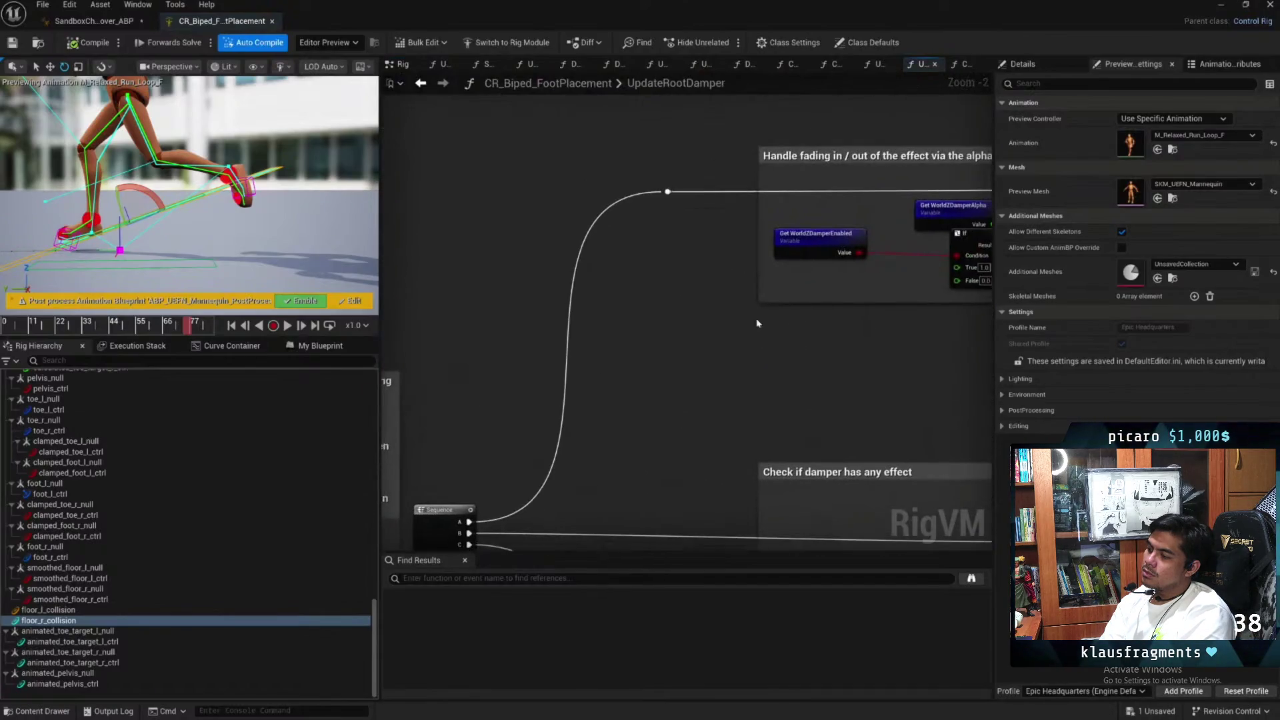
pyautogui.moveTo(857, 346)
pyautogui.mouseDown()
pyautogui.moveTo(584, 328)
pyautogui.moveTo(477, 245)
pyautogui.mouseUp()
# Pan to the 'Update the smoother' block and bring up the add-node menu in the space above it
pyautogui.scroll(-3, 538, 241)
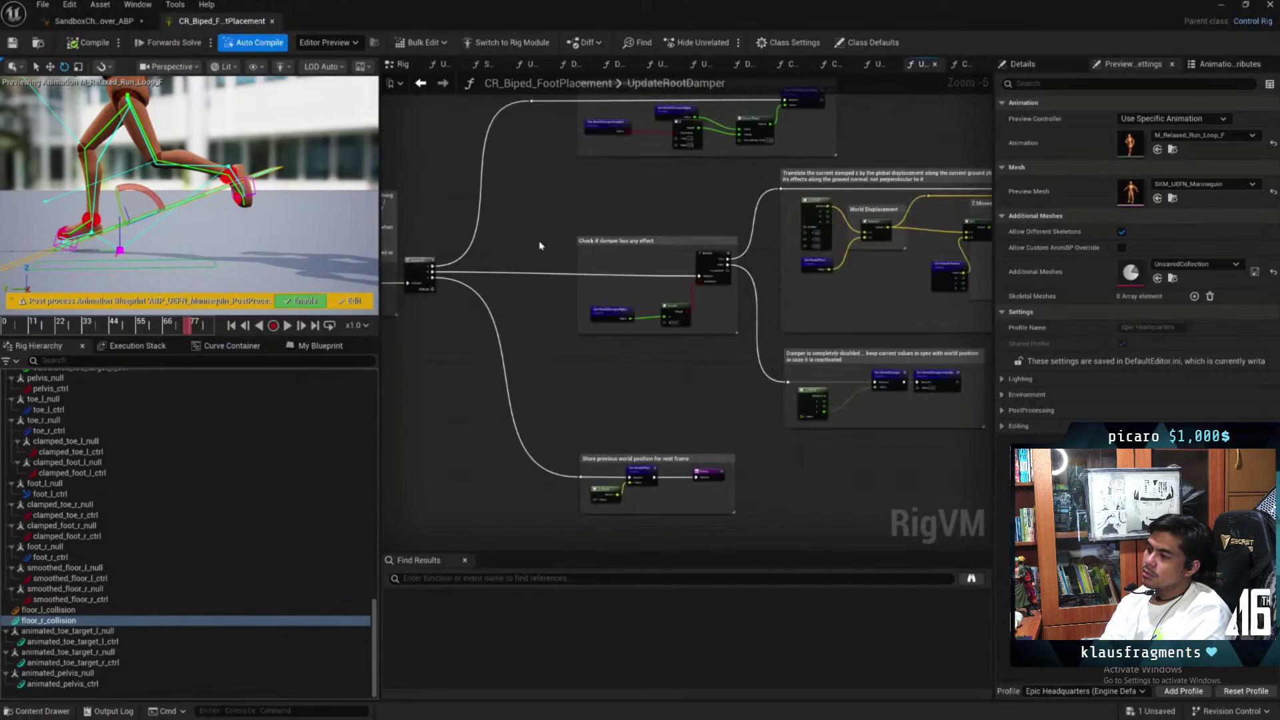
pyautogui.scroll(2, 736, 201)
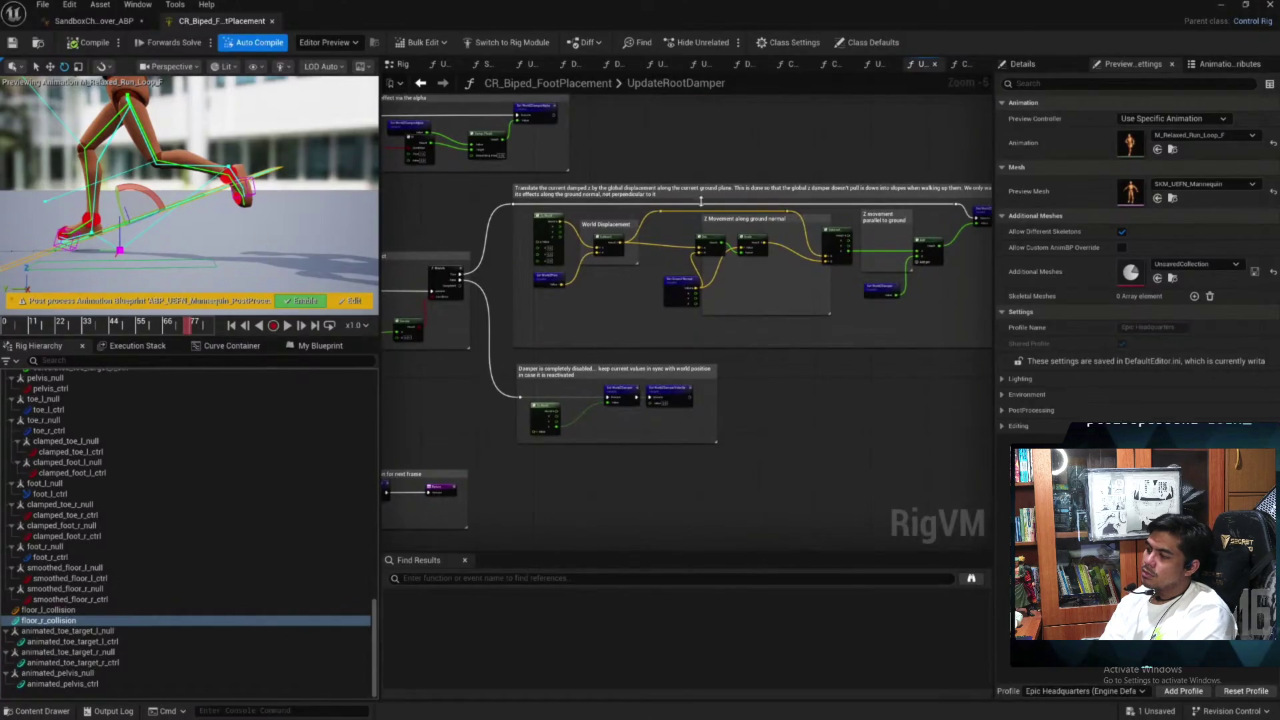
pyautogui.scroll(1, 756, 215)
pyautogui.moveTo(872, 366); pyautogui.dragTo(602, 369)
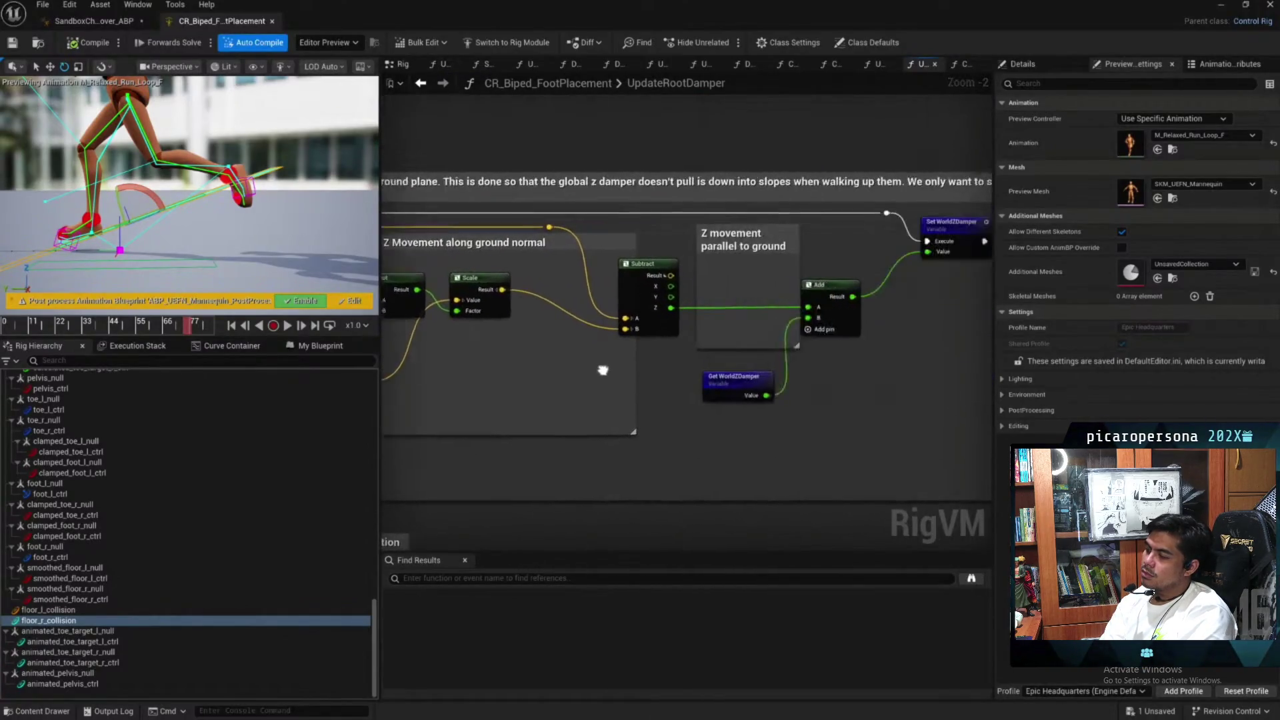
pyautogui.moveTo(777, 377); pyautogui.dragTo(654, 380)
pyautogui.moveTo(839, 361); pyautogui.dragTo(534, 366)
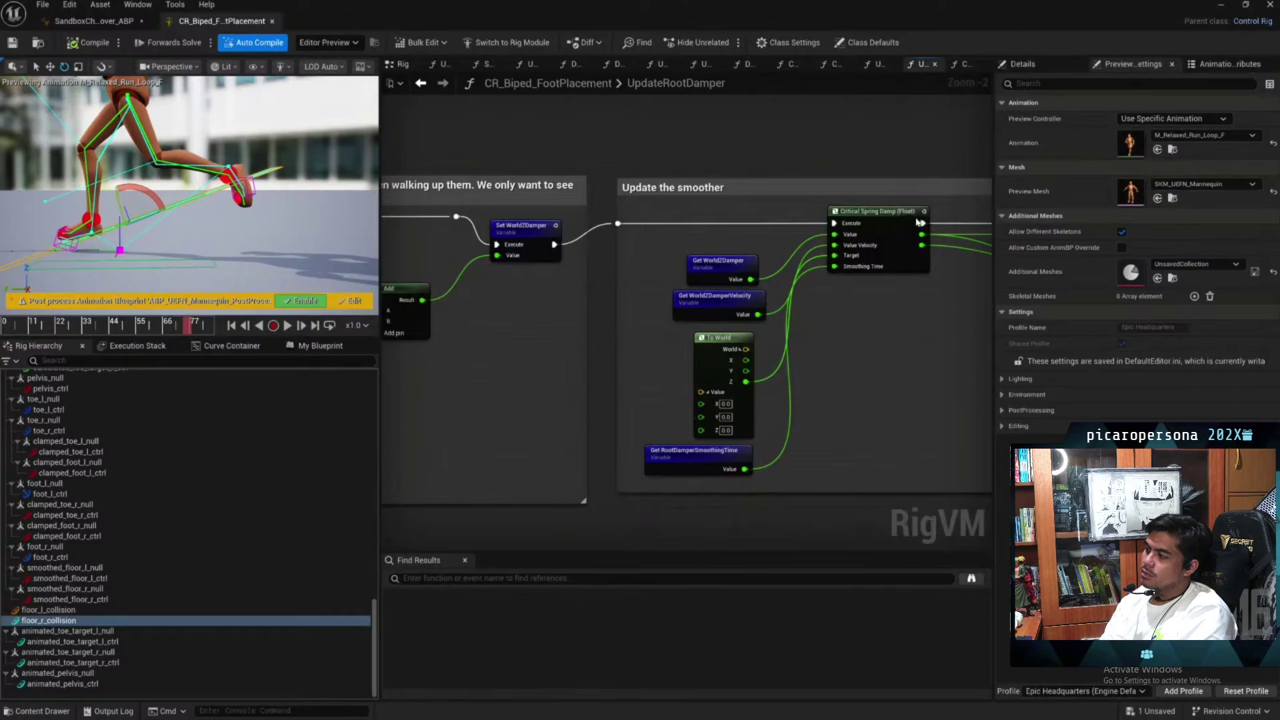
pyautogui.moveTo(814, 131)
pyautogui.mouseDown()
pyautogui.moveTo(774, 286)
pyautogui.moveTo(707, 242)
pyautogui.mouseUp()
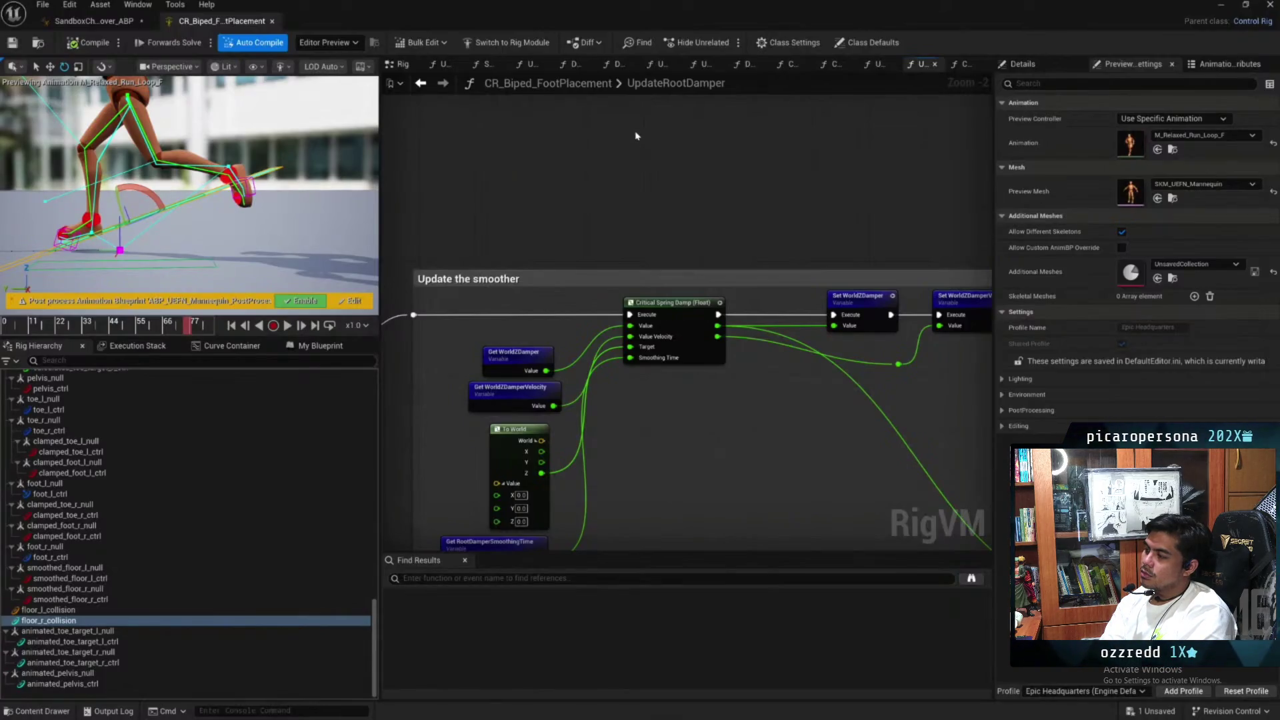
pyautogui.rightClick(608, 154)
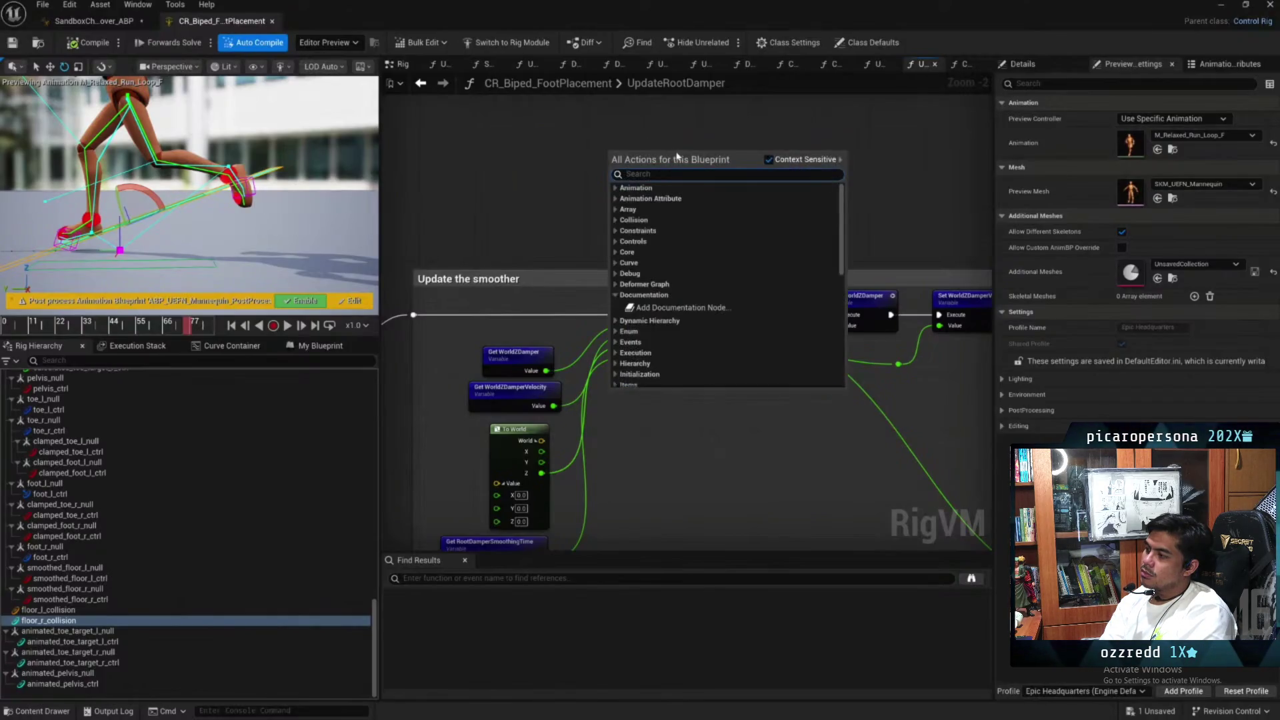
# Add a Critical Spring Damp node from a 'spring' search and set its type to Float
pyautogui.scroll(-10, 715, 267)
pyautogui.scroll(3, 716, 242)
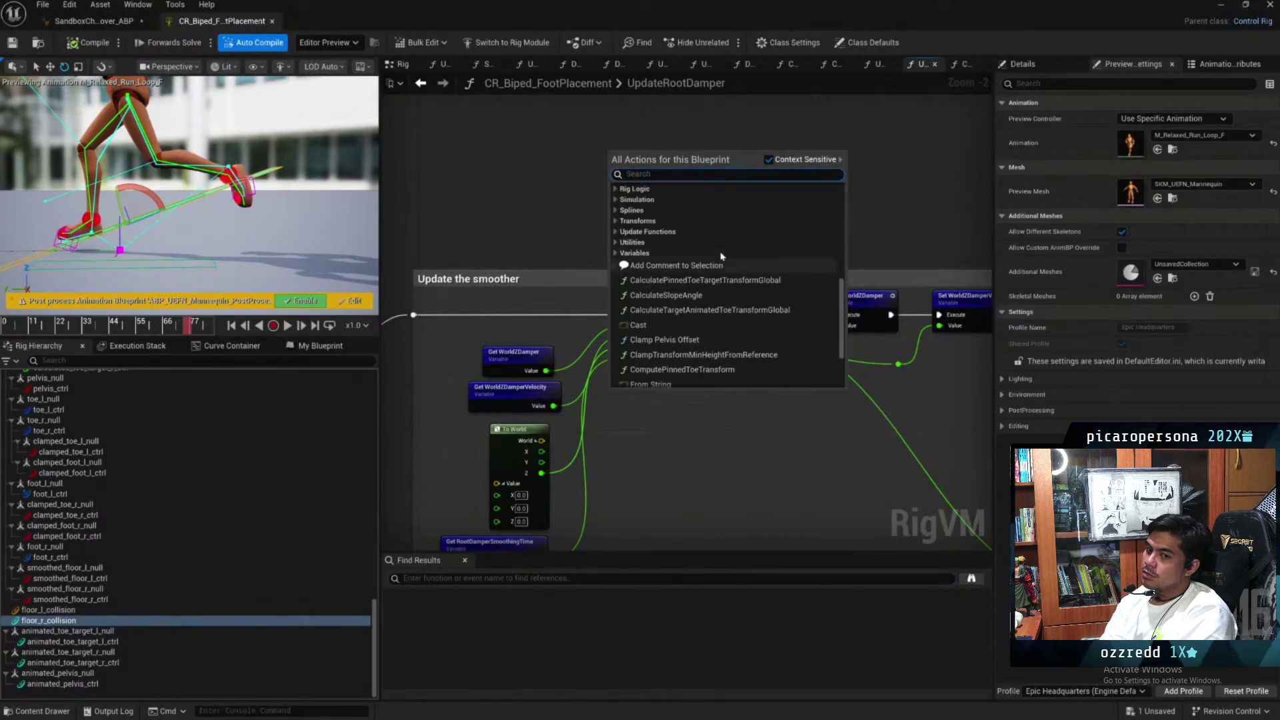
pyautogui.scroll(2, 715, 247)
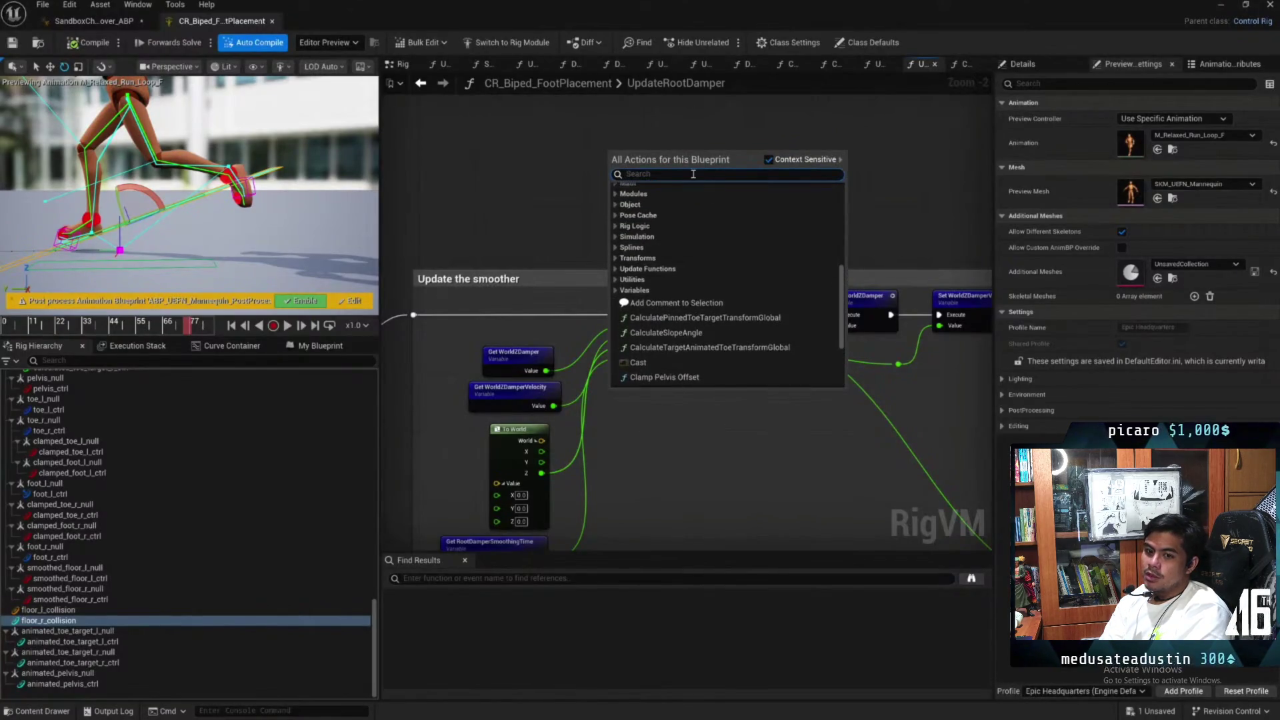
pyautogui.write('spring')
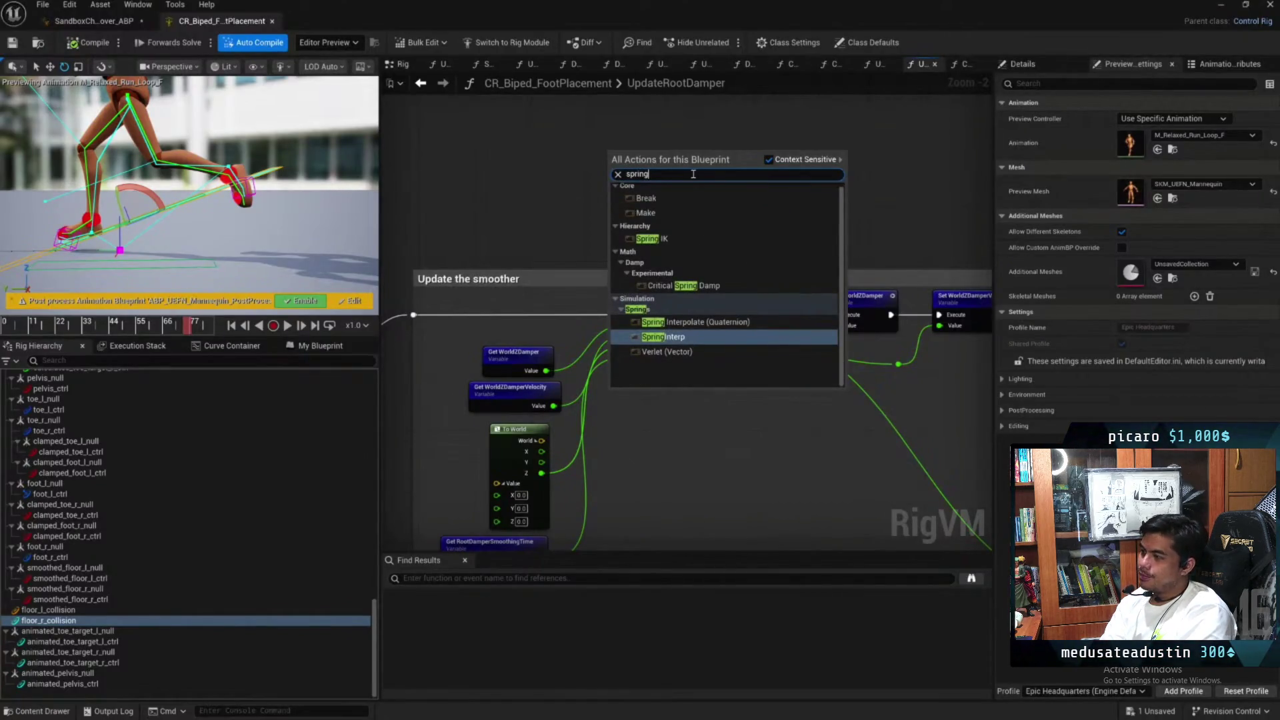
pyautogui.click(687, 288)
pyautogui.moveTo(633, 156); pyautogui.dragTo(690, 156)
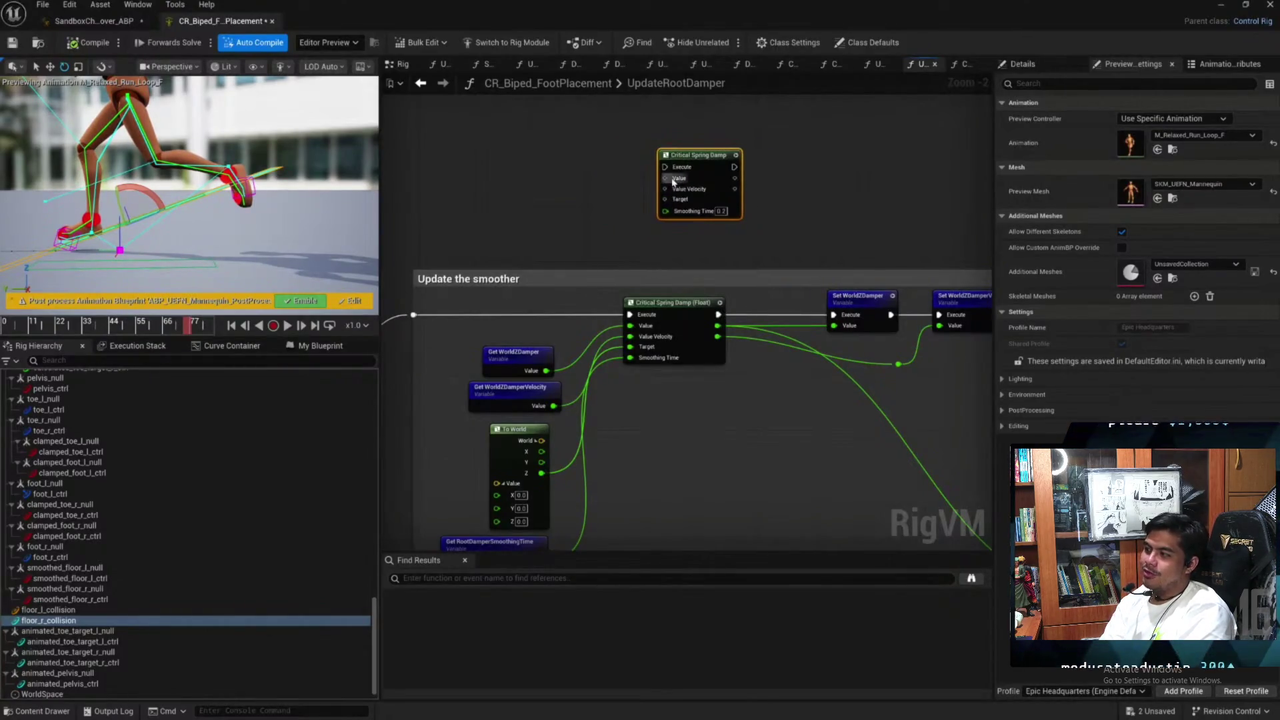
pyautogui.rightClick(674, 179)
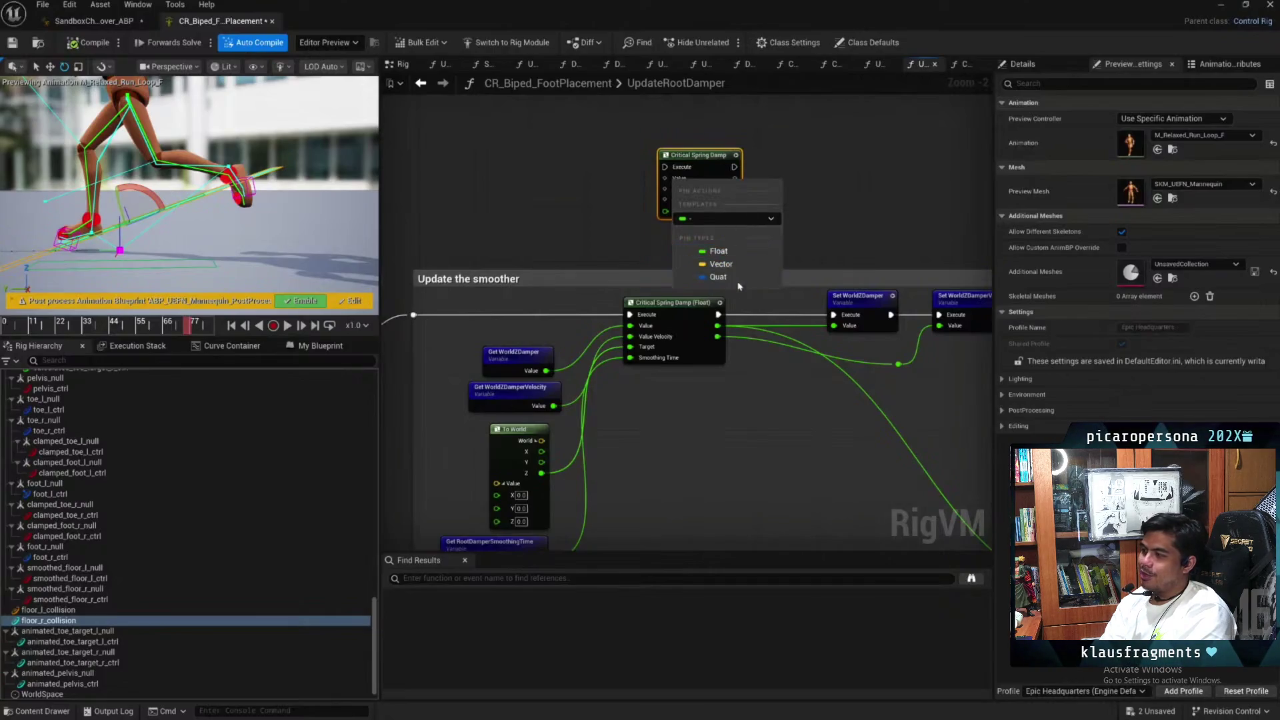
pyautogui.click(718, 251)
# Nudge the new node up-right, then switch to SandboxCharacter_Mover_ABP's graph and its add-node menu
pyautogui.moveTo(724, 155); pyautogui.dragTo(766, 147)
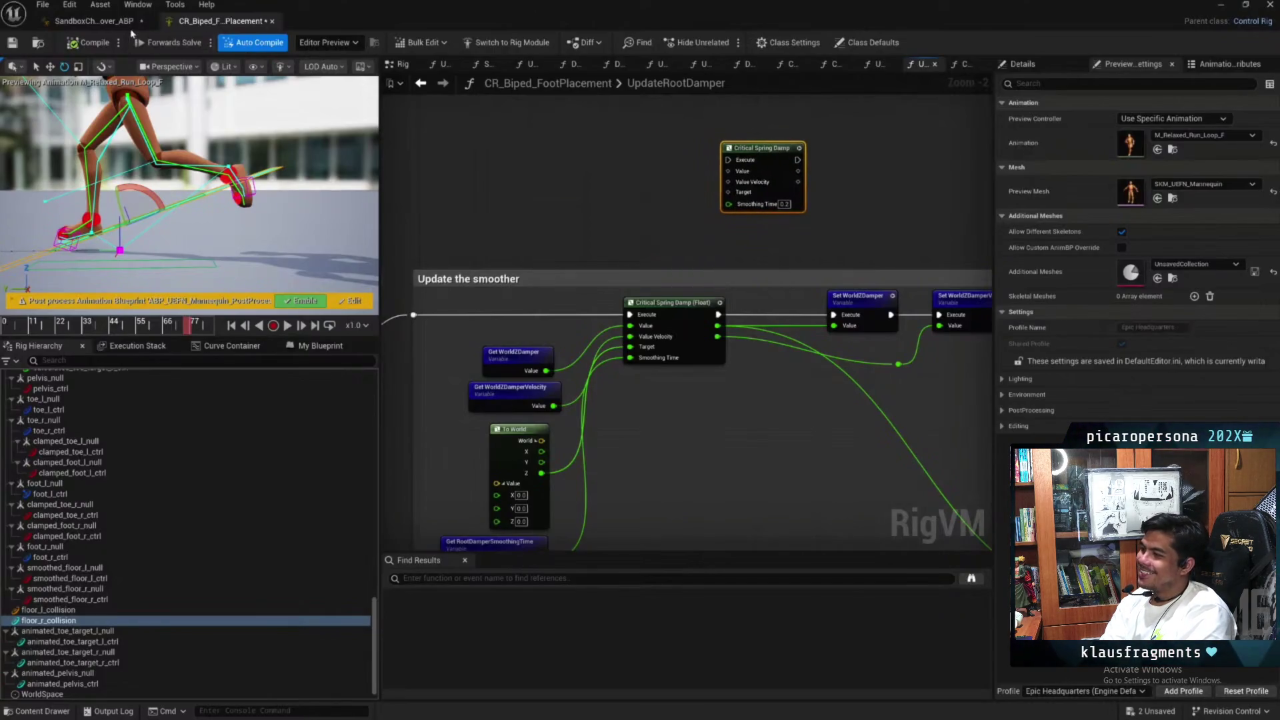
pyautogui.click(121, 20)
pyautogui.rightClick(672, 161)
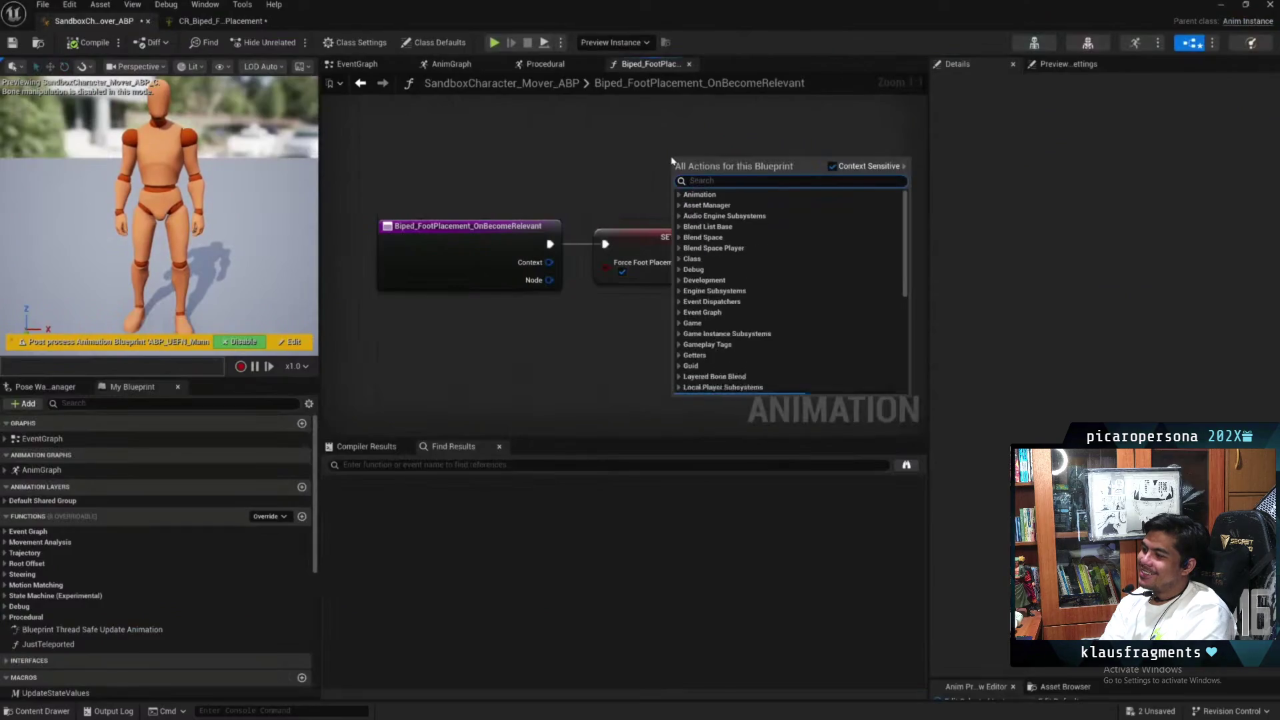
# Search the ABP's node list for 'critical', then retry with 'spring math'
pyautogui.write('critical')
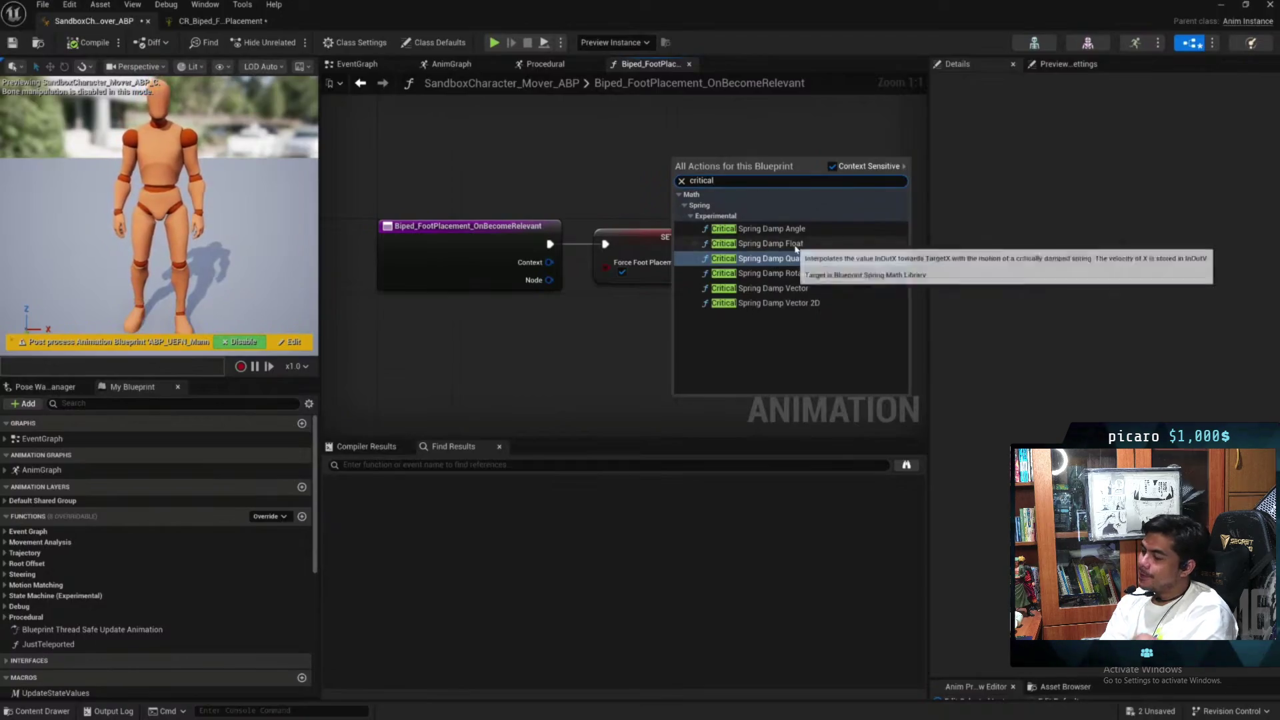
pyautogui.click(605, 222)
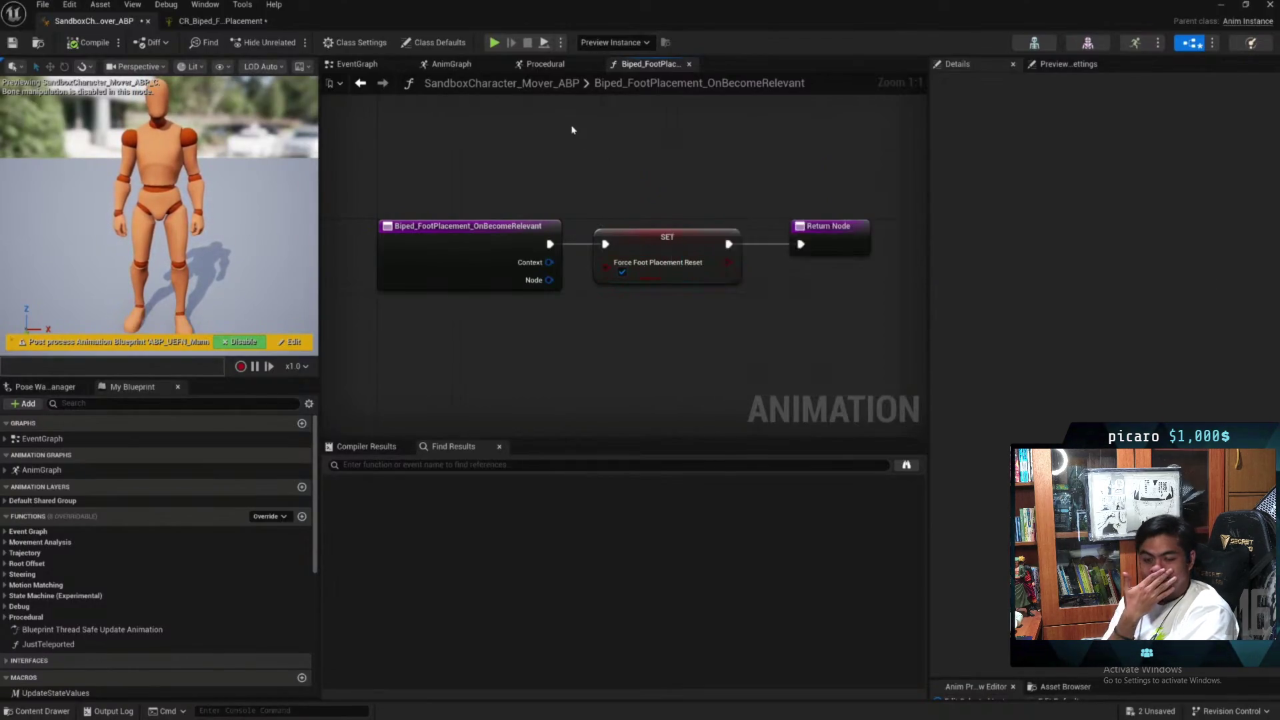
pyautogui.rightClick(572, 129)
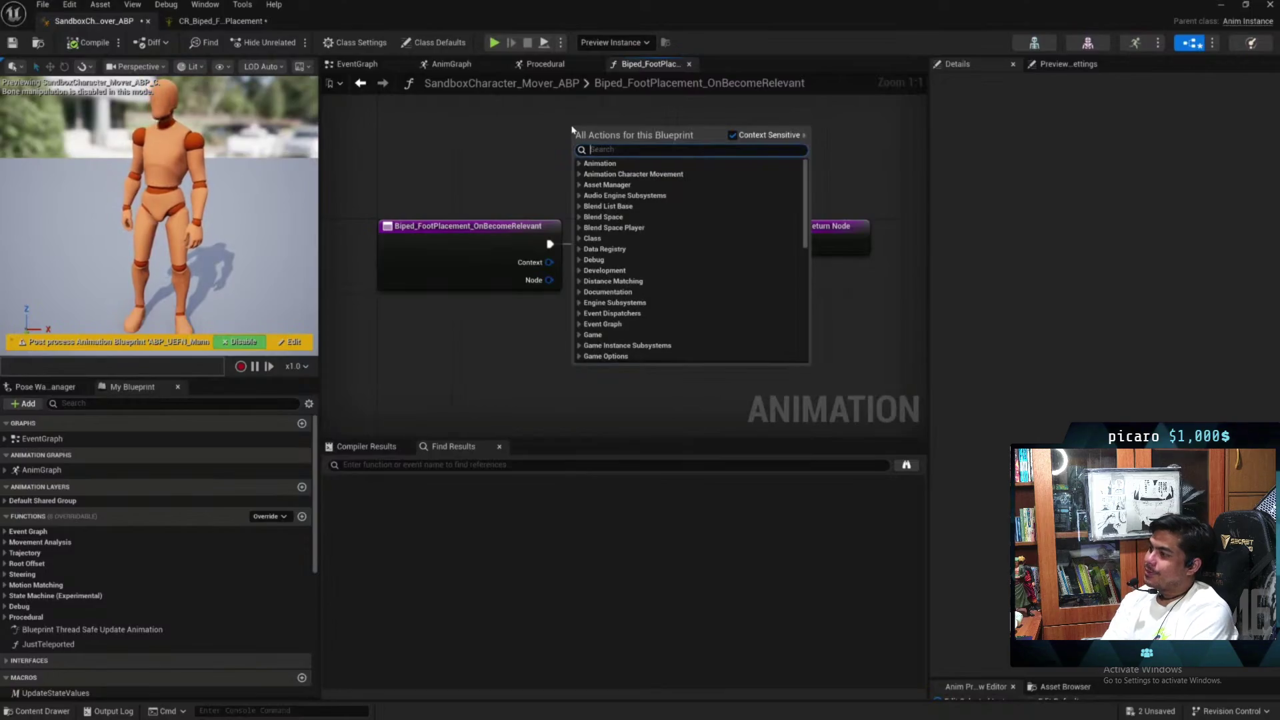
pyautogui.write('spring math')
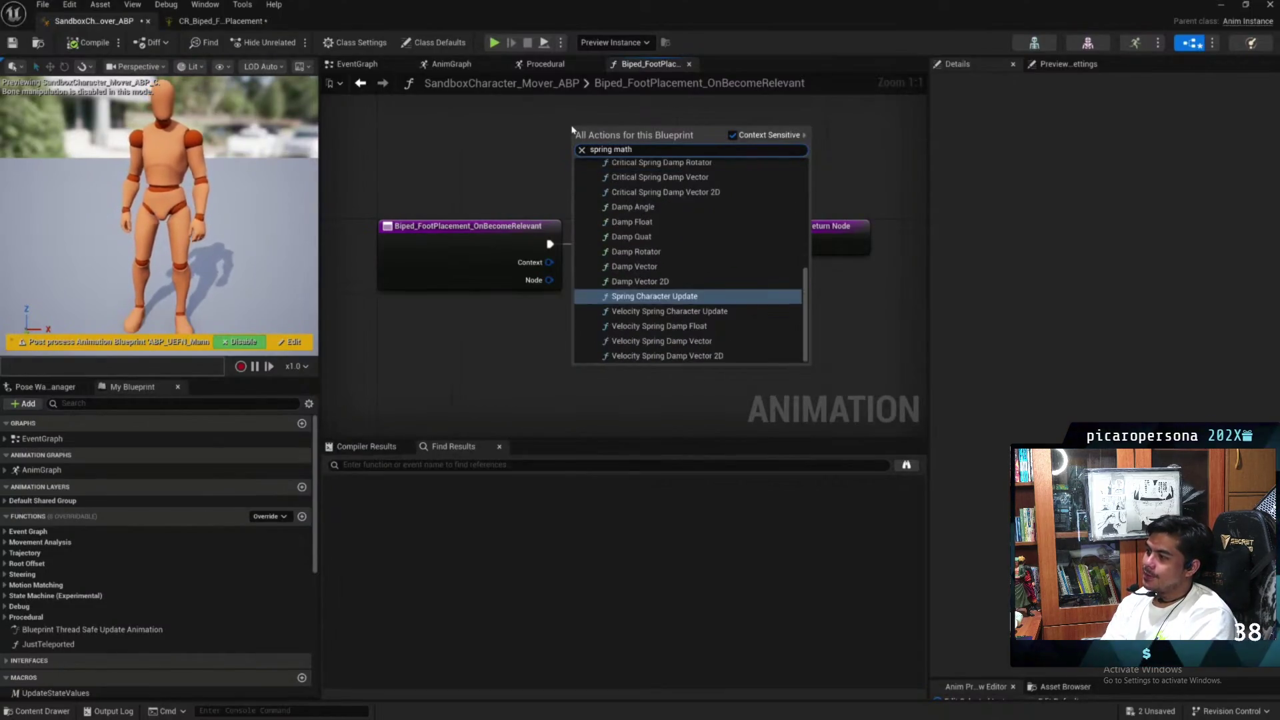
pyautogui.scroll(5, 713, 313)
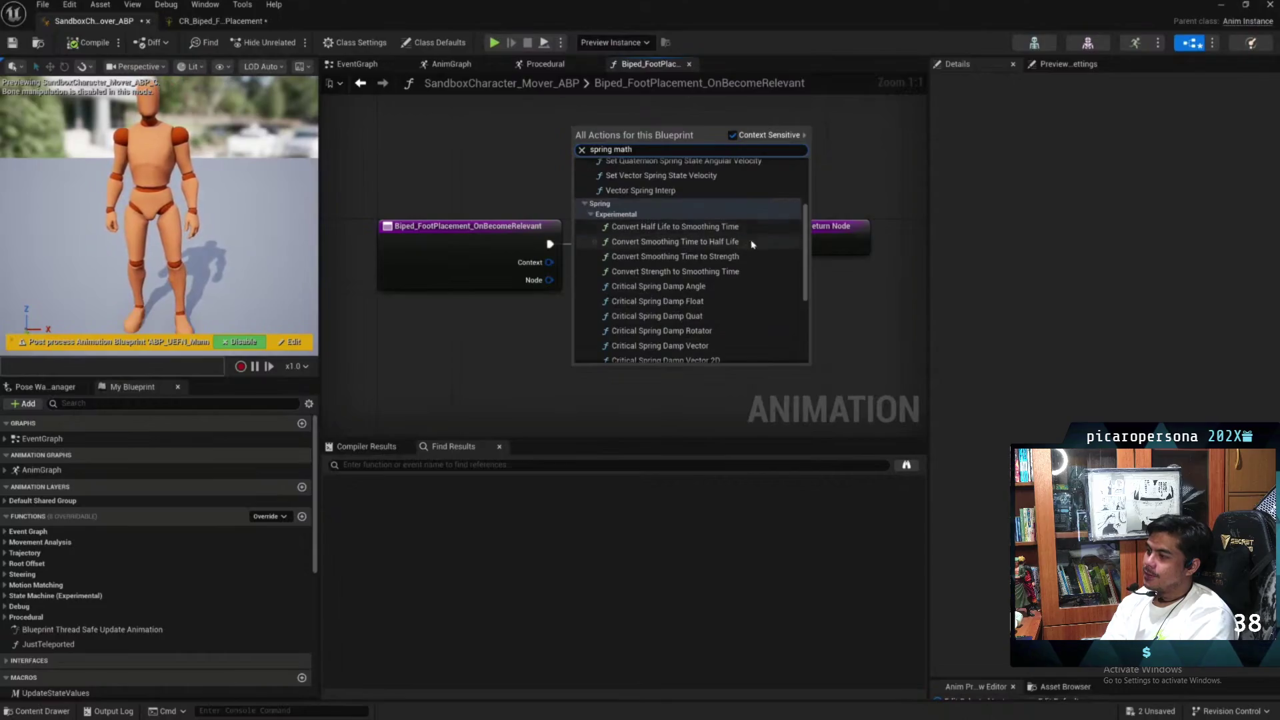
pyautogui.scroll(-3, 671, 285)
pyautogui.scroll(3, 660, 300)
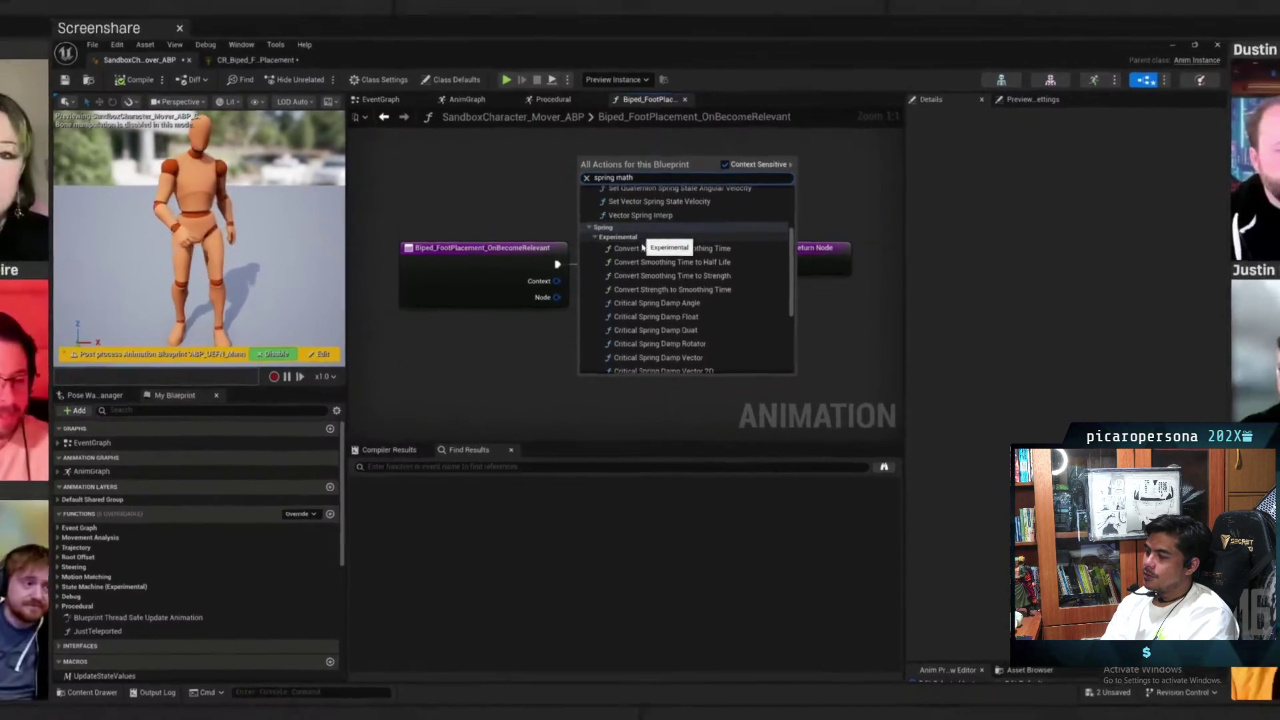
pyautogui.scroll(-5, 651, 320)
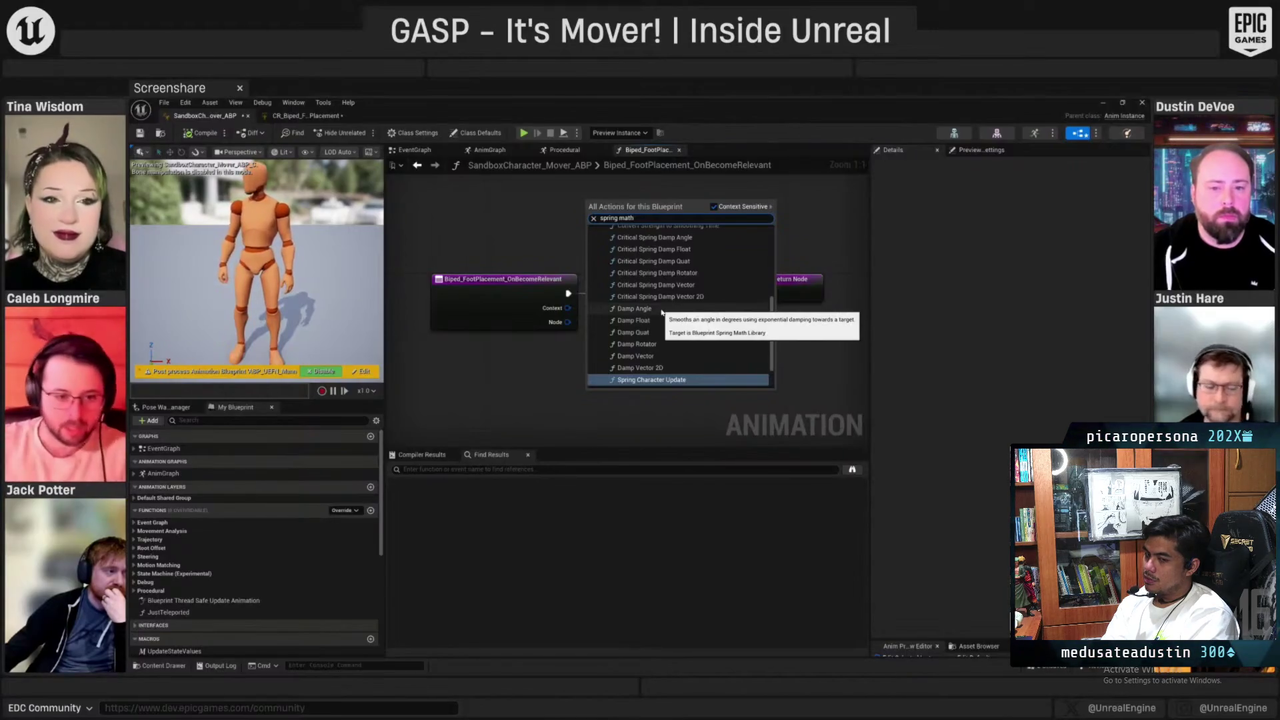
# Add a Damp Float node, then shift the control rig's Critical Spring Damp node left and down
pyautogui.click(633, 321)
pyautogui.moveTo(633, 203); pyautogui.dragTo(633, 191)
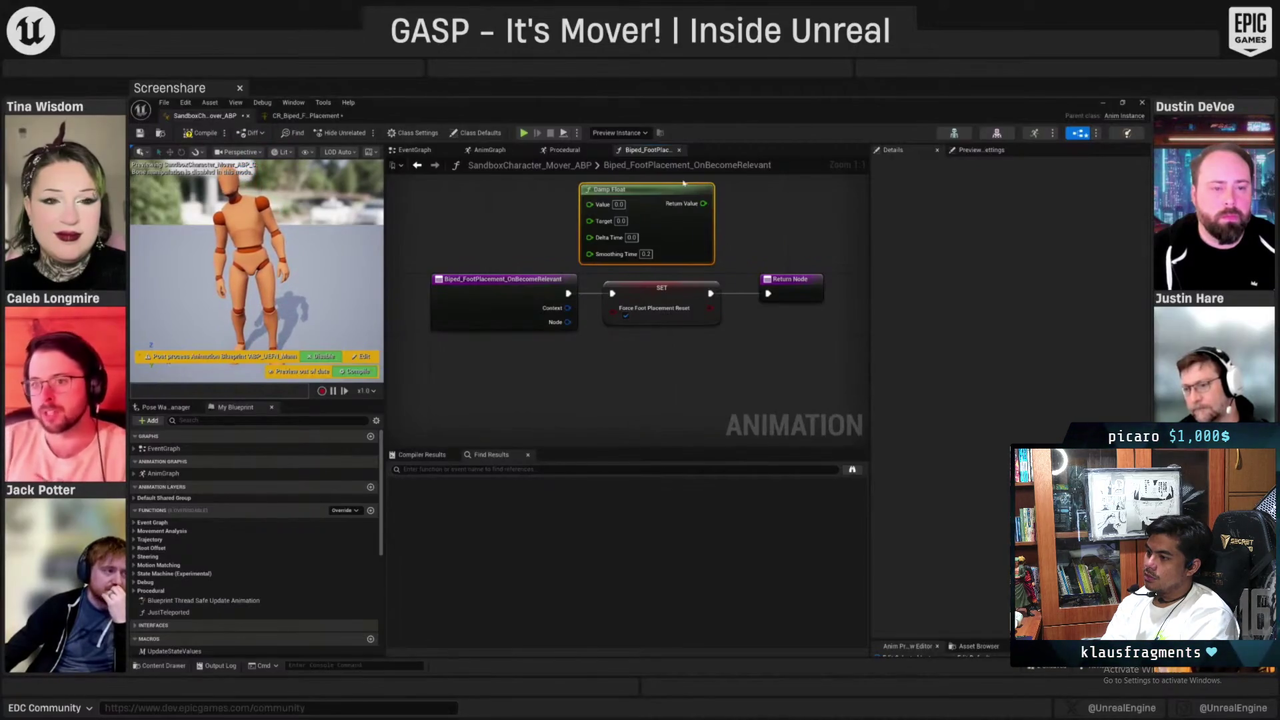
pyautogui.click(307, 115)
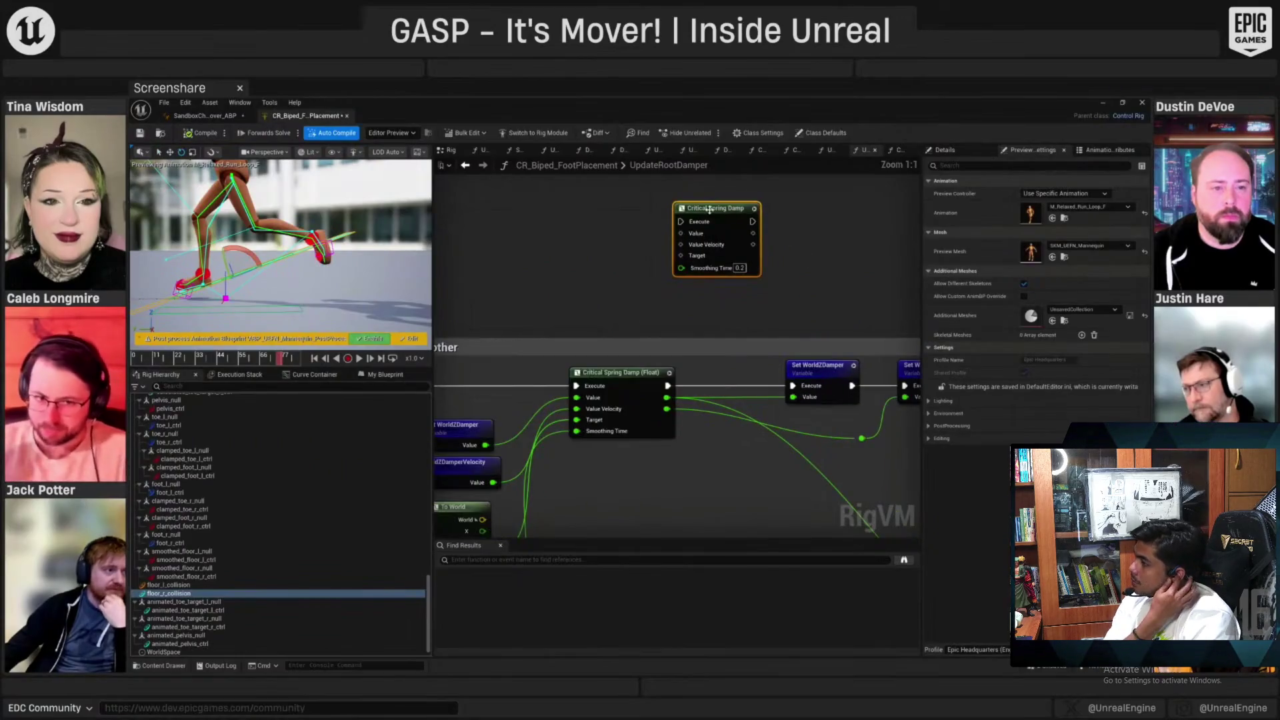
pyautogui.moveTo(712, 207); pyautogui.dragTo(614, 244)
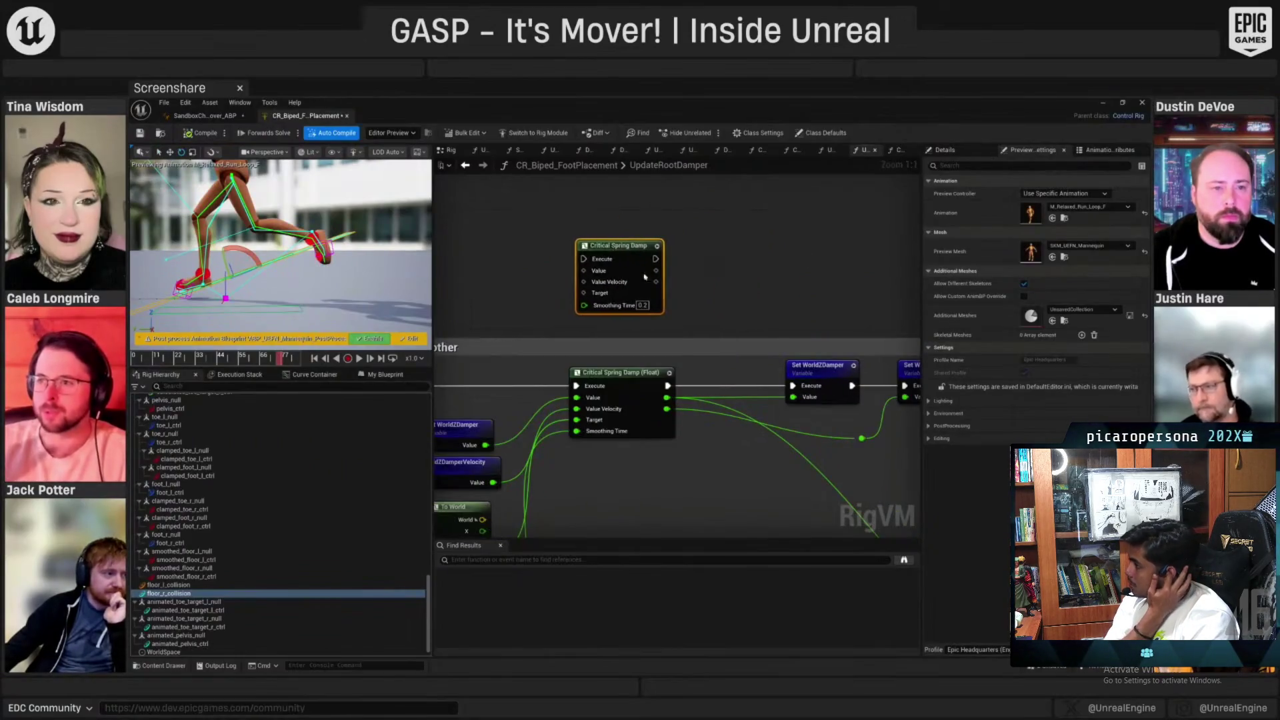
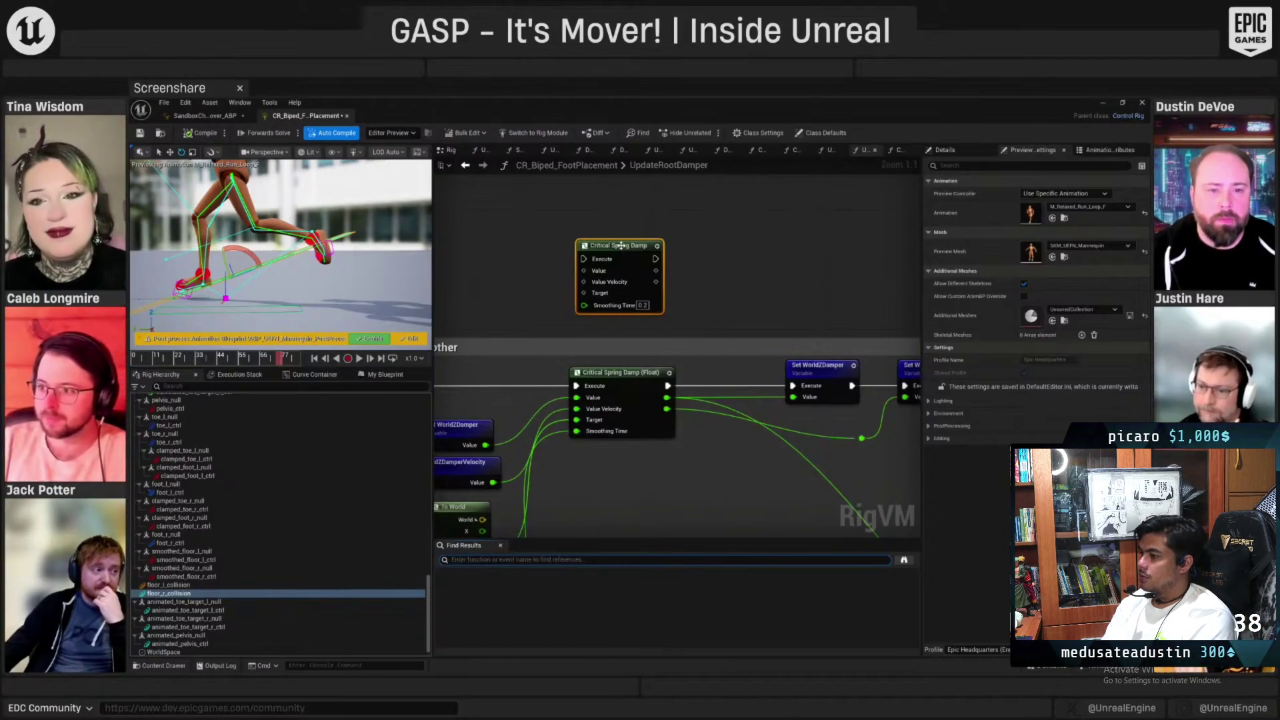
# Nudge the standalone Critical Spring Damp node into place above the main damper chain
pyautogui.moveTo(621, 246); pyautogui.dragTo(630, 235)
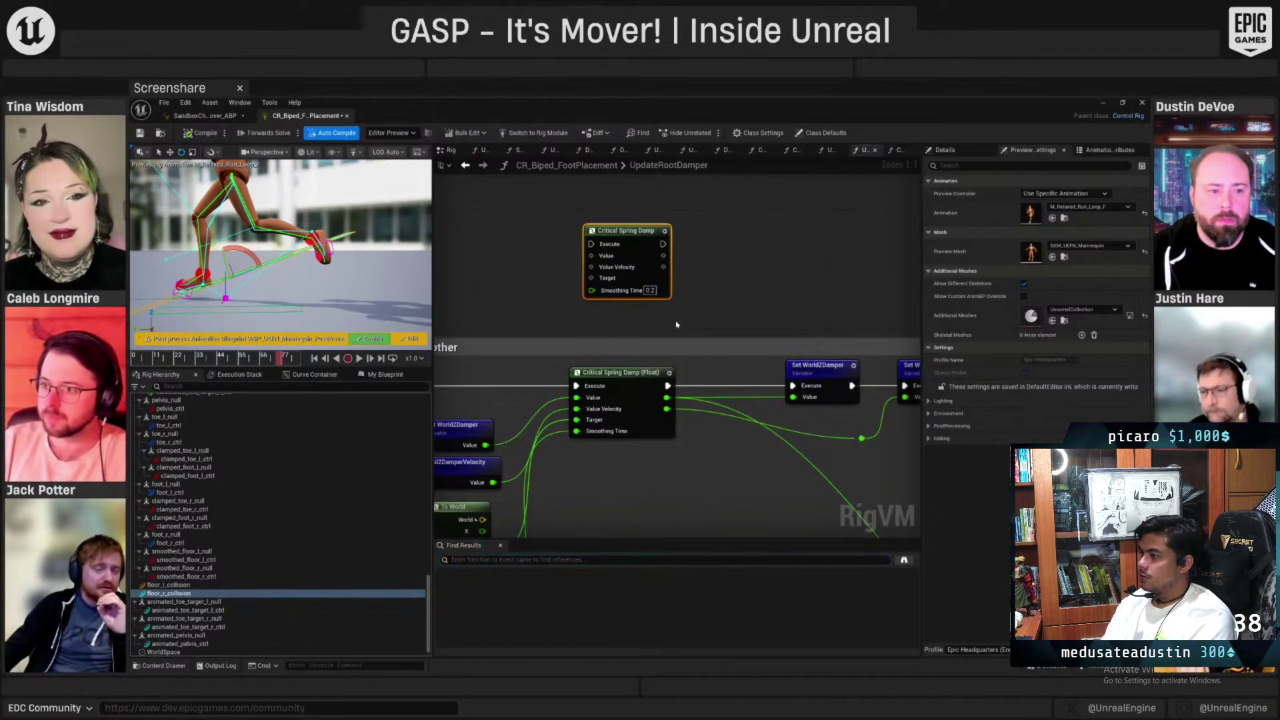
pyautogui.moveTo(632, 233); pyautogui.dragTo(642, 231)
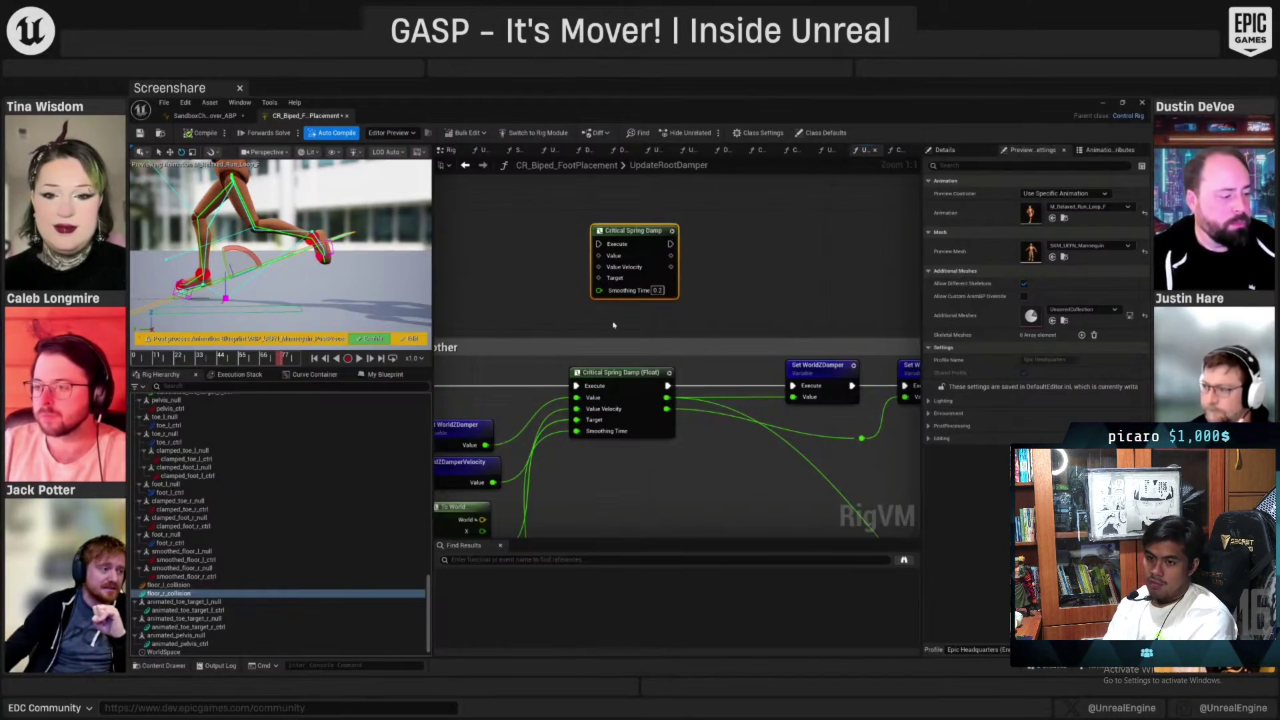
pyautogui.moveTo(627, 234); pyautogui.dragTo(611, 234)
pyautogui.write('spring damp')
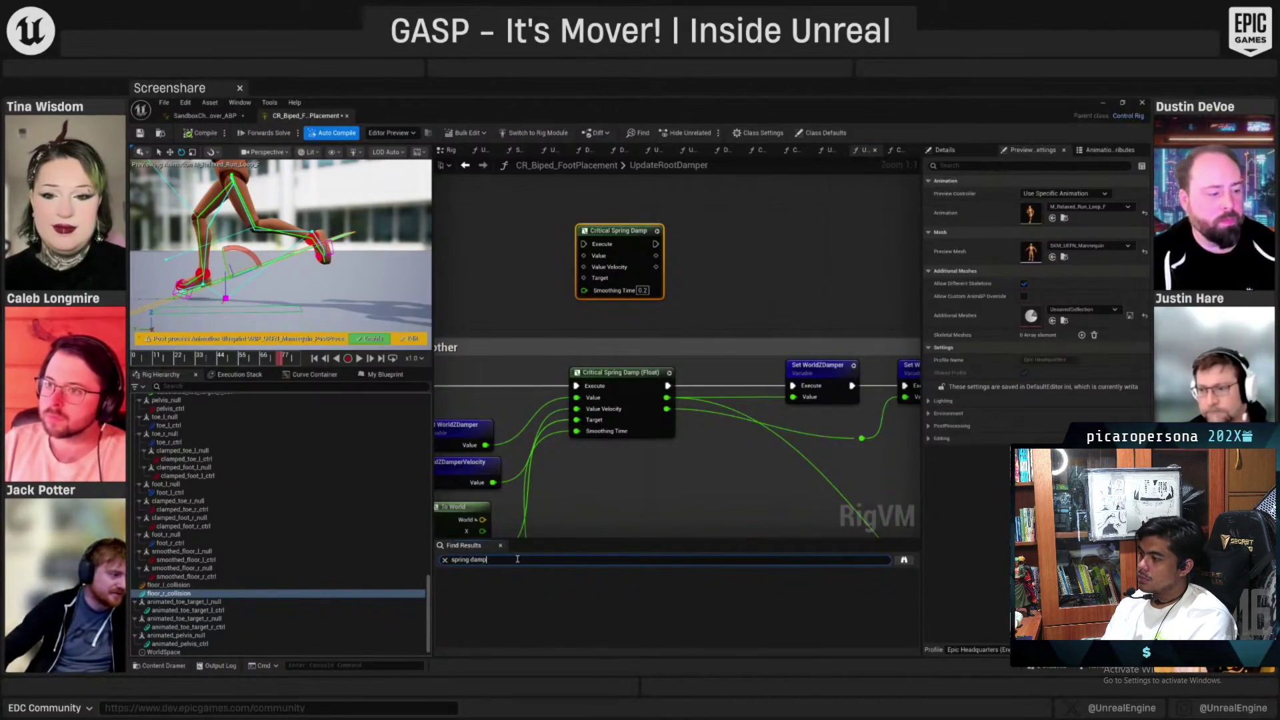
# Search for 'spring damp' to list both Critical Spring Damp nodes, then clear the search
pyautogui.press('Return')
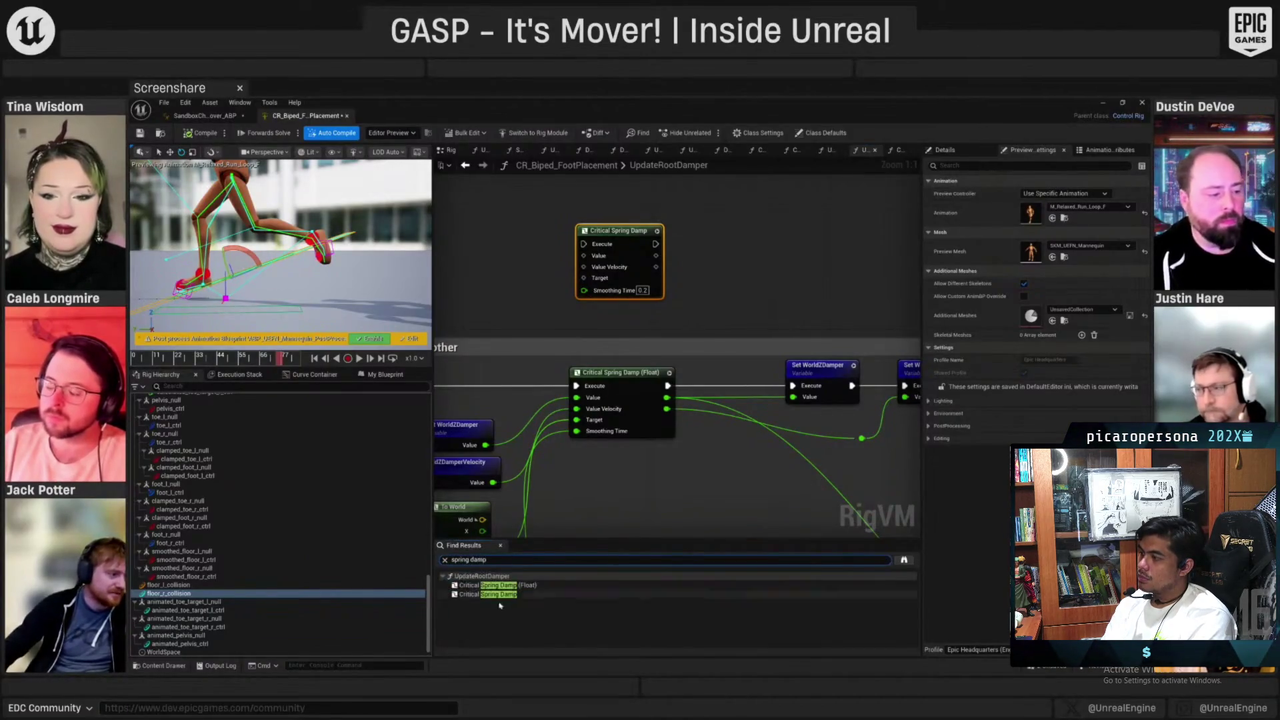
pyautogui.tripleClick(481, 560)
pyautogui.press('BackSpace')
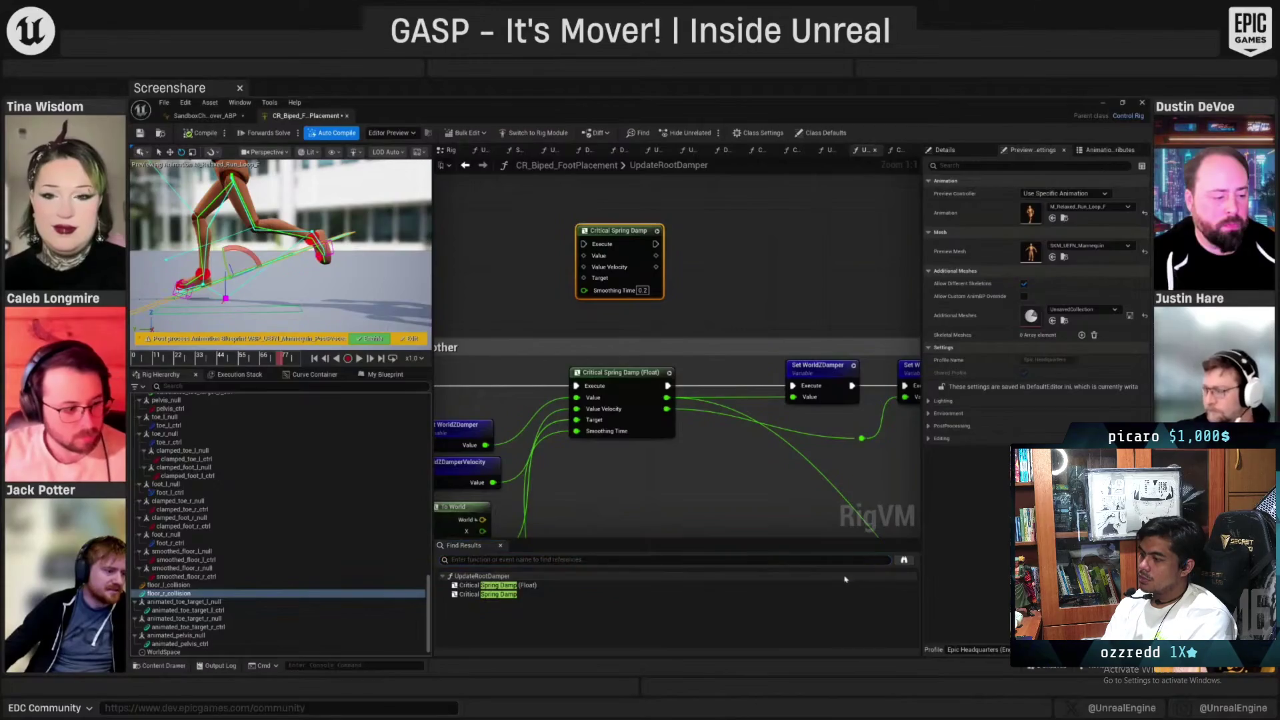
pyautogui.scroll(-2, 628, 314)
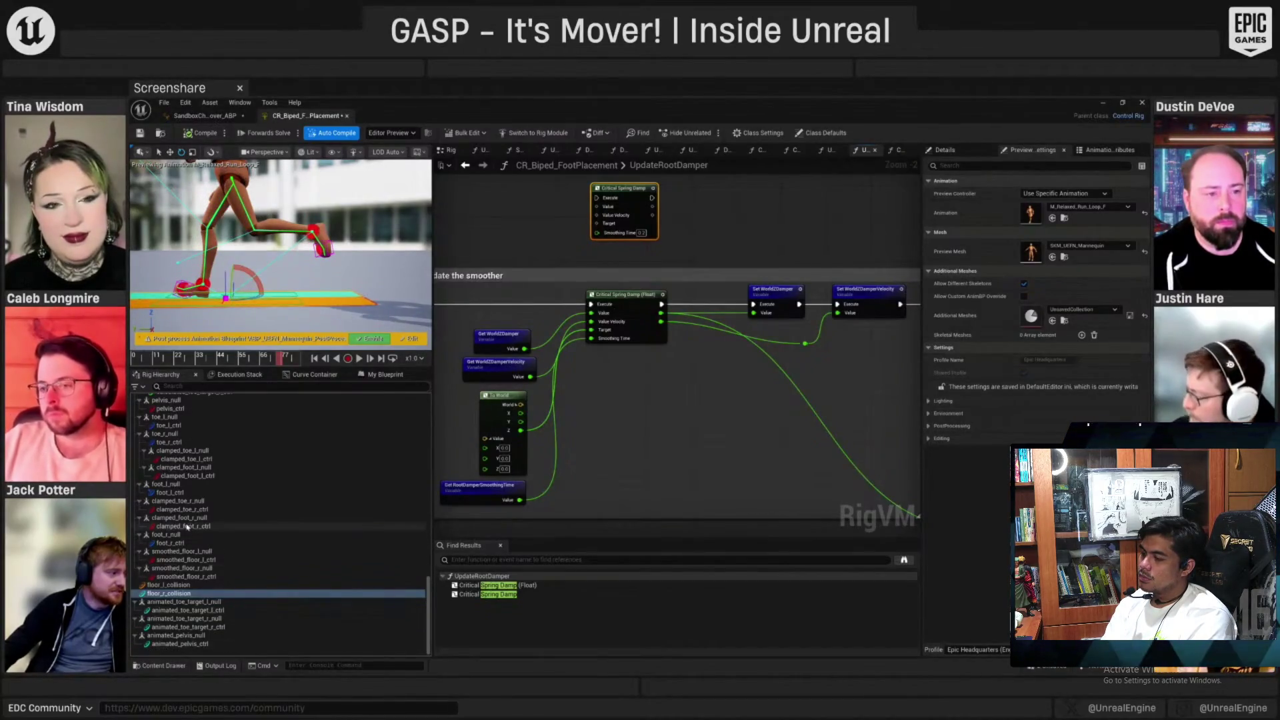
pyautogui.scroll(5, 190, 533)
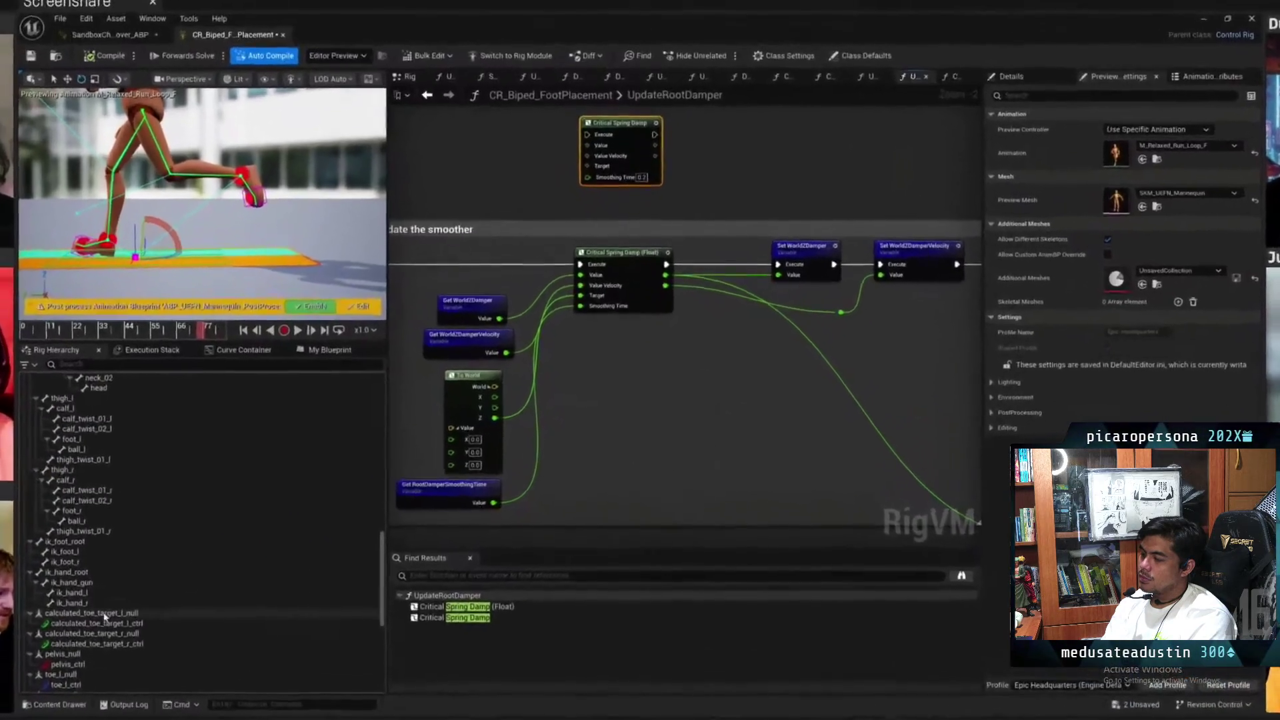
# Browse the Rig Hierarchy and select the pelvis_ctrl control
pyautogui.scroll(-1, 100, 630)
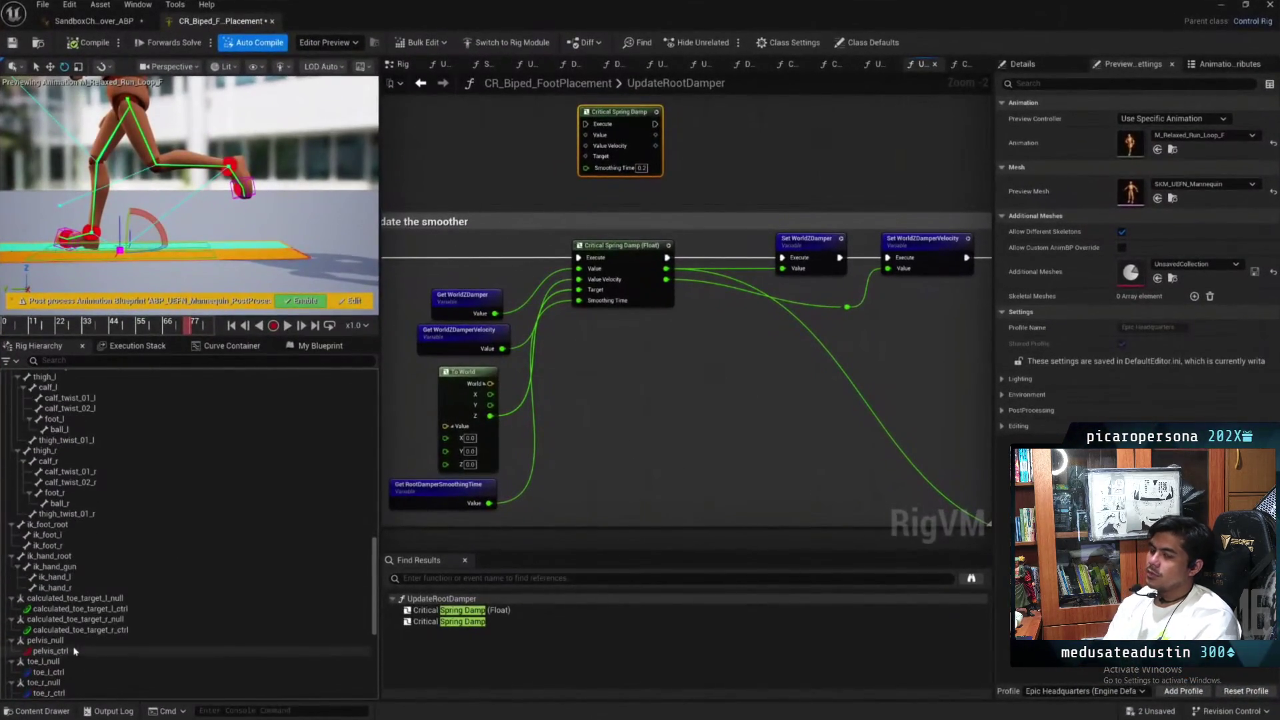
pyautogui.scroll(-8, 100, 651)
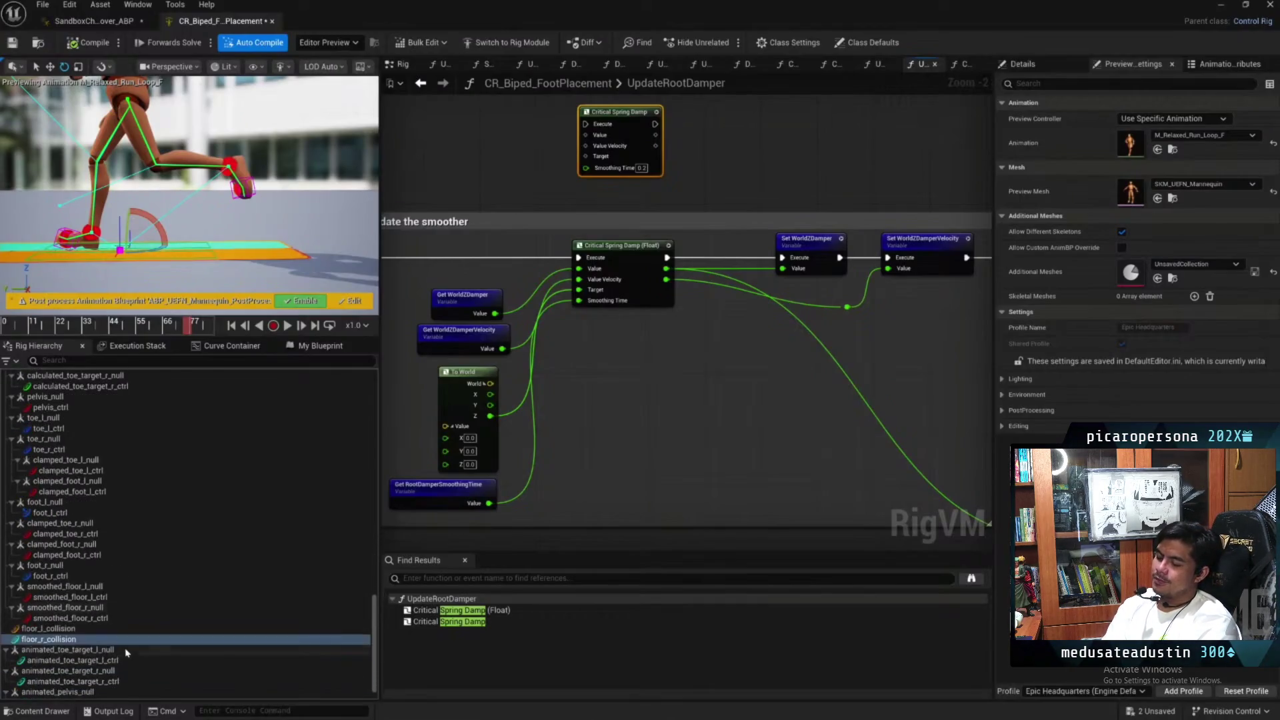
pyautogui.scroll(20, 100, 640)
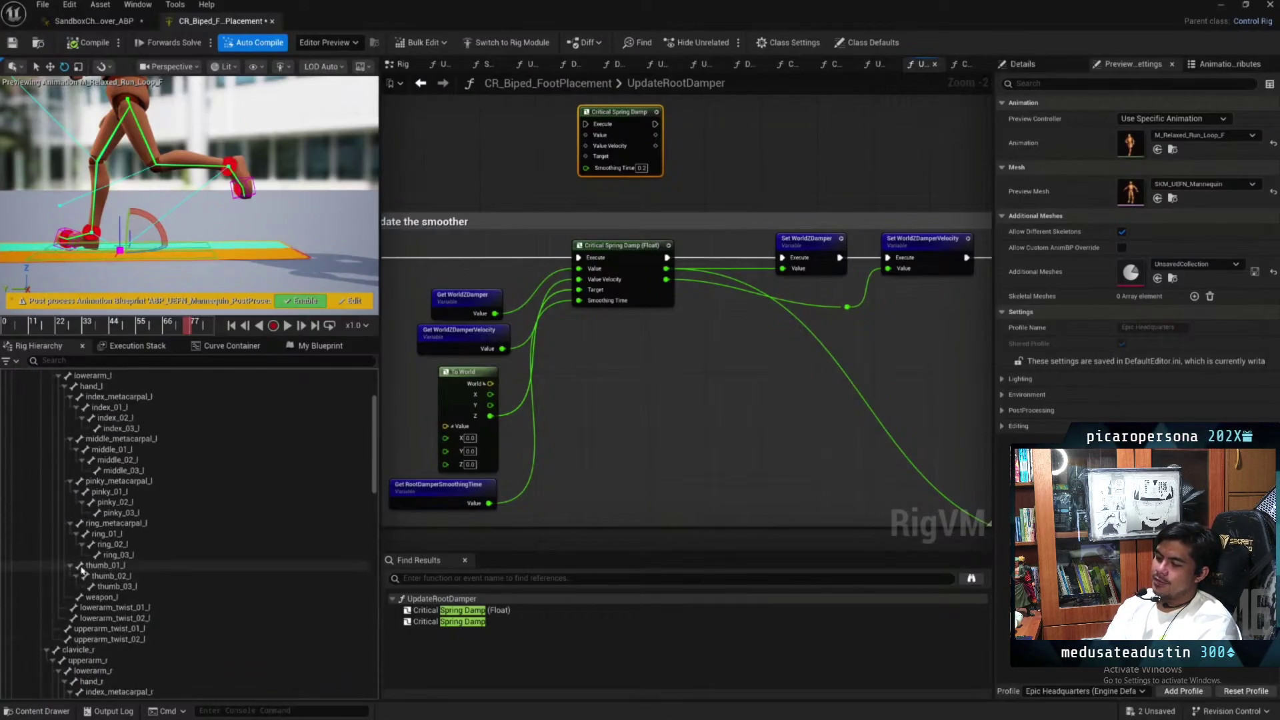
pyautogui.scroll(-15, 82, 570)
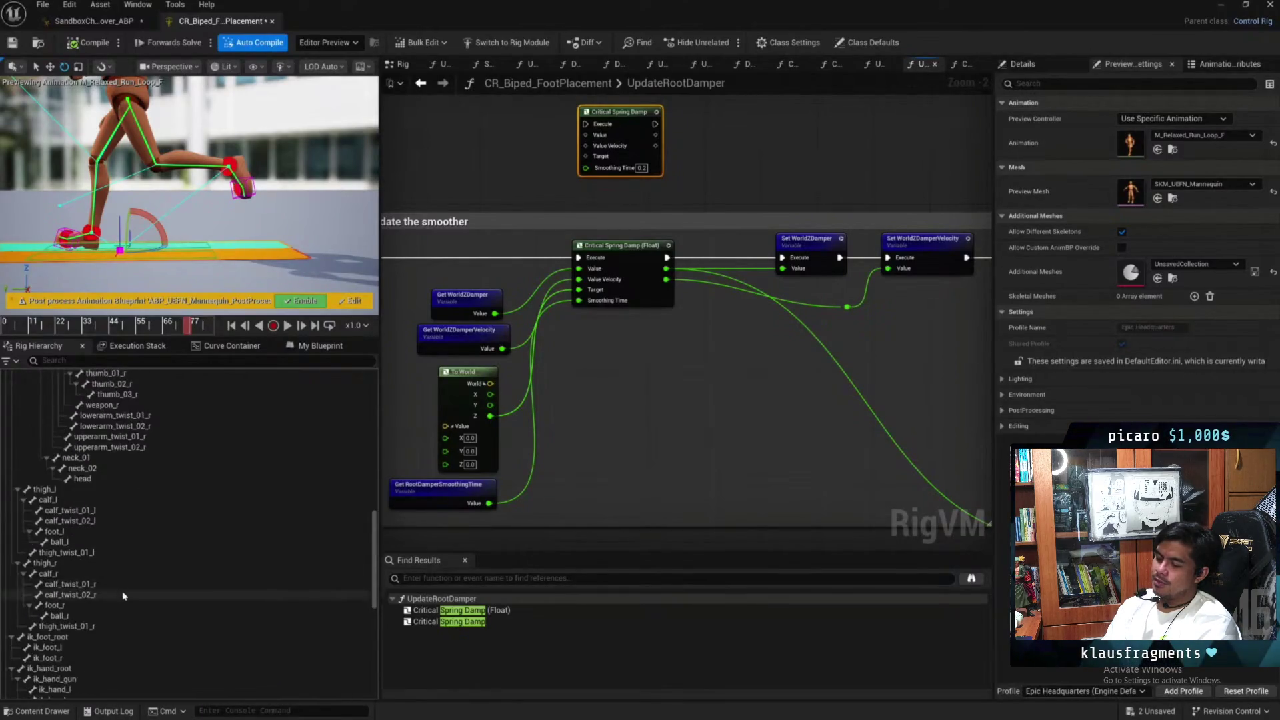
pyautogui.scroll(-4, 123, 596)
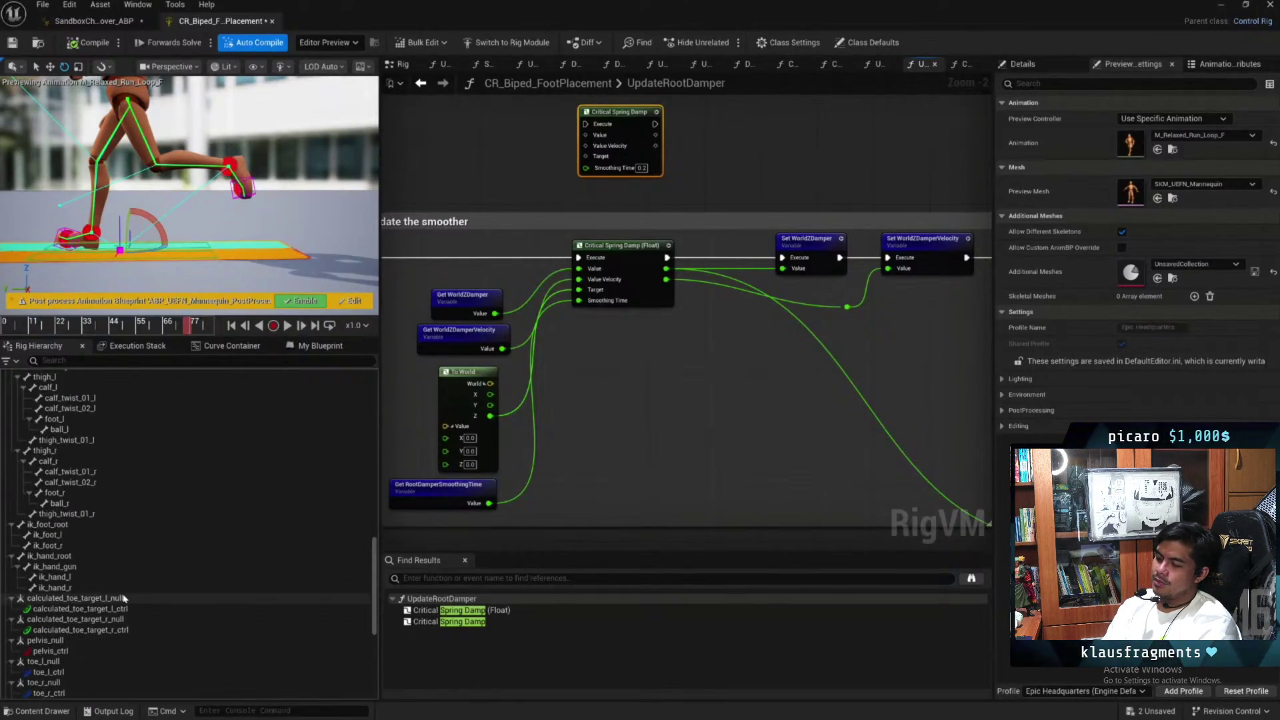
pyautogui.click(129, 652)
pyautogui.scroll(-4, 123, 646)
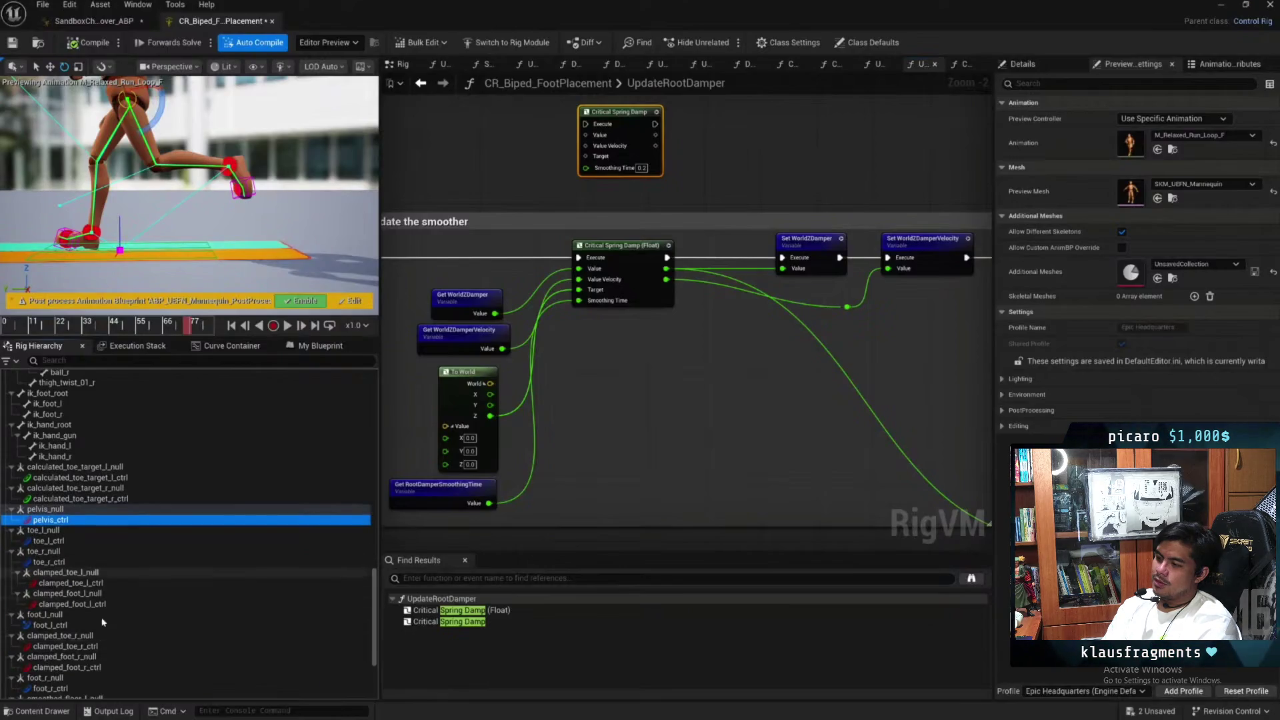
pyautogui.scroll(-3, 103, 621)
# Pan across the damper and debug draw sections, then show the My Blueprint list
pyautogui.moveTo(427, 506); pyautogui.dragTo(422, 366)
pyautogui.moveTo(820, 380); pyautogui.dragTo(315, 433)
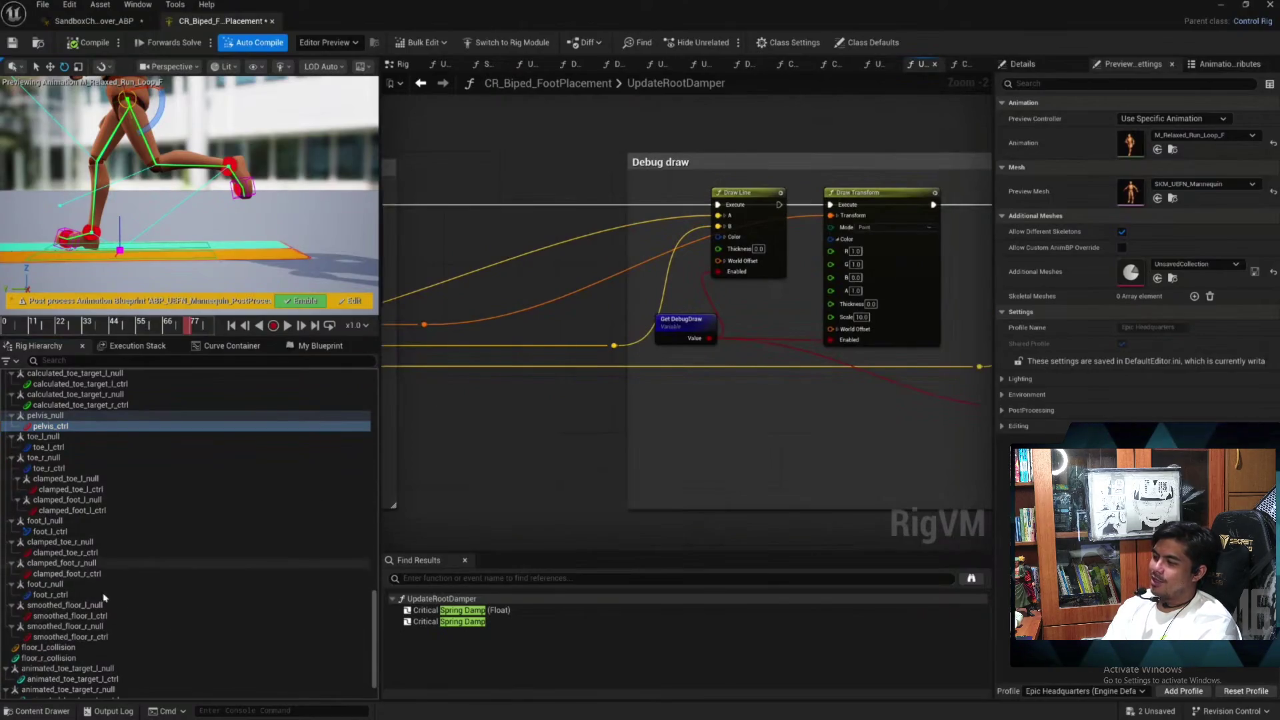
pyautogui.scroll(-5, 788, 395)
pyautogui.scroll(4, 630, 270)
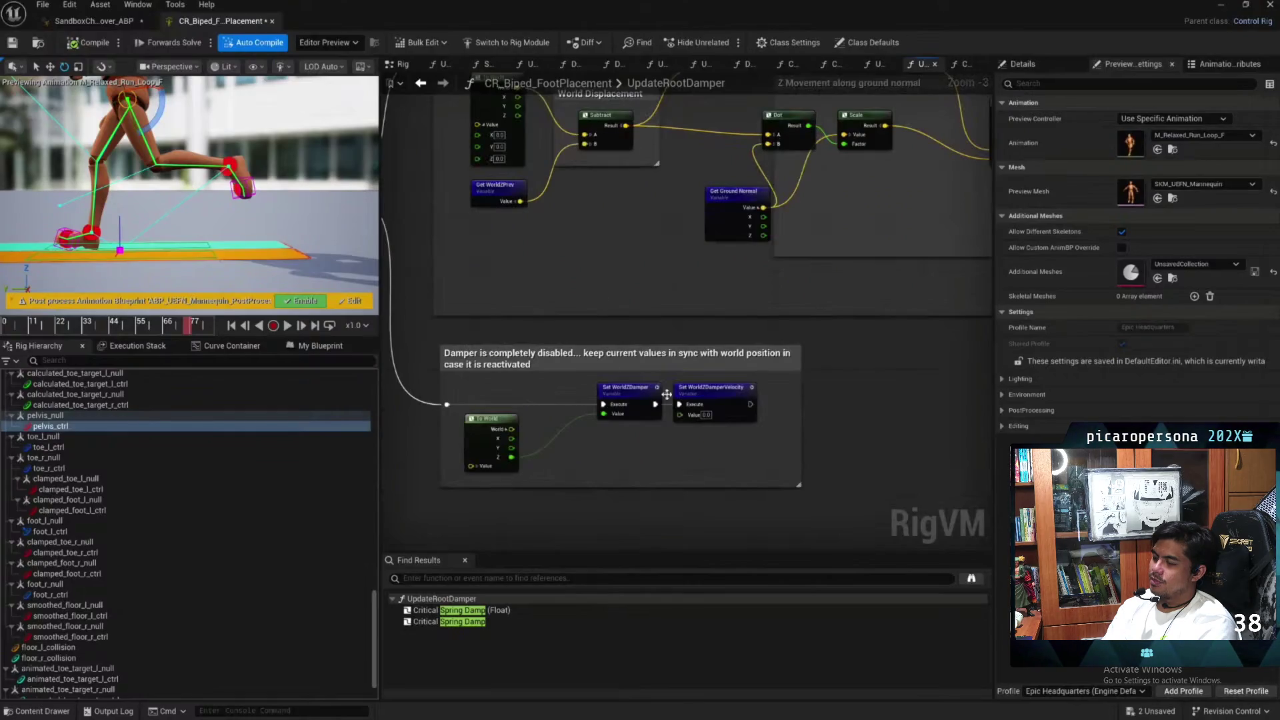
pyautogui.click(319, 346)
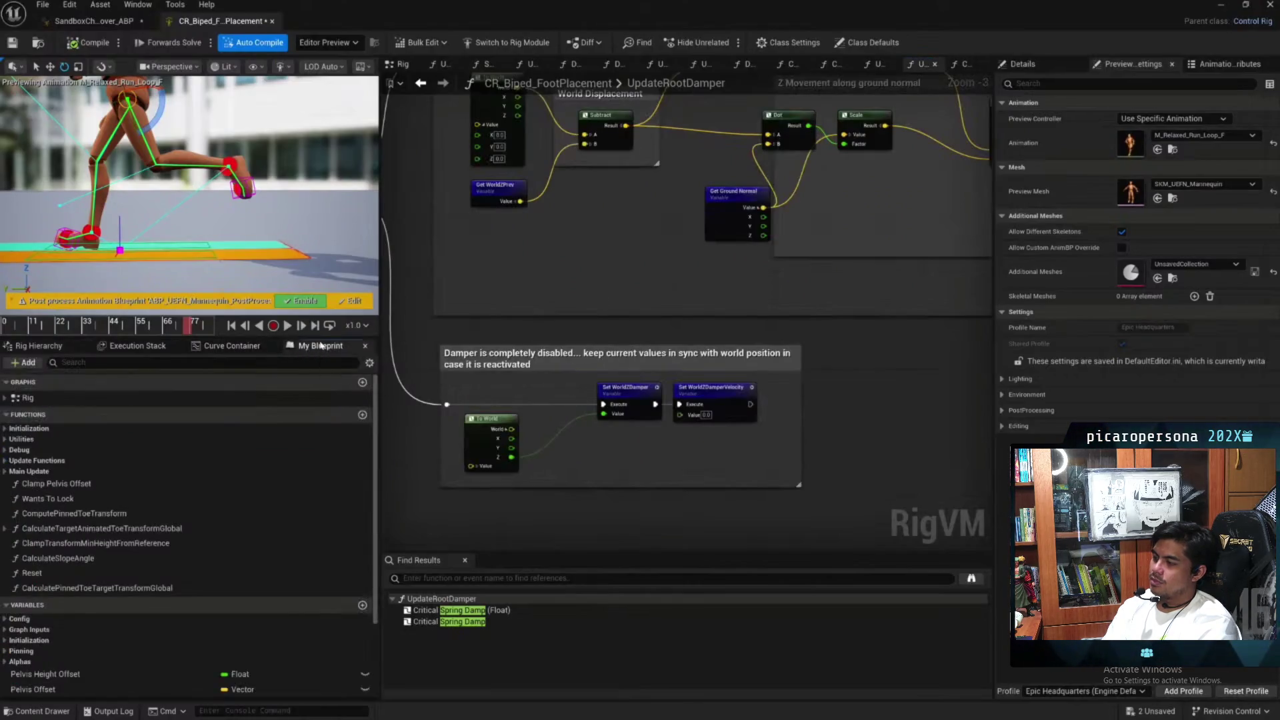
# Scroll through the damper variables in My Blueprint, then switch back to the Rig Hierarchy
pyautogui.scroll(-3, 133, 566)
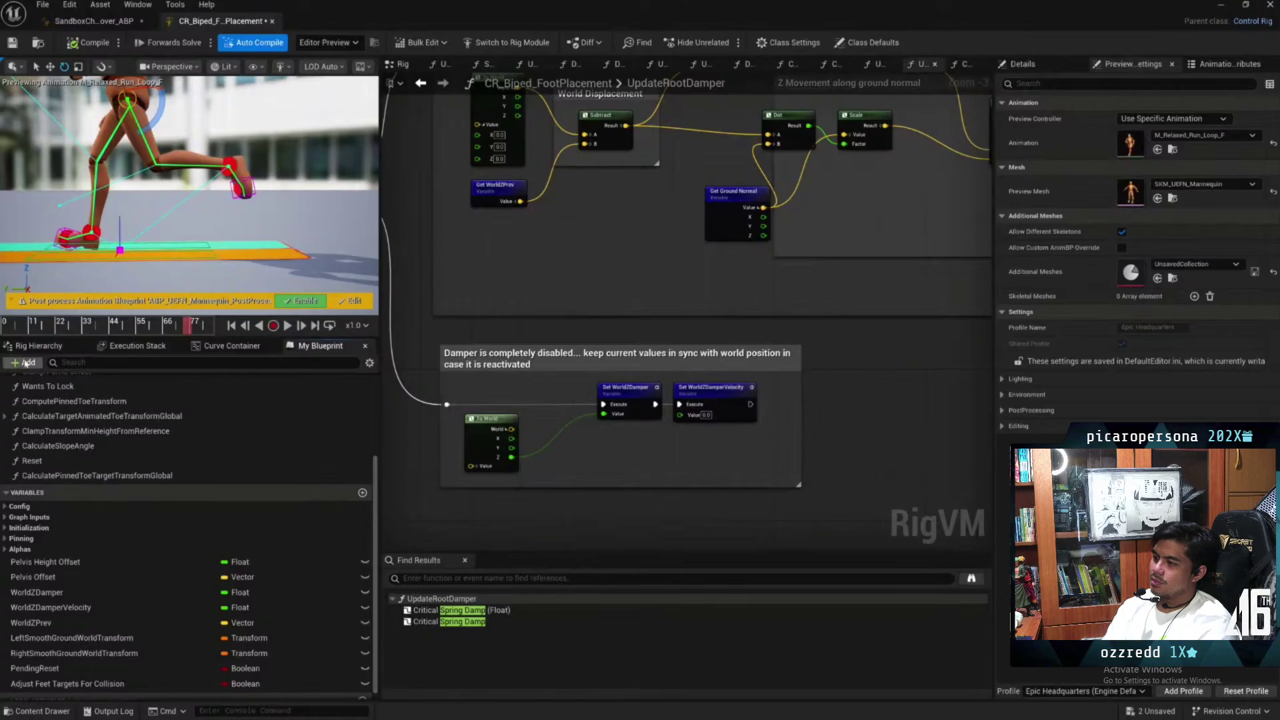
pyautogui.click(38, 346)
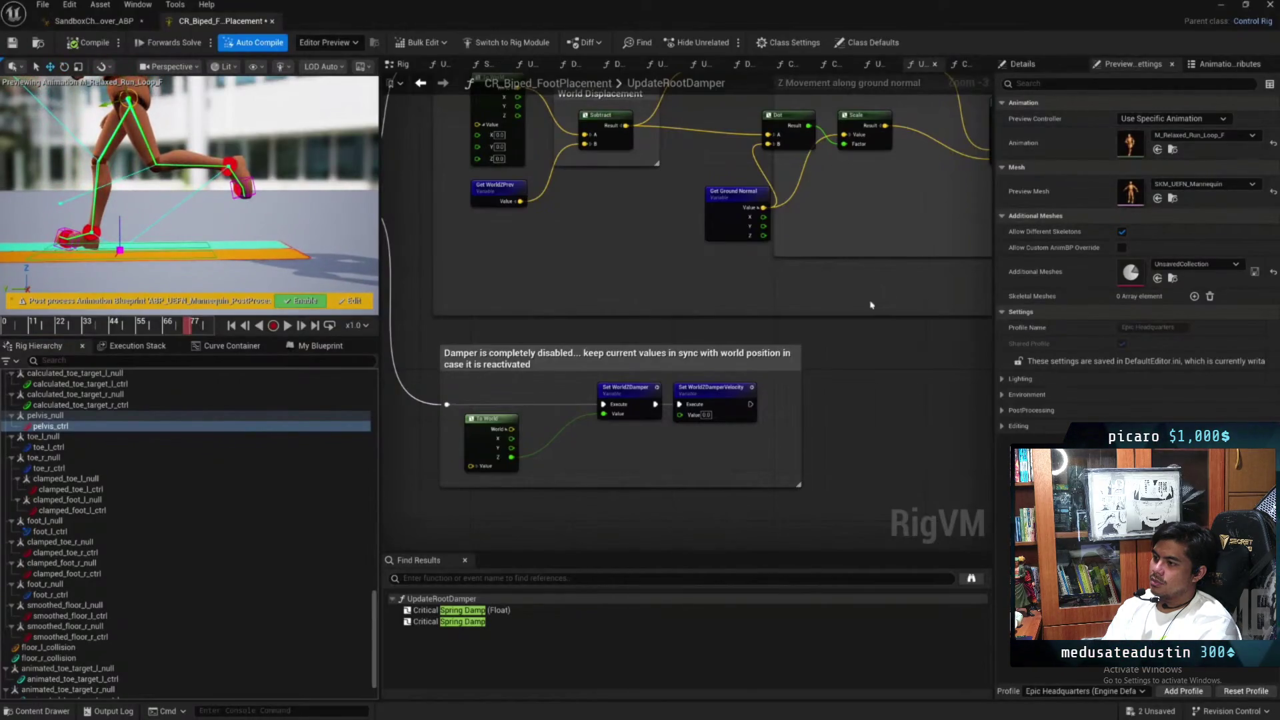
pyautogui.scroll(-5, 567, 343)
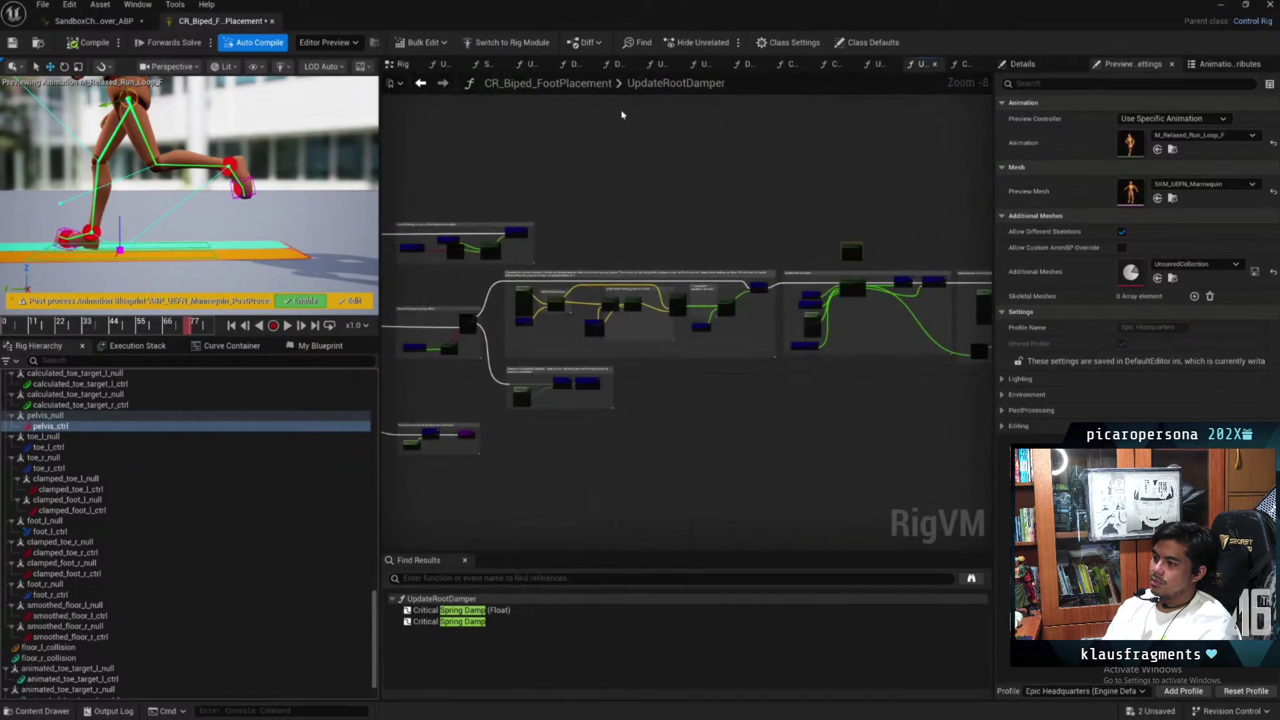
# Open the main Rig graph and frame the global root damper and ground collision sections
pyautogui.click(90, 43)
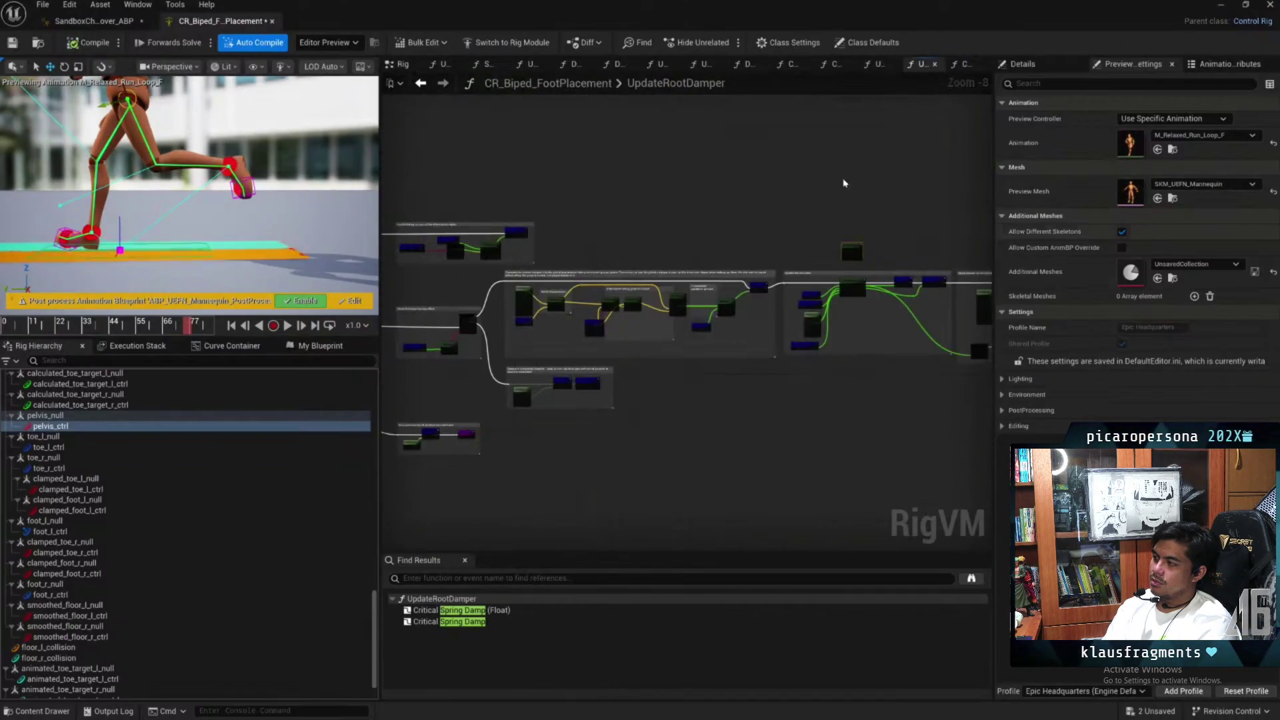
pyautogui.click(400, 65)
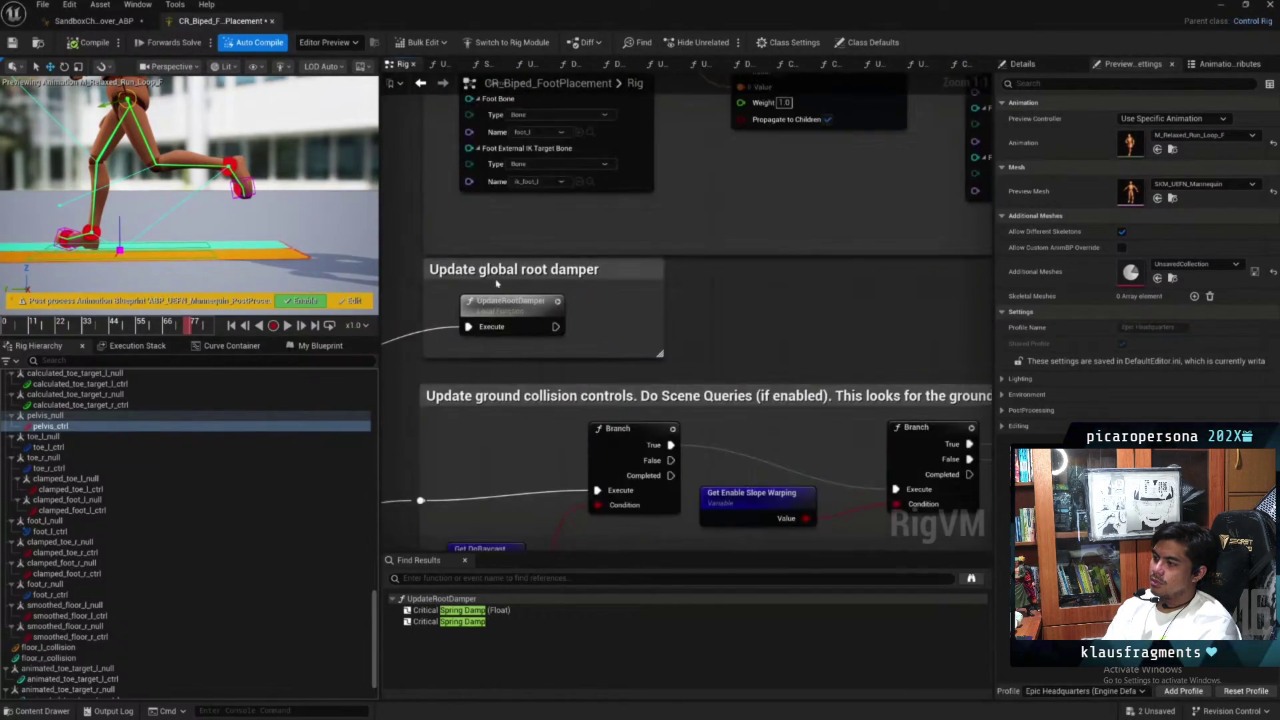
pyautogui.moveTo(680, 330); pyautogui.dragTo(892, 227)
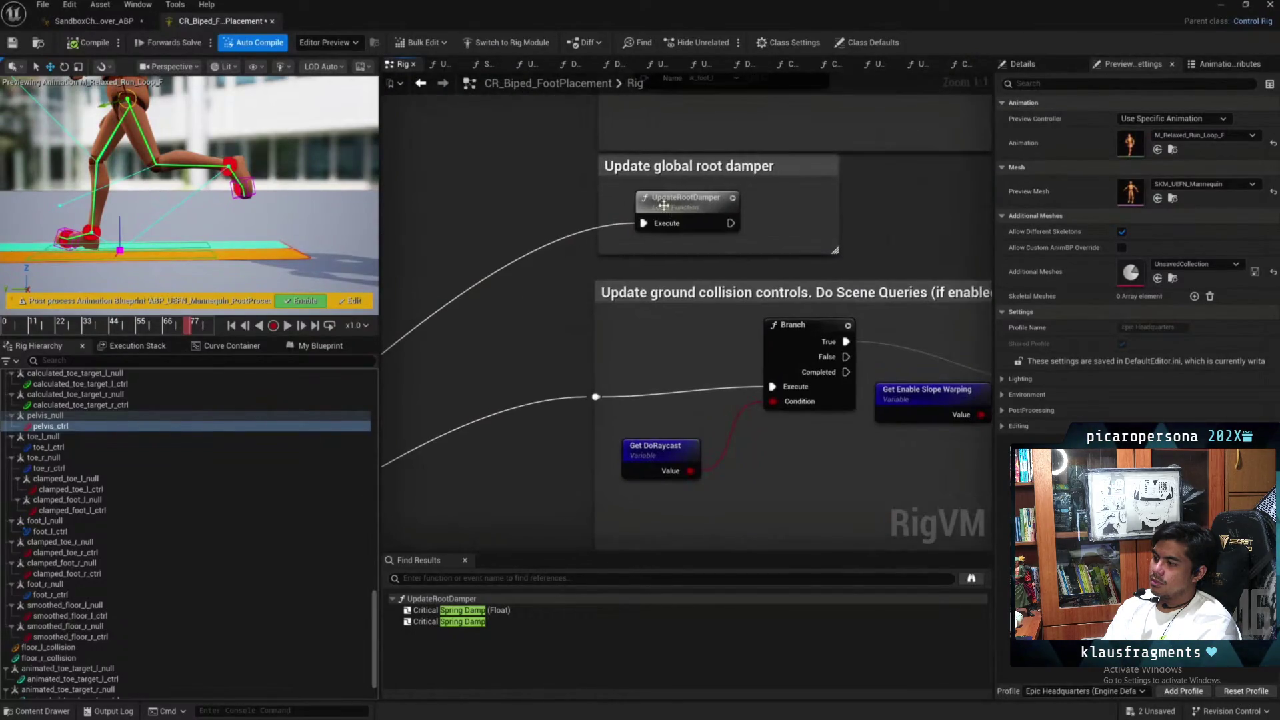
pyautogui.moveTo(694, 385); pyautogui.dragTo(533, 333)
pyautogui.scroll(-2, 571, 336)
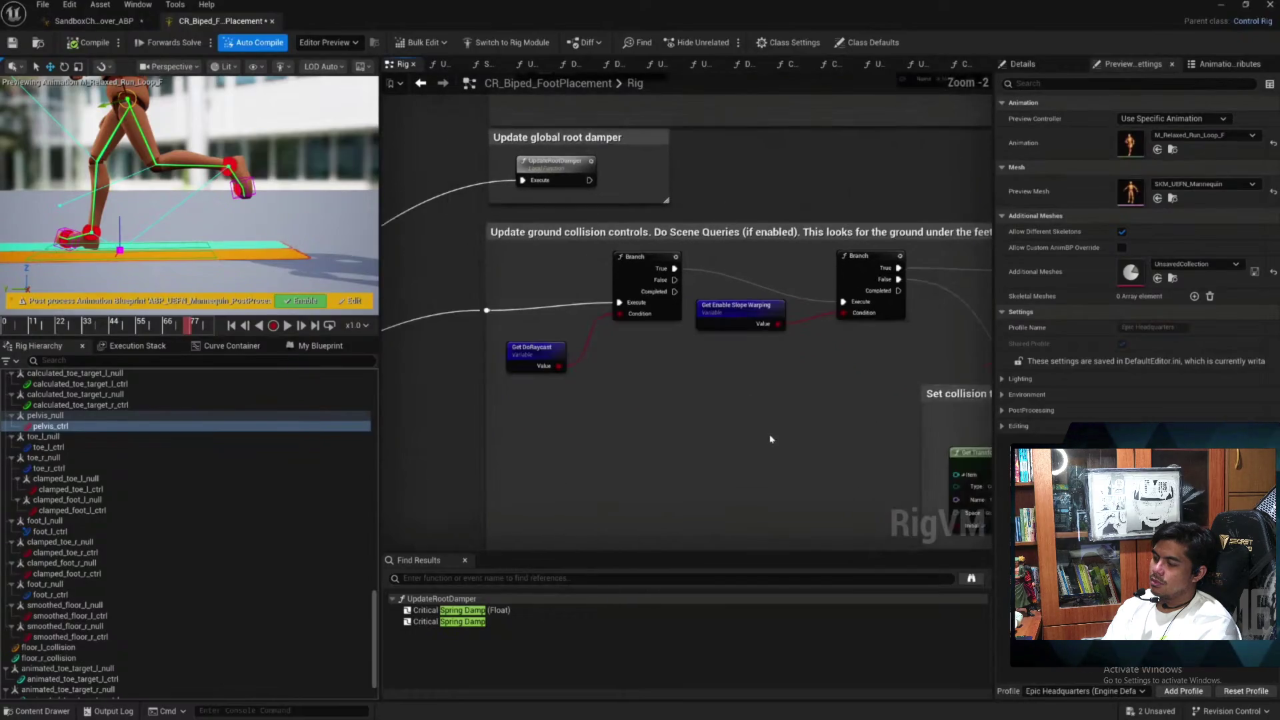
pyautogui.scroll(-2, 571, 336)
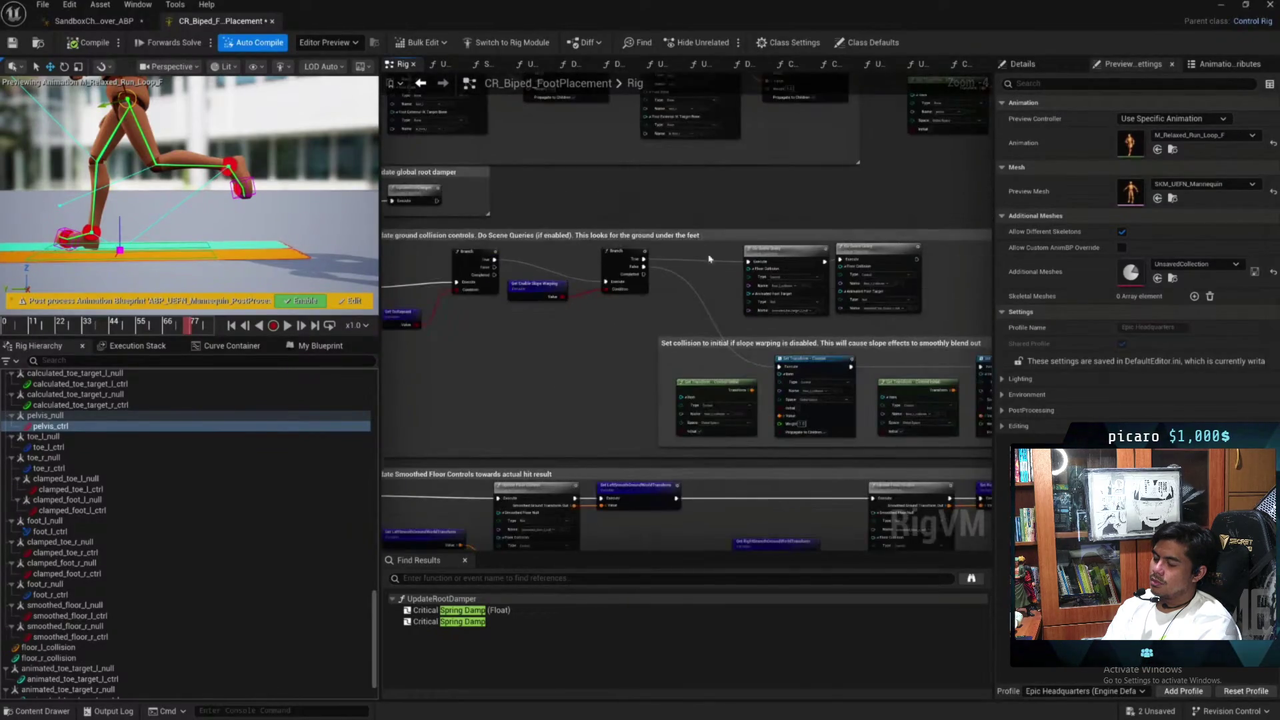
pyautogui.moveTo(767, 286); pyautogui.dragTo(898, 285)
pyautogui.scroll(4, 733, 280)
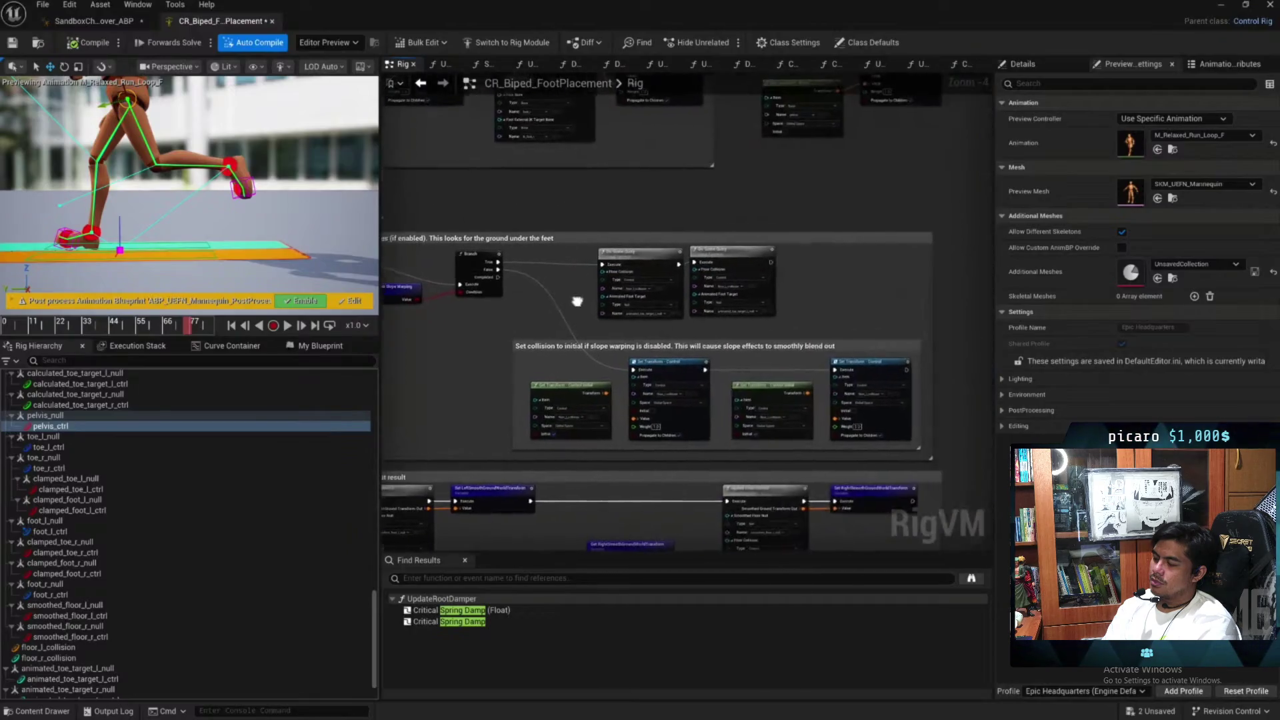
# Open the Do Scene Query function and frame its Sphere Trace By Trace Channel node
pyautogui.doubleClick(631, 255)
pyautogui.scroll(-4, 710, 315)
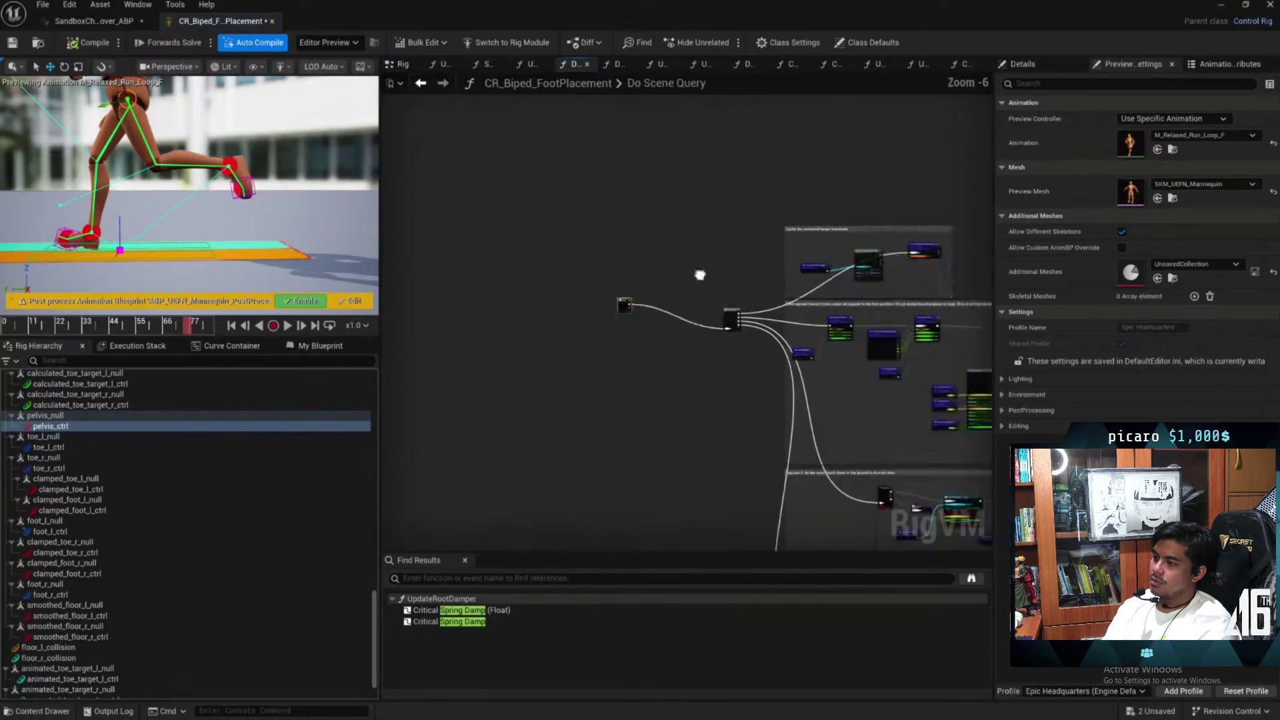
pyautogui.scroll(4, 921, 267)
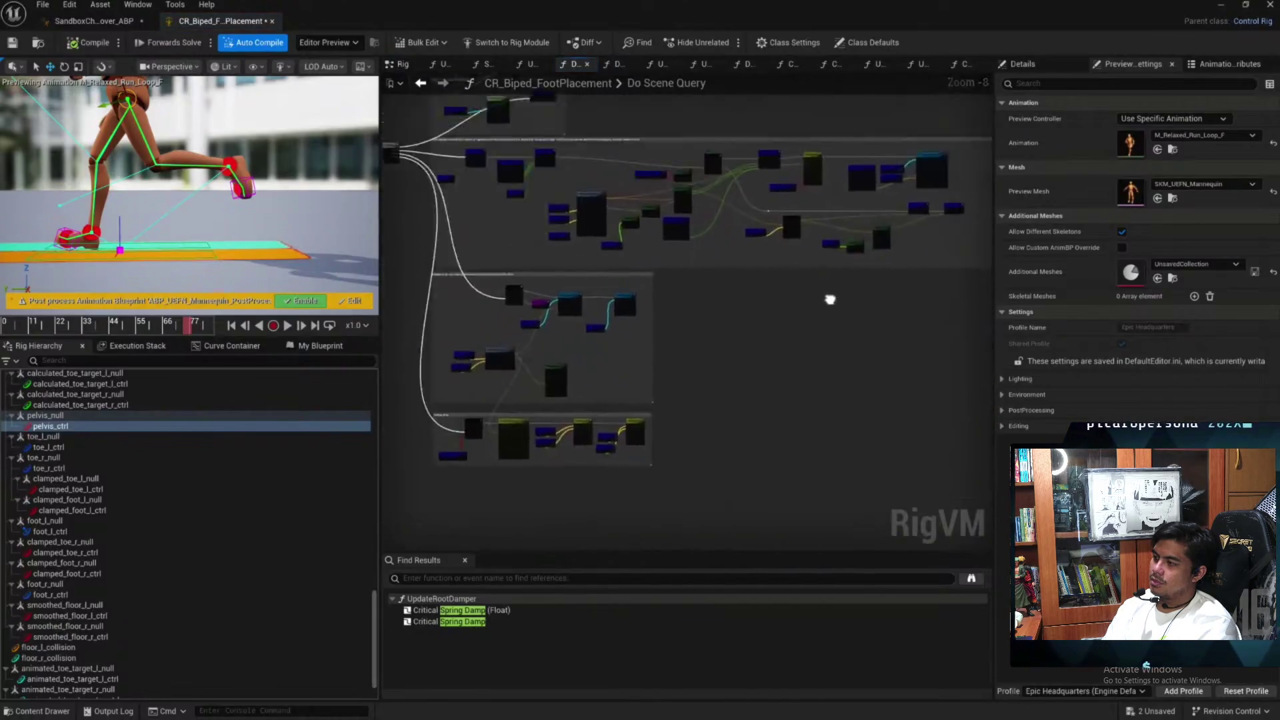
pyautogui.scroll(-4, 921, 268)
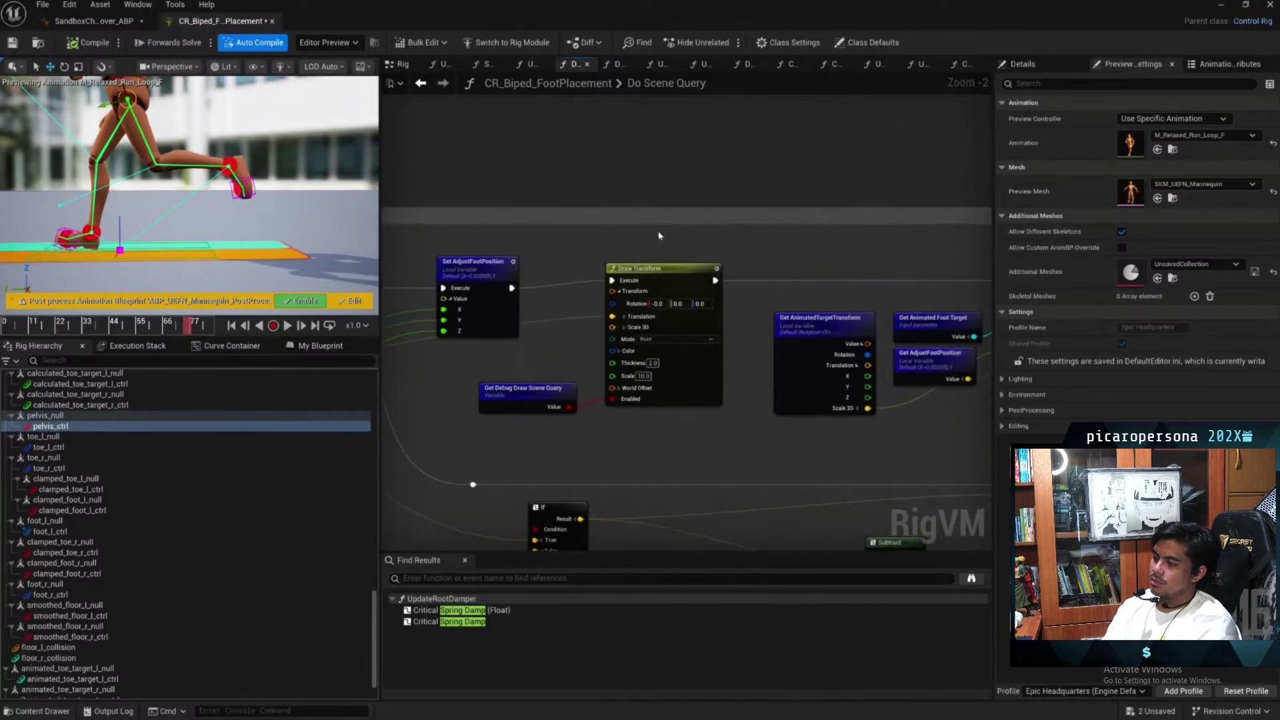
pyautogui.scroll(4, 480, 326)
pyautogui.moveTo(785, 154); pyautogui.dragTo(927, 120)
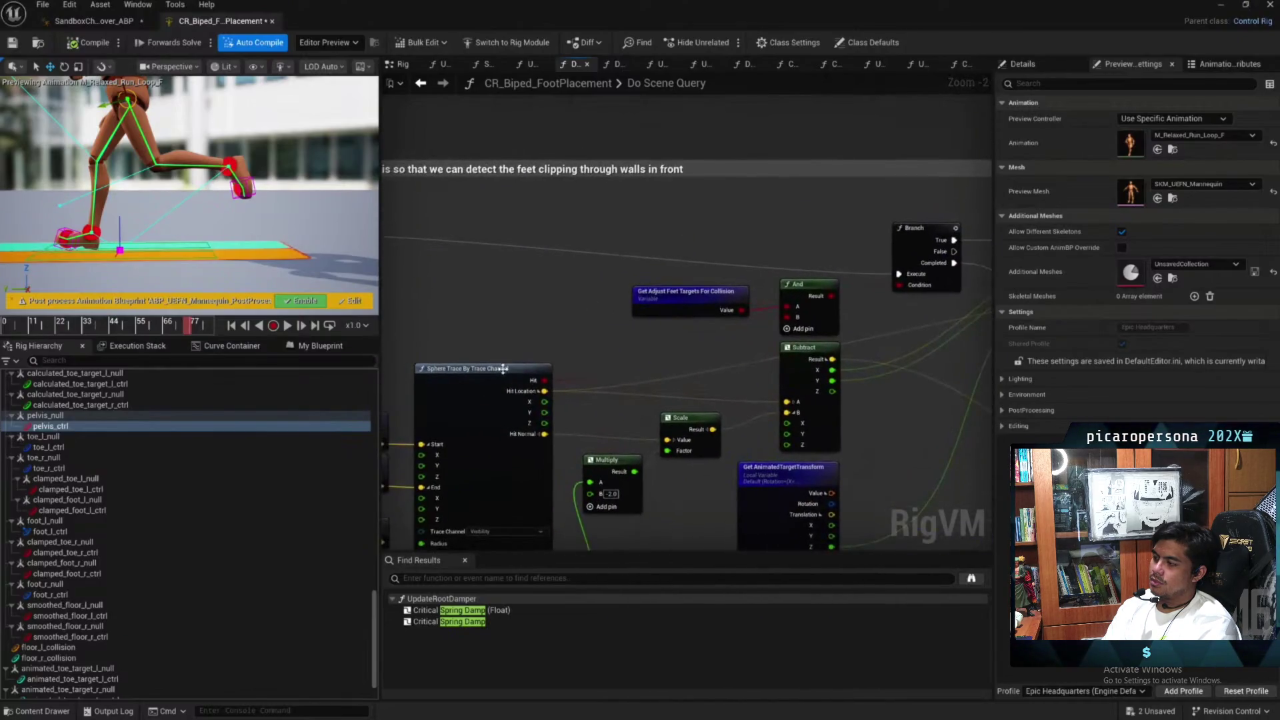
pyautogui.moveTo(503, 368); pyautogui.dragTo(645, 298)
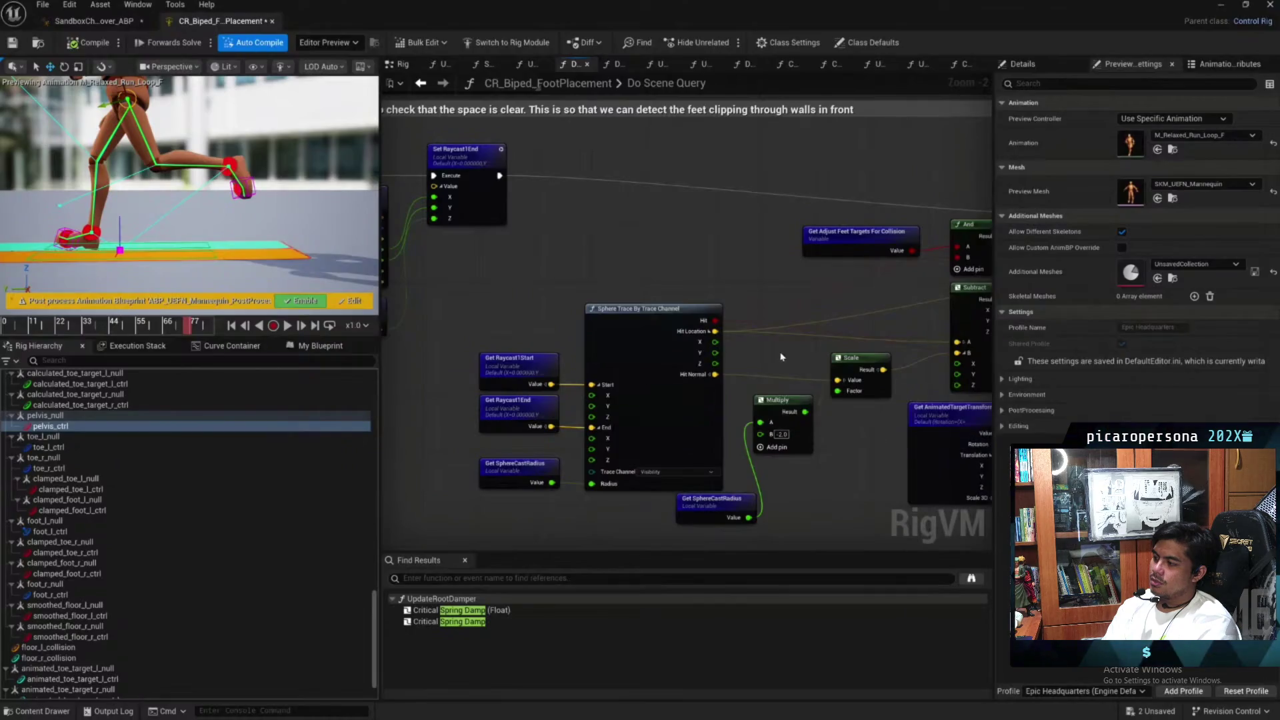
pyautogui.moveTo(667, 303)
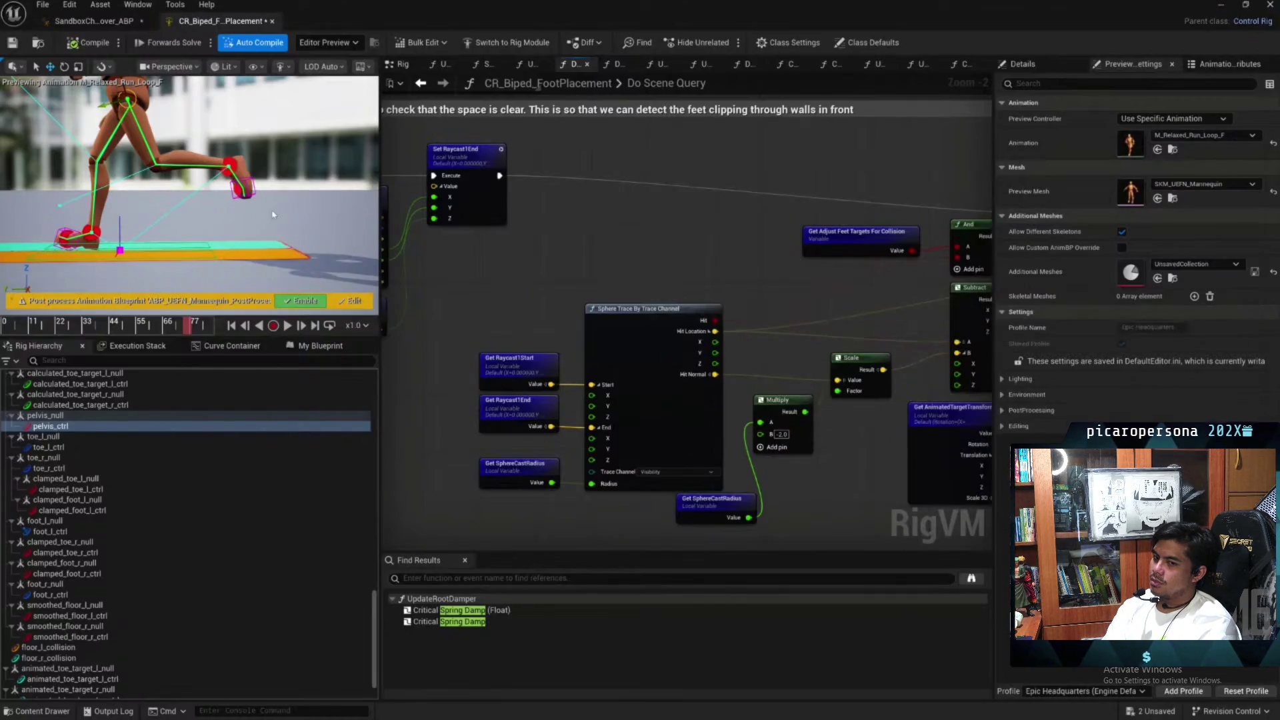
pyautogui.scroll(-2, 62, 425)
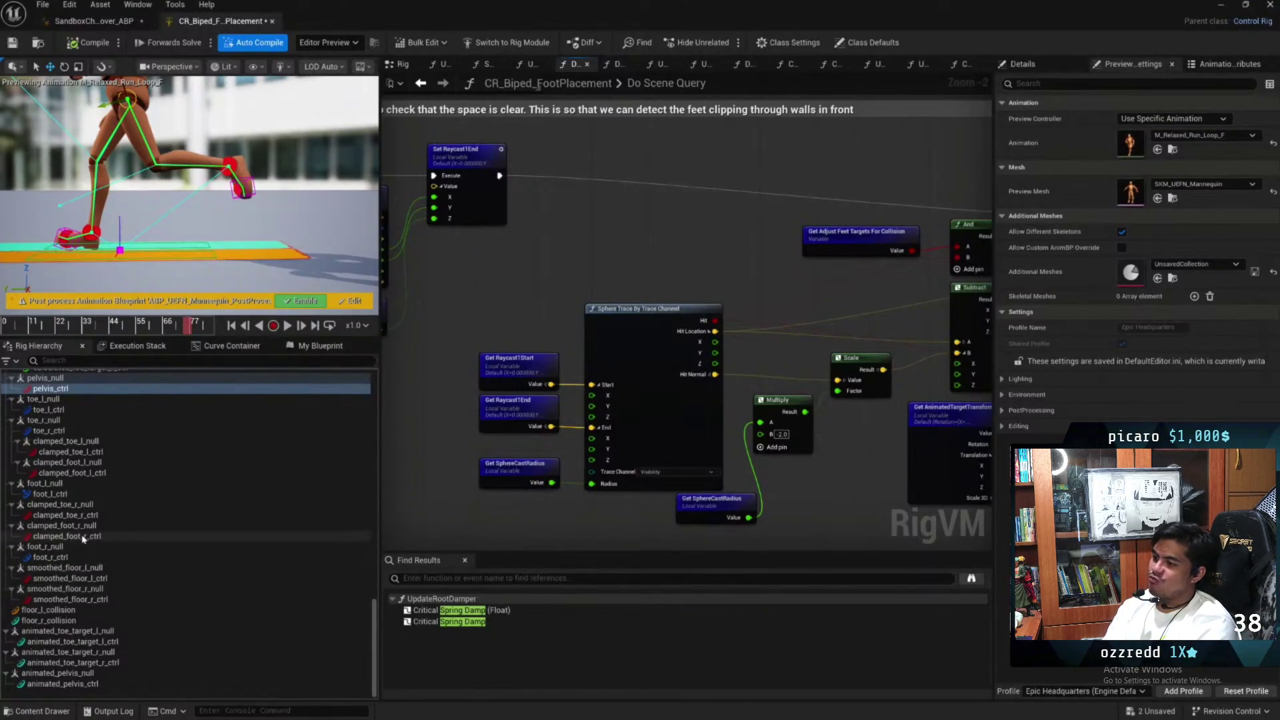
pyautogui.scroll(5, 82, 539)
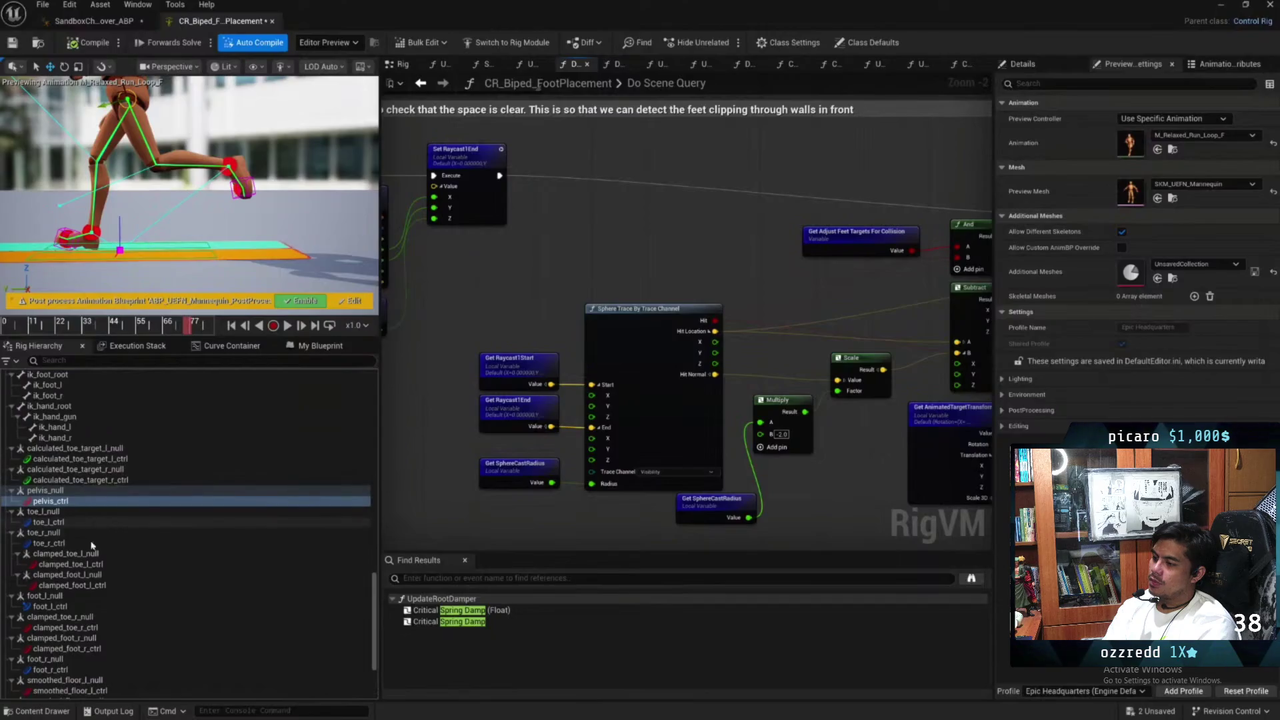
pyautogui.scroll(-4, 92, 565)
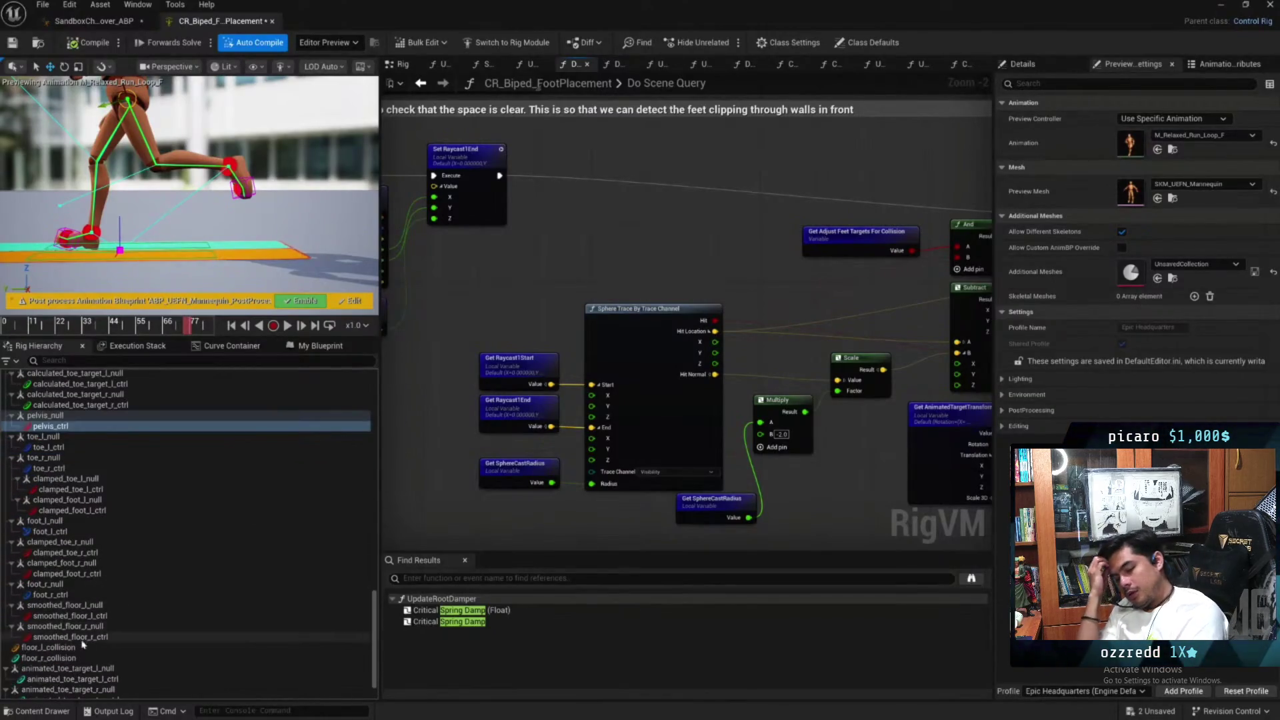
# Inspect floor_l_collision in rotate mode and smoothed_floor_r_null, then show Class Defaults
pyautogui.click(78, 647)
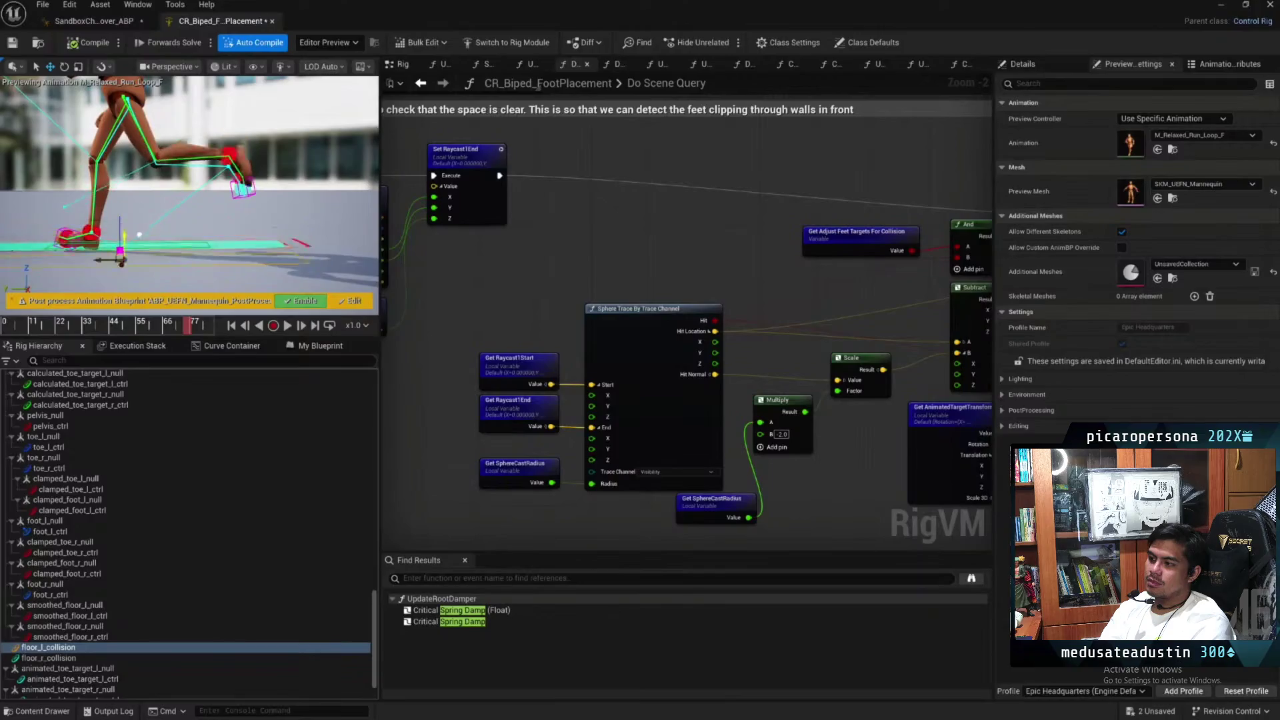
pyautogui.press('e')
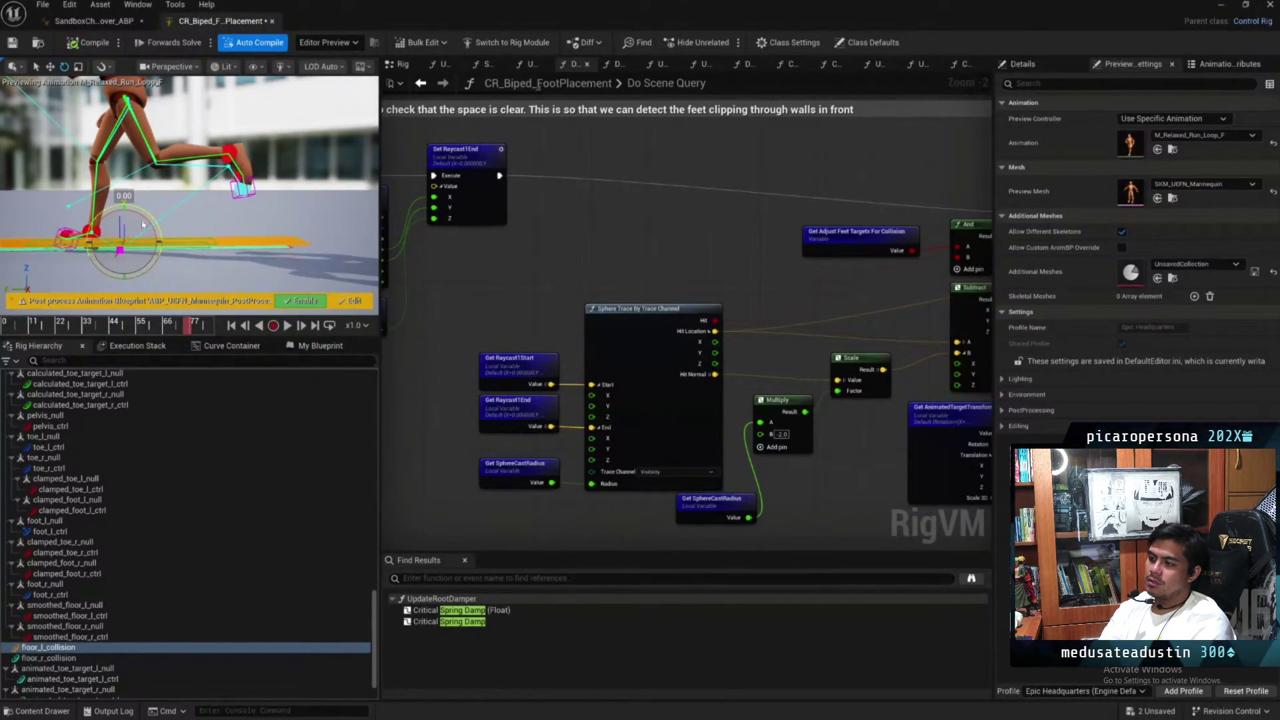
pyautogui.click(66, 626)
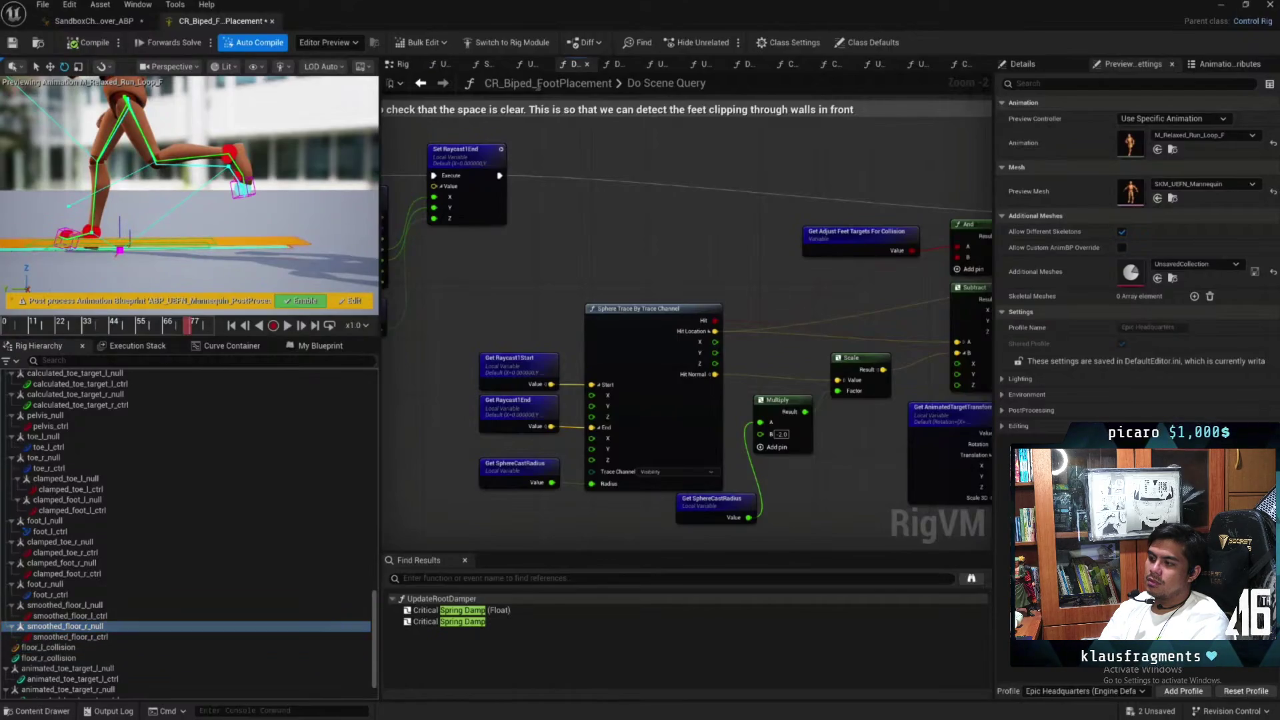
pyautogui.scroll(-3, 501, 269)
pyautogui.scroll(3, 727, 249)
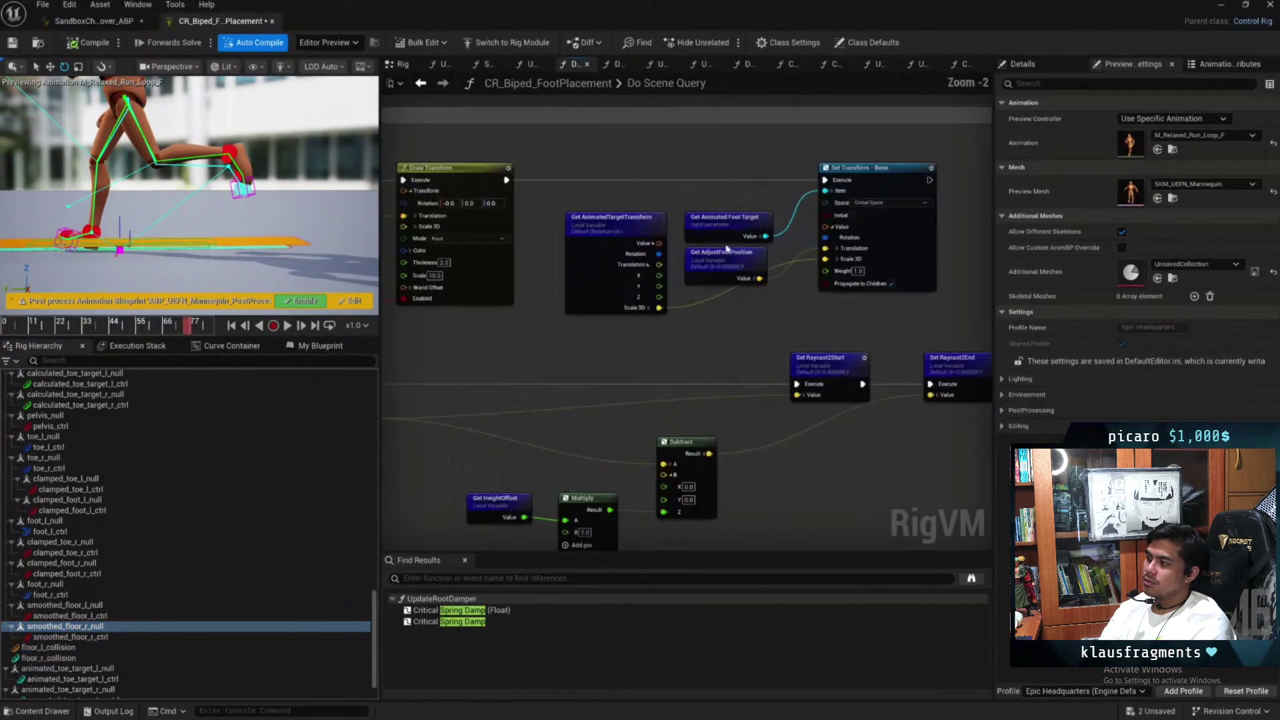
pyautogui.scroll(-2, 642, 366)
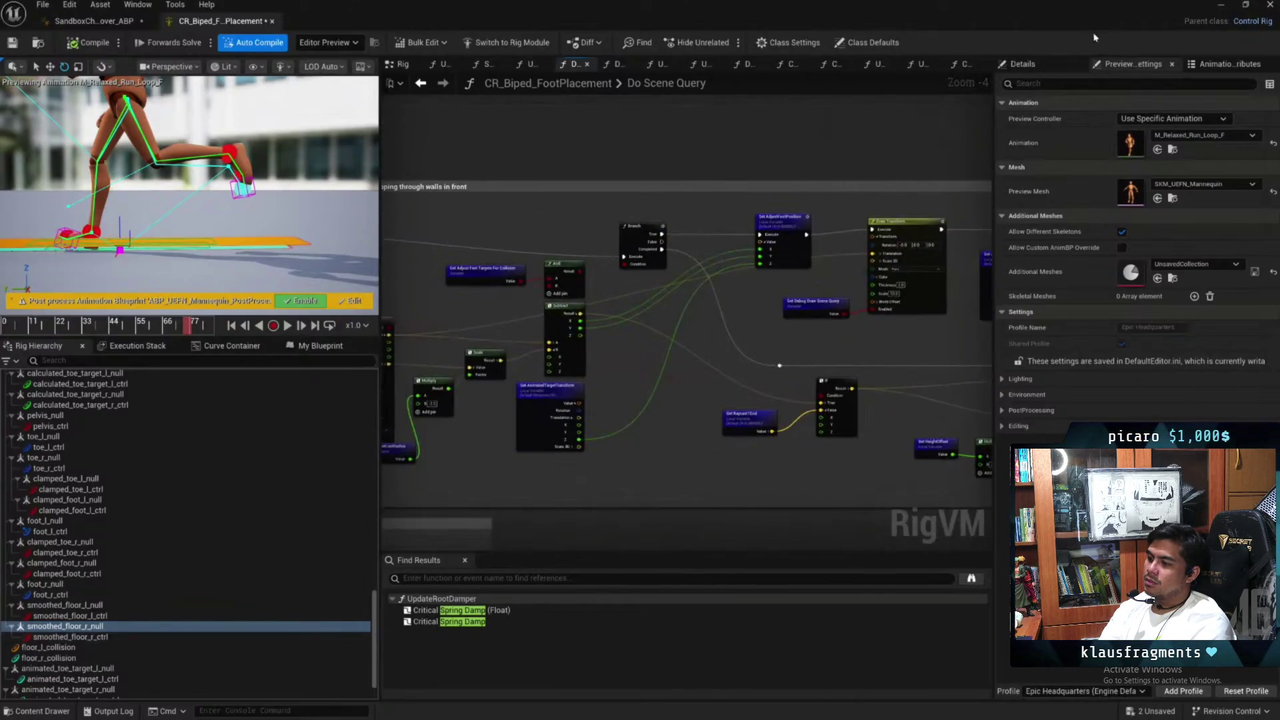
pyautogui.click(861, 42)
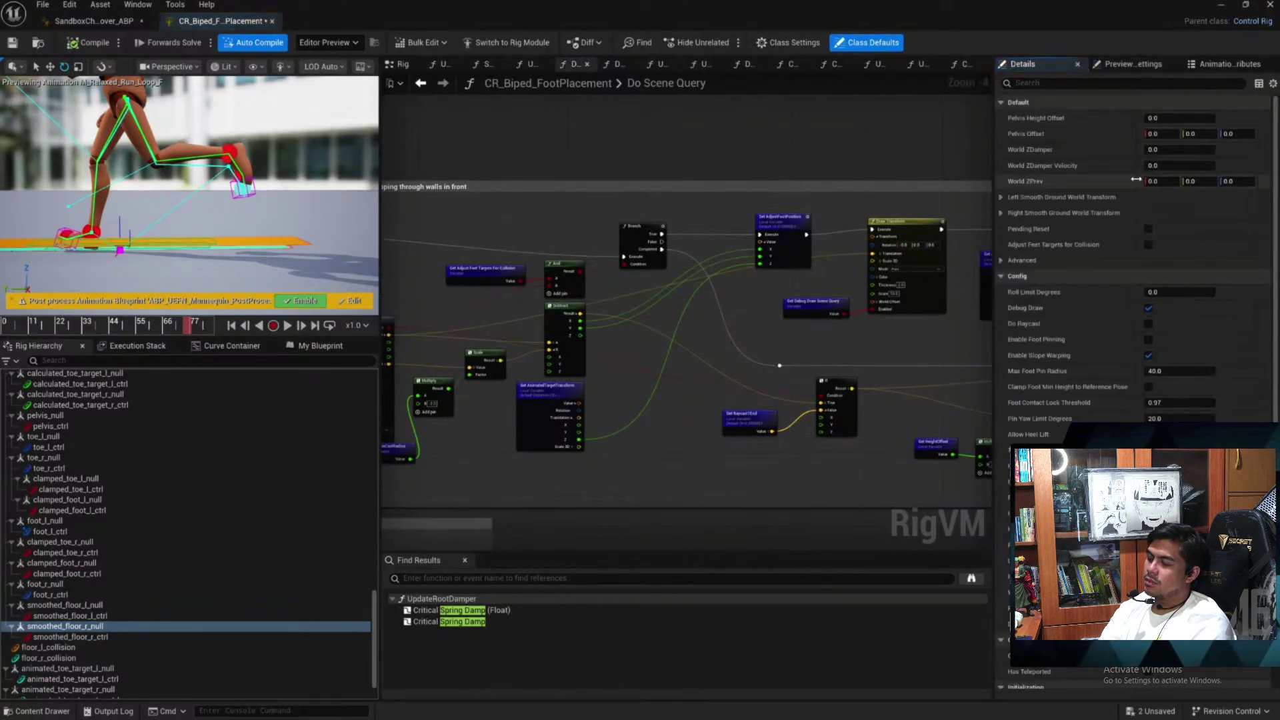
# Open SandboxCharacter_Mover_ABP's Procedural layer and select its foot placement Control Rig node
pyautogui.scroll(-4, 1048, 158)
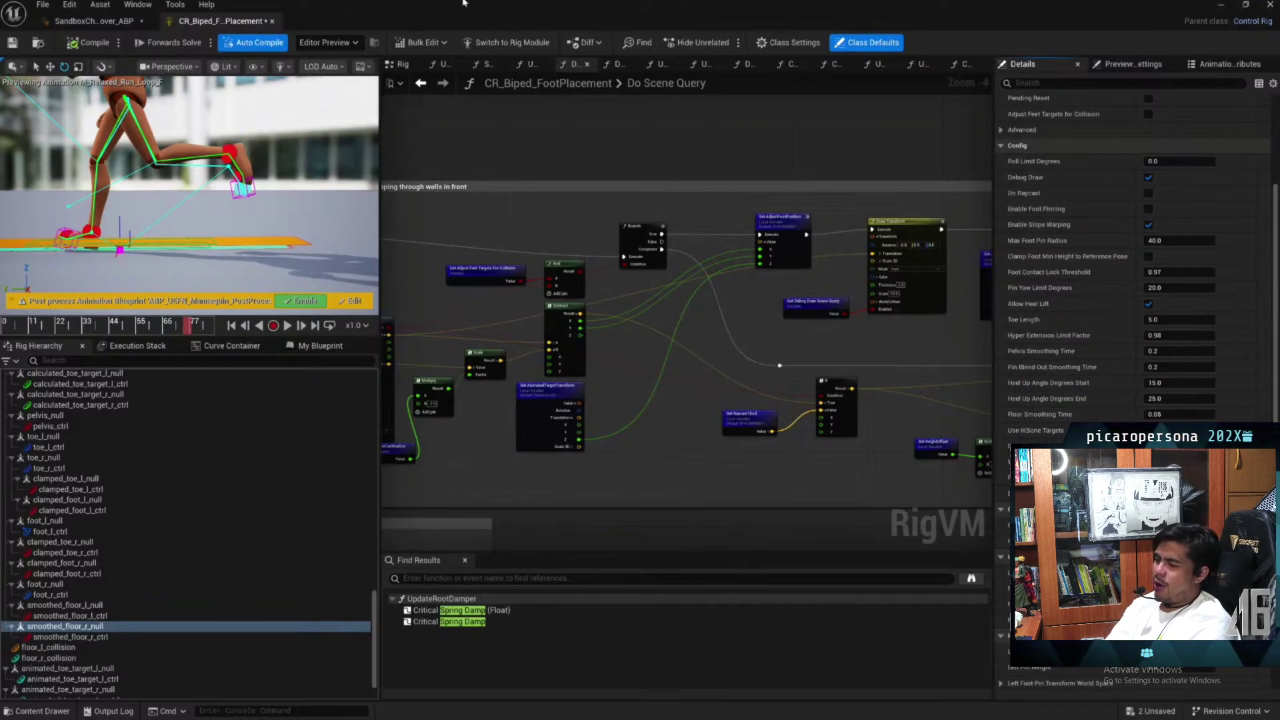
pyautogui.click(93, 21)
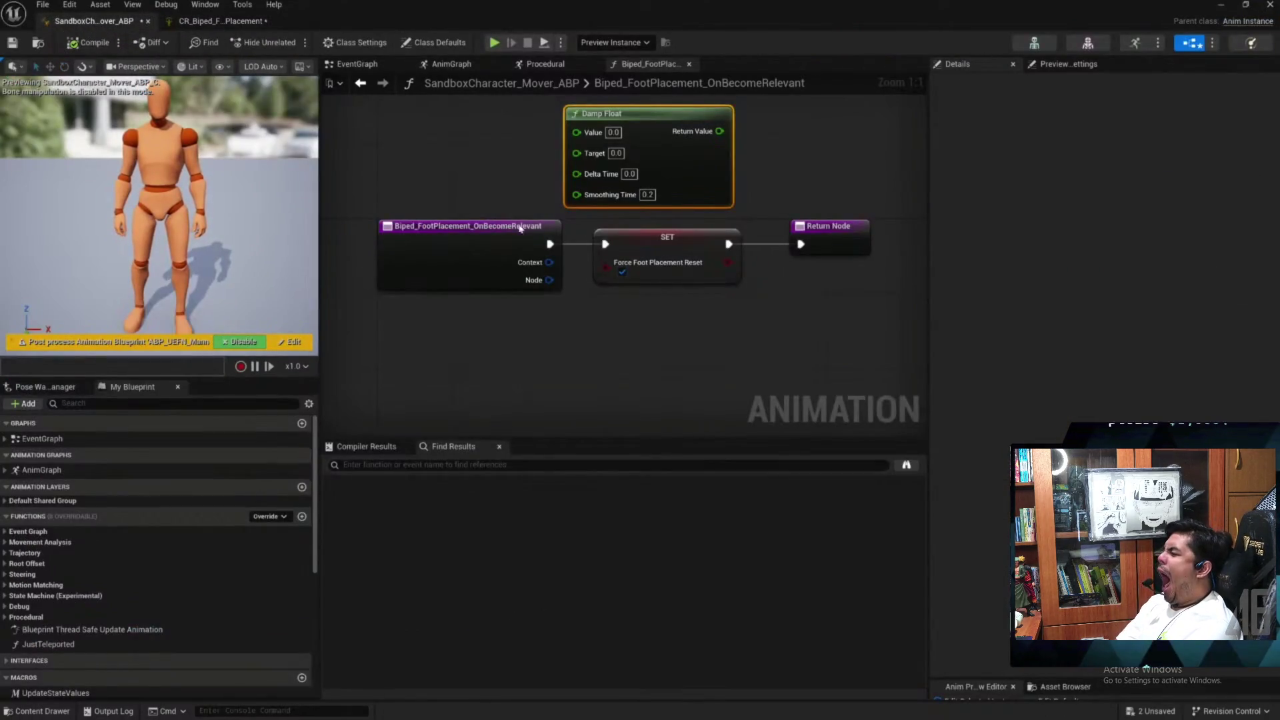
pyautogui.click(5, 500)
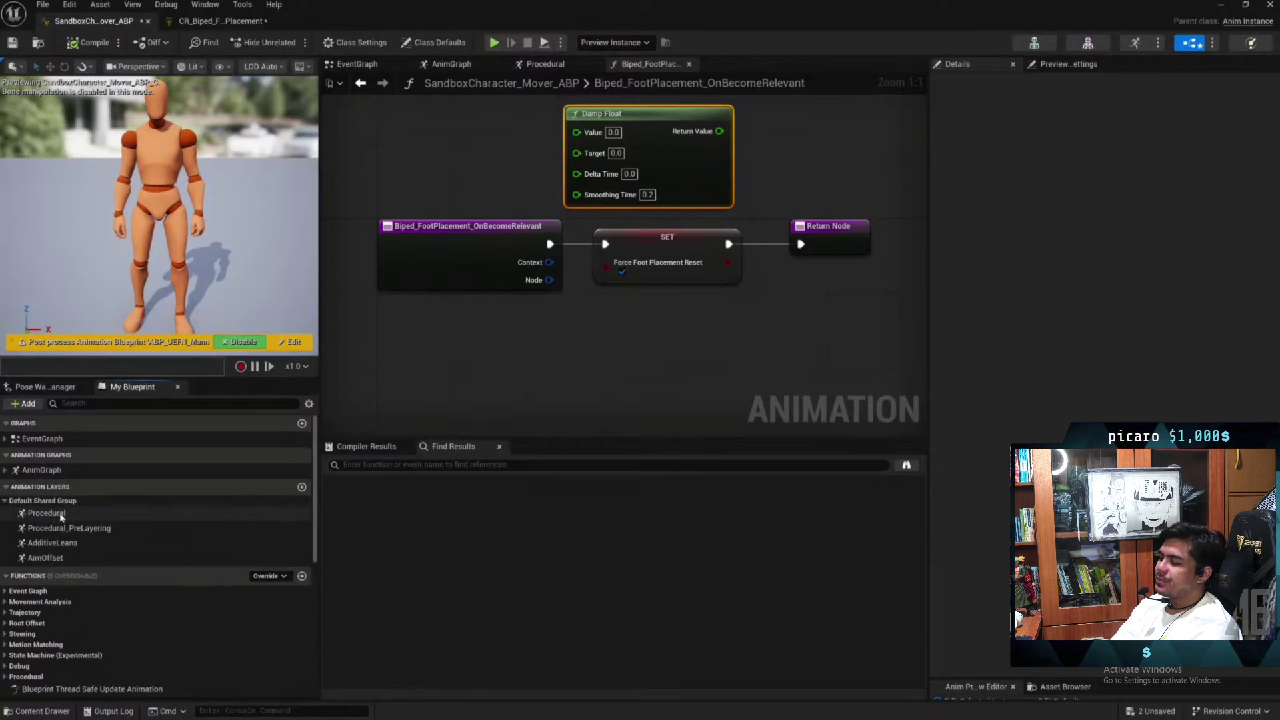
pyautogui.doubleClick(47, 513)
pyautogui.click(737, 168)
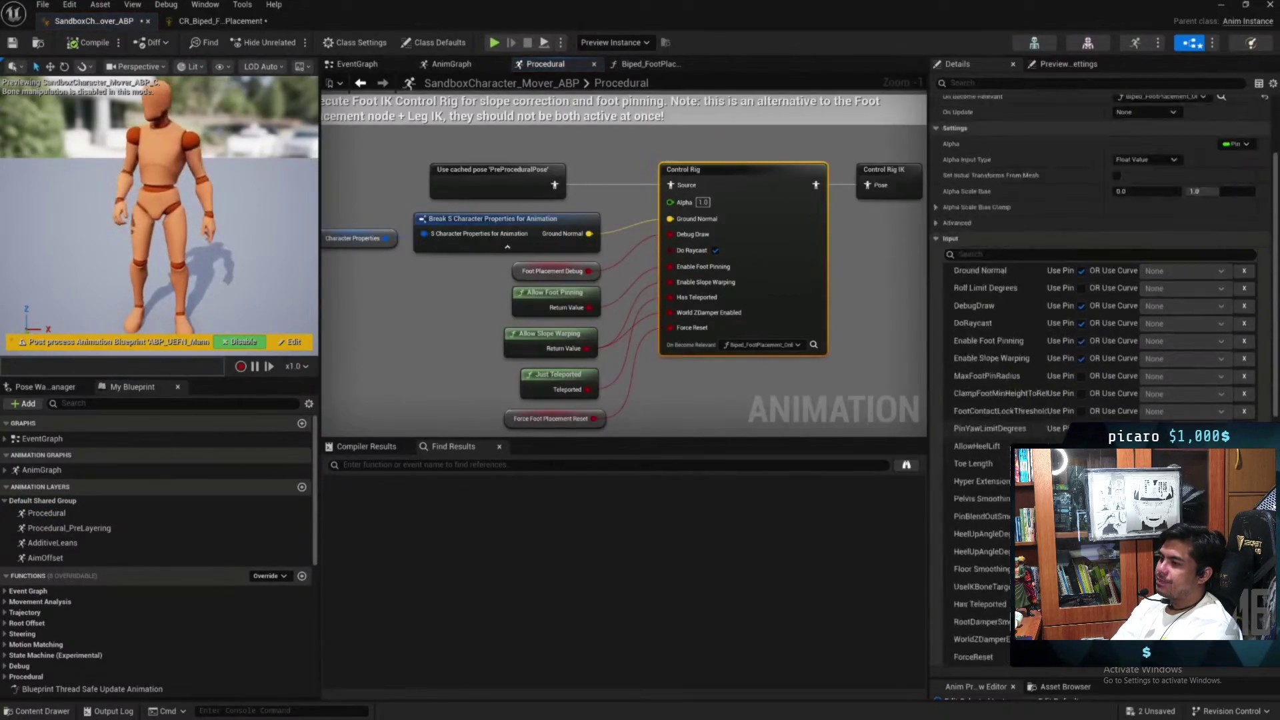
pyautogui.scroll(-3, 1214, 370)
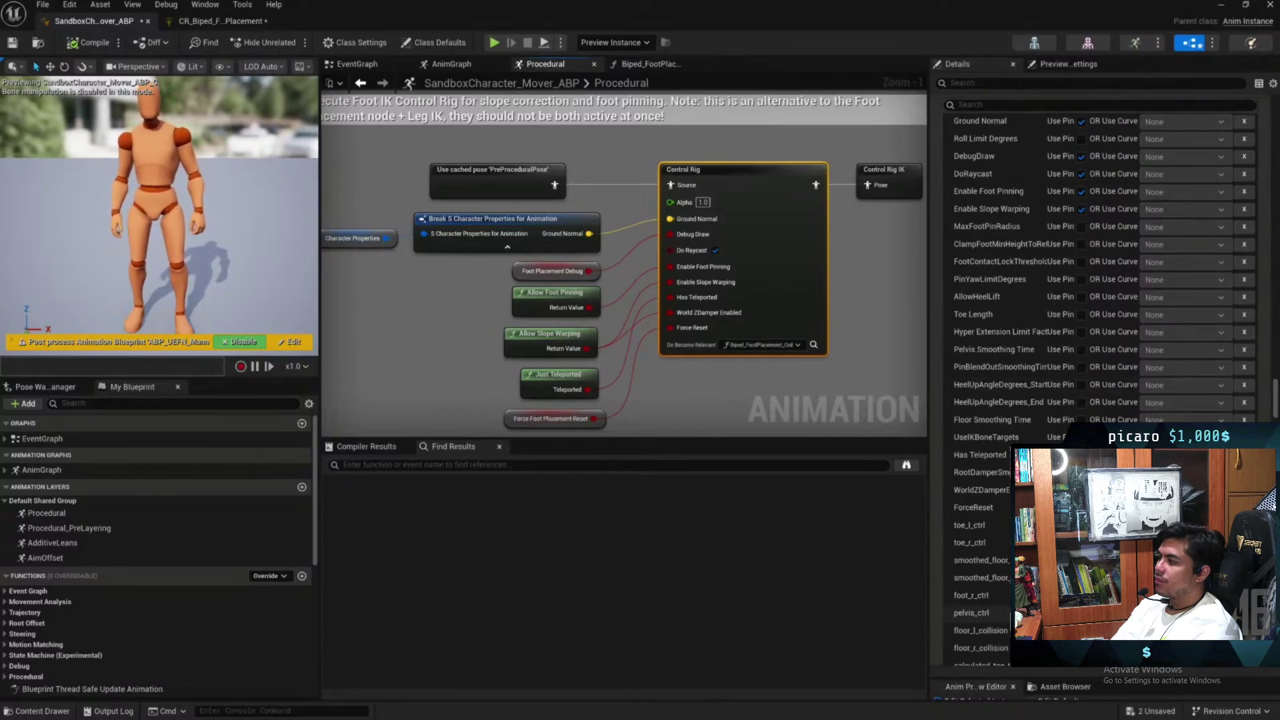
# Show the foot placement rig's Config variables in My Blueprint
pyautogui.click(240, 21)
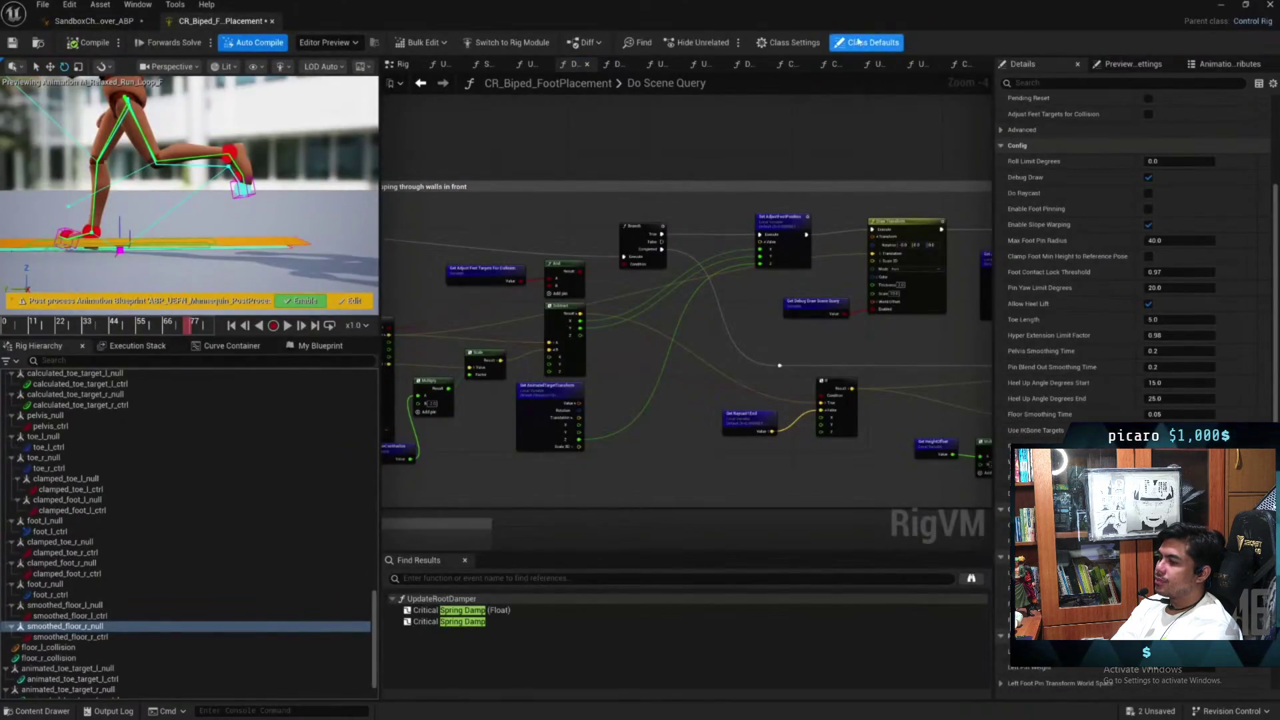
pyautogui.click(320, 346)
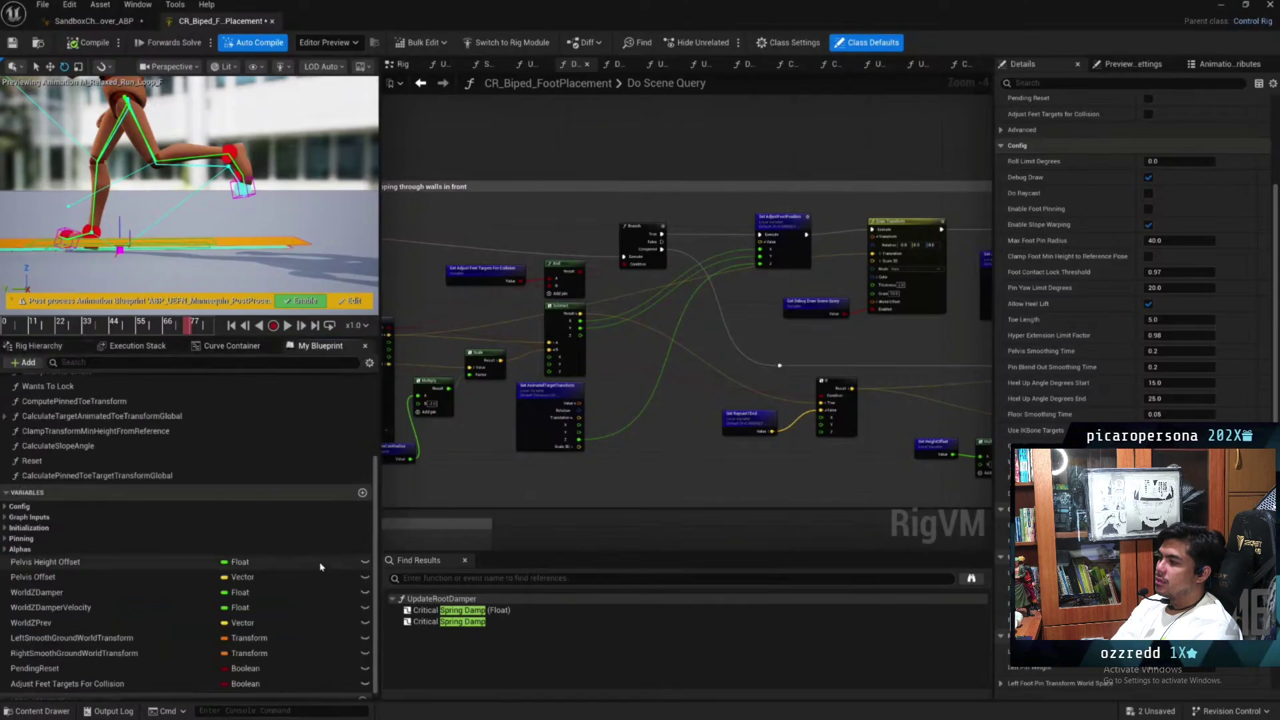
pyautogui.click(6, 507)
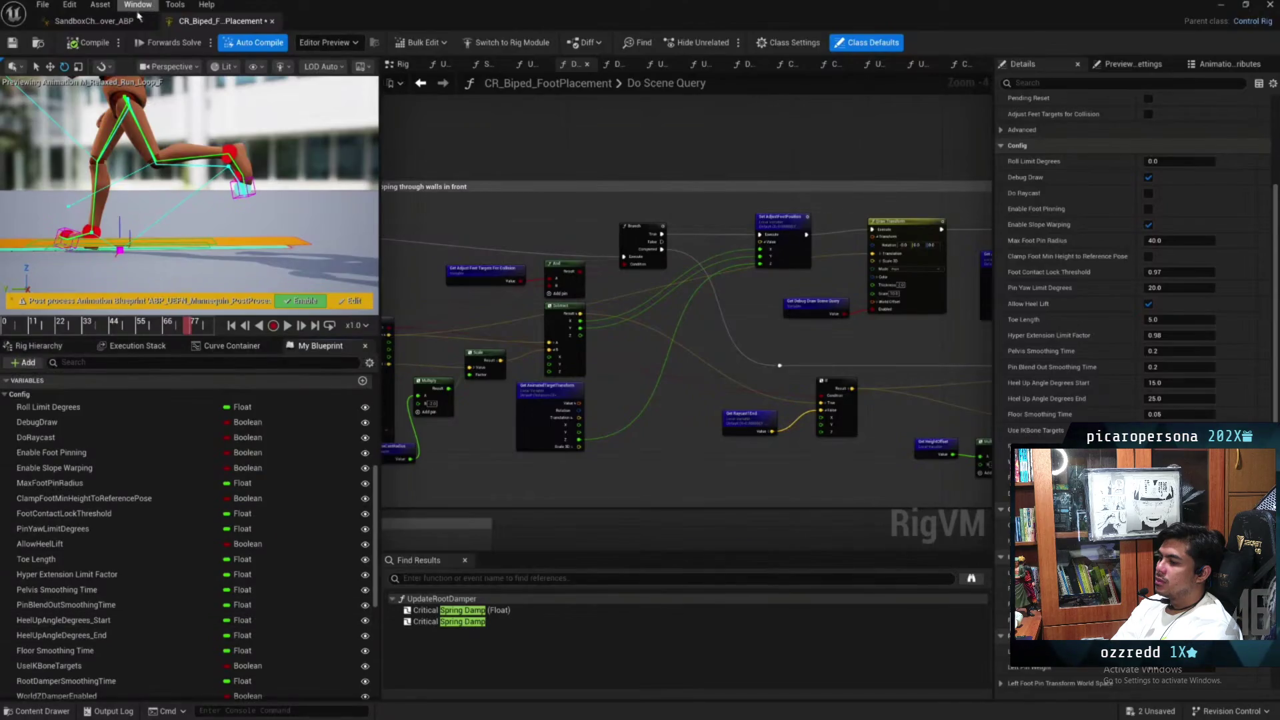
# Check the Control Rig node in SandboxCharacter_Mover_ABP, then return to CR_Biped_FootPlacement
pyautogui.click(93, 21)
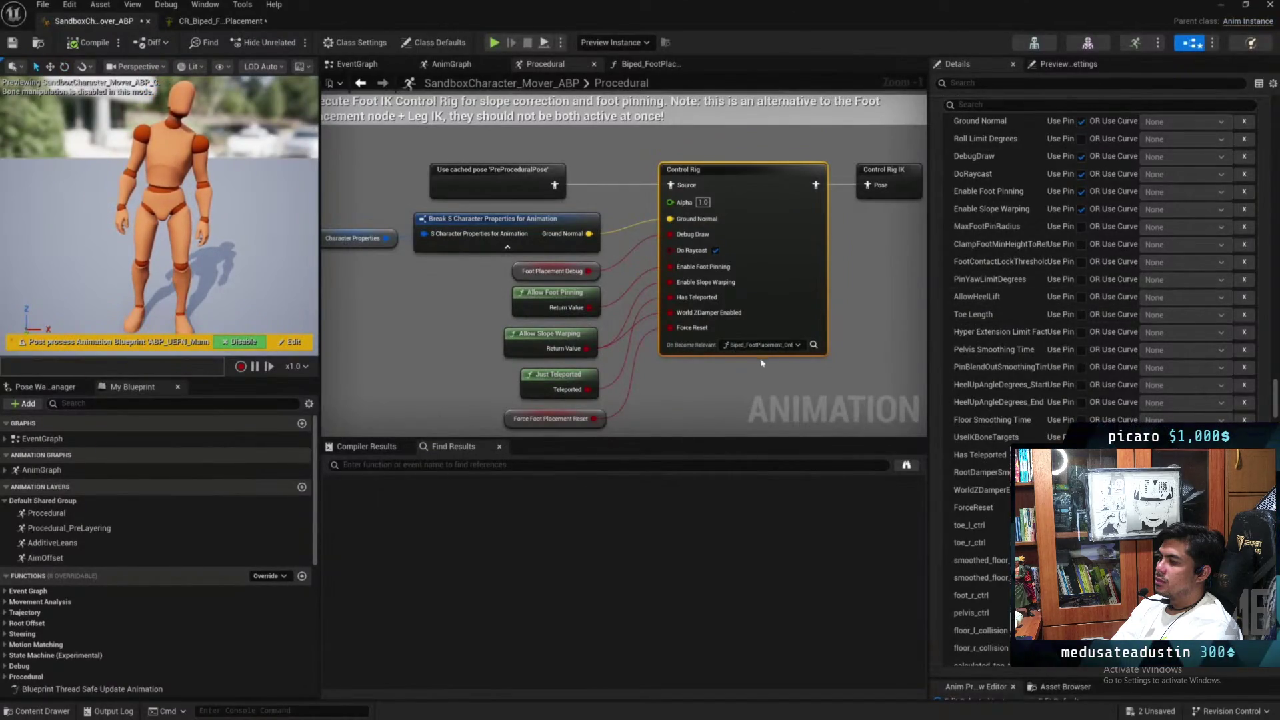
pyautogui.click(671, 282)
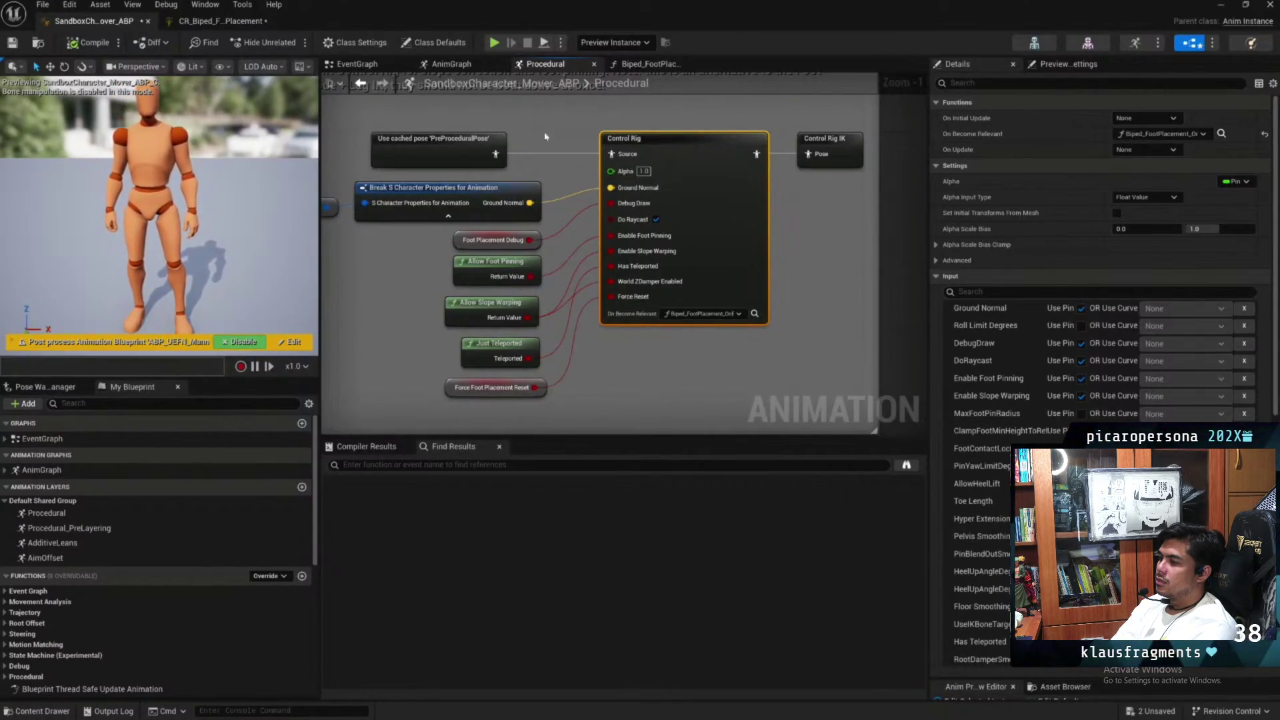
pyautogui.click(220, 21)
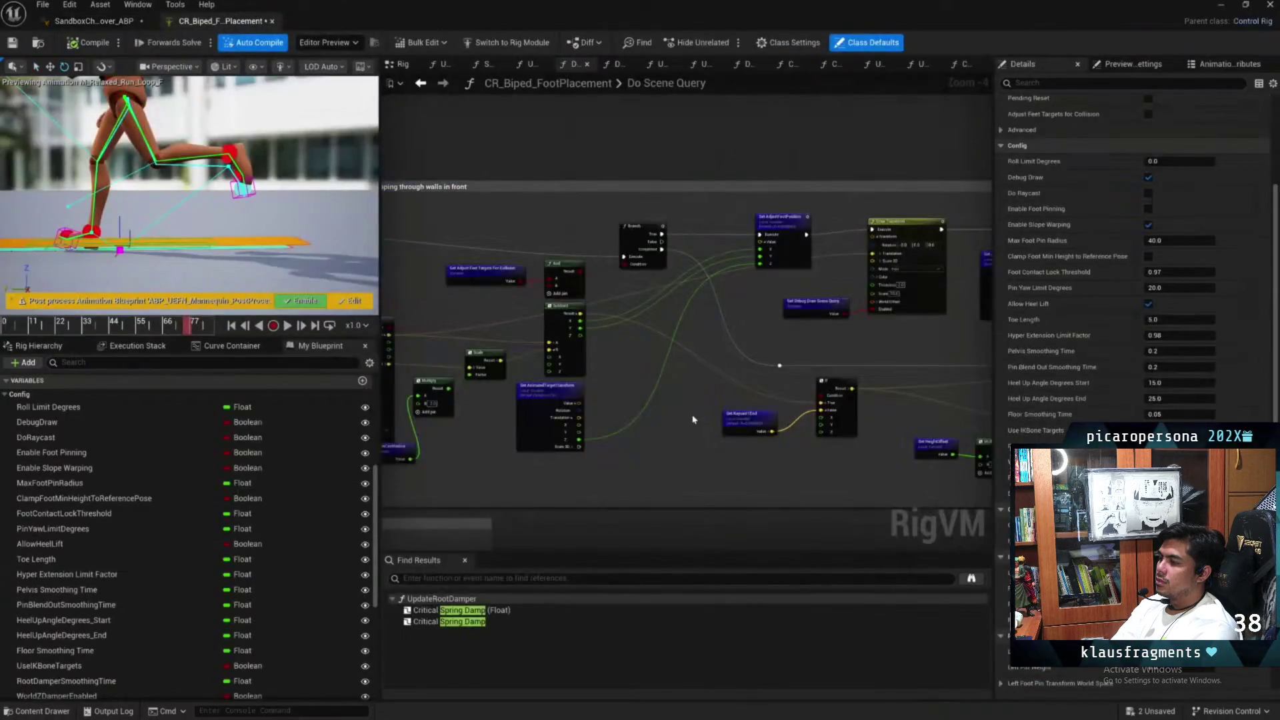
# Open the main Rig graph and zoom onto the Update ground collision controls comment box
pyautogui.scroll(-5, 694, 420)
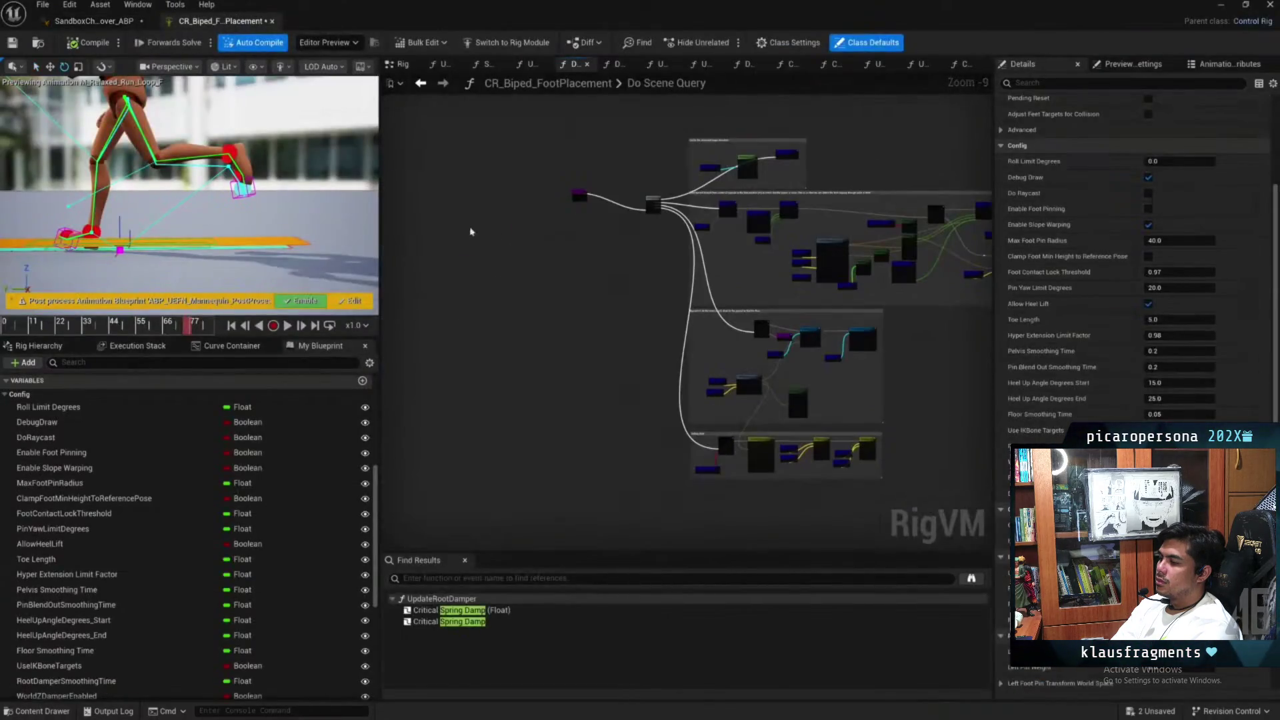
pyautogui.click(399, 64)
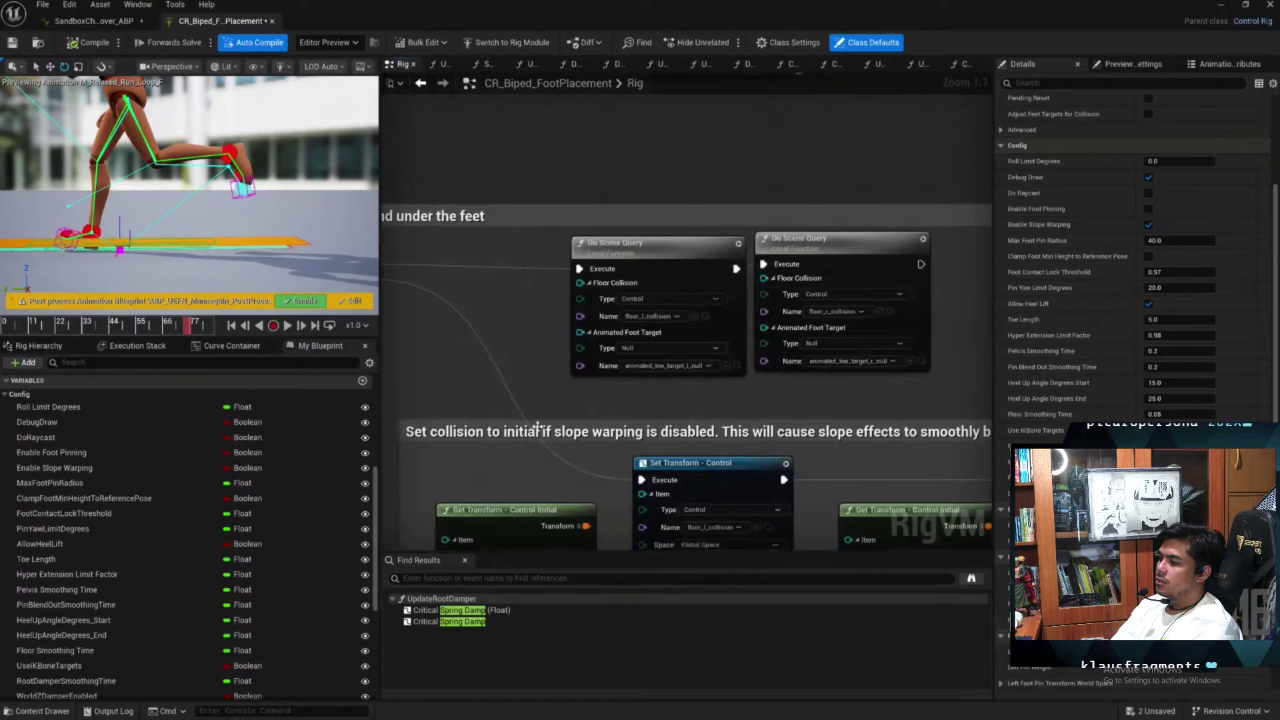
pyautogui.scroll(-3, 543, 427)
pyautogui.scroll(6, 542, 423)
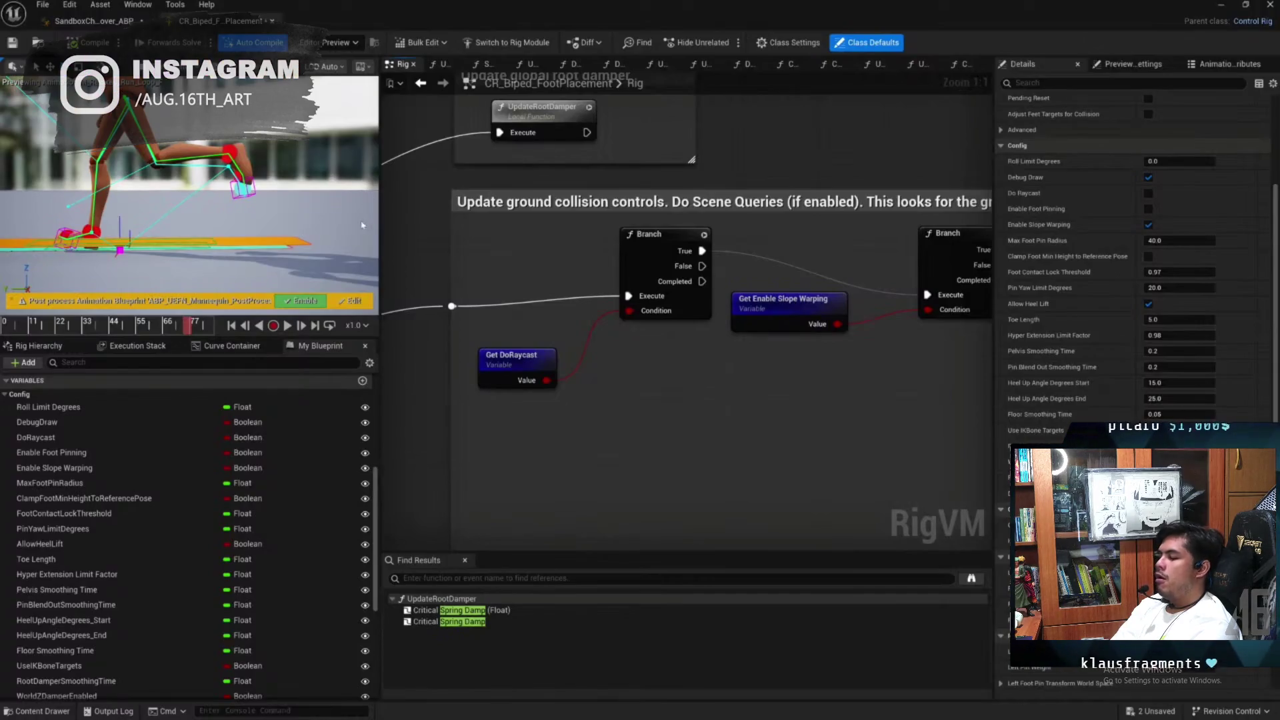
pyautogui.scroll(-4, 672, 447)
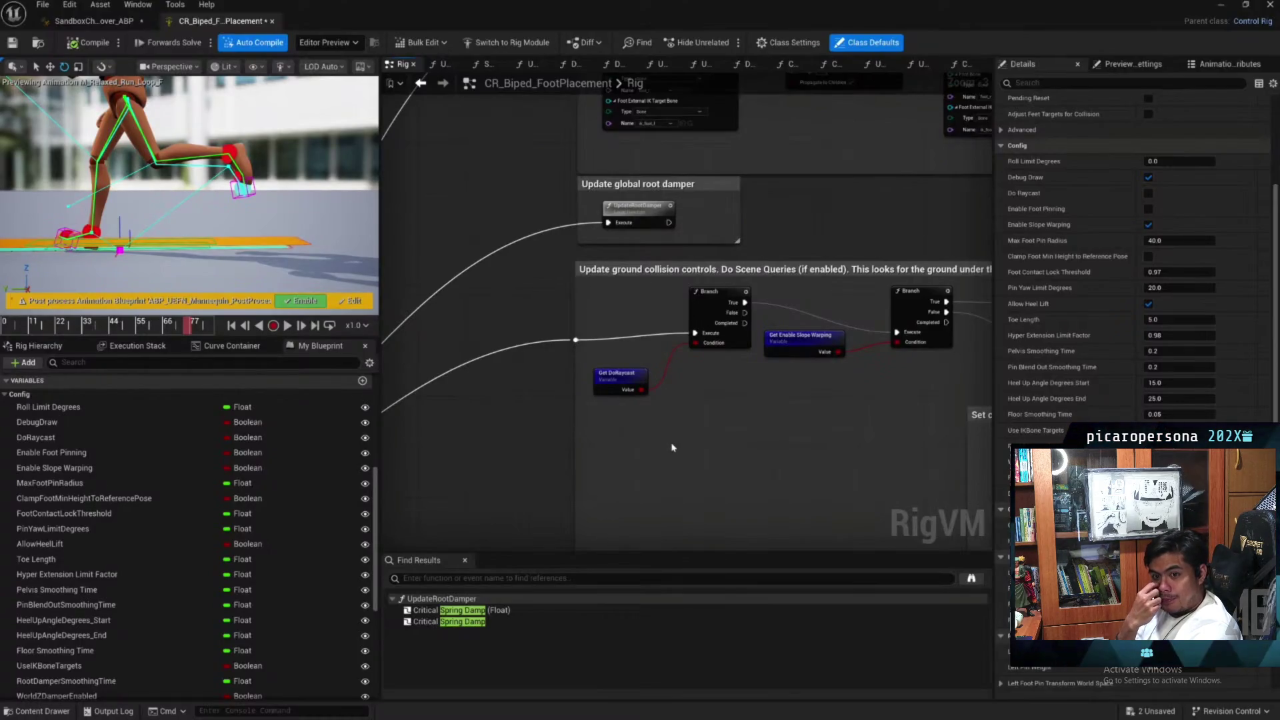
pyautogui.scroll(-1, 672, 441)
# Pan the Rig graph rightward and onto the foot pinning logic
pyautogui.scroll(-1, 860, 269)
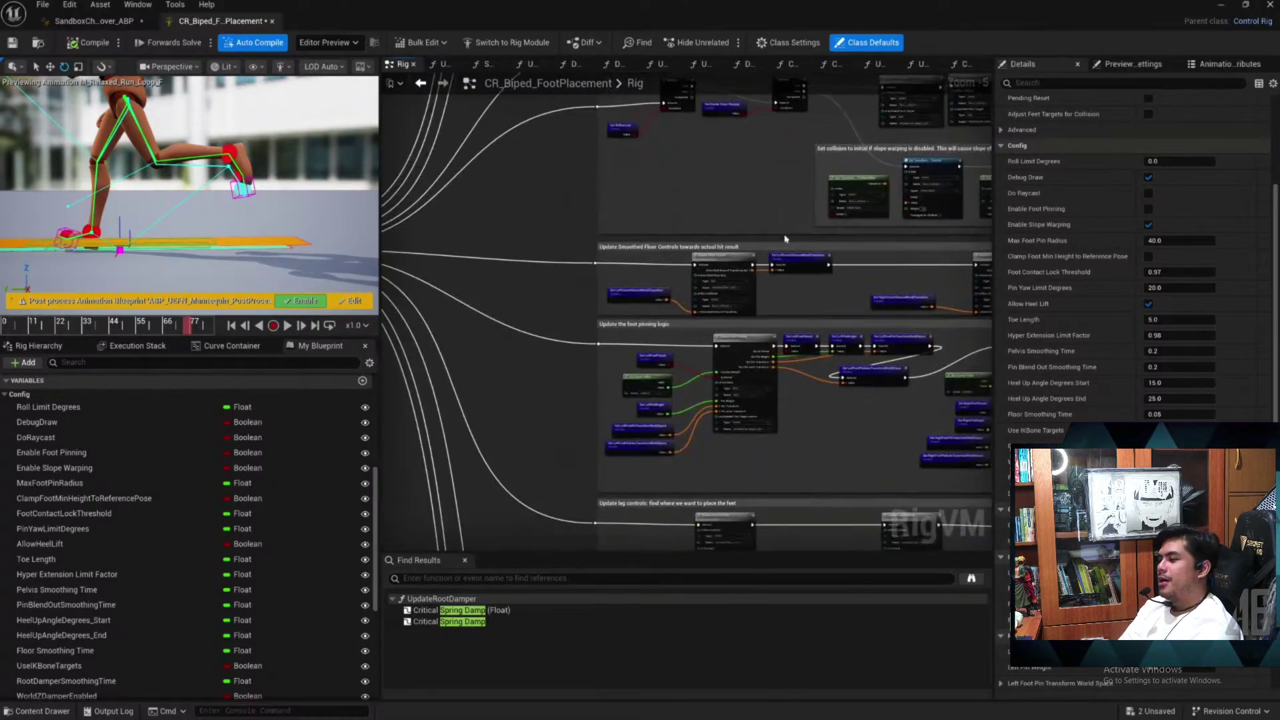
pyautogui.moveTo(894, 276); pyautogui.dragTo(694, 240)
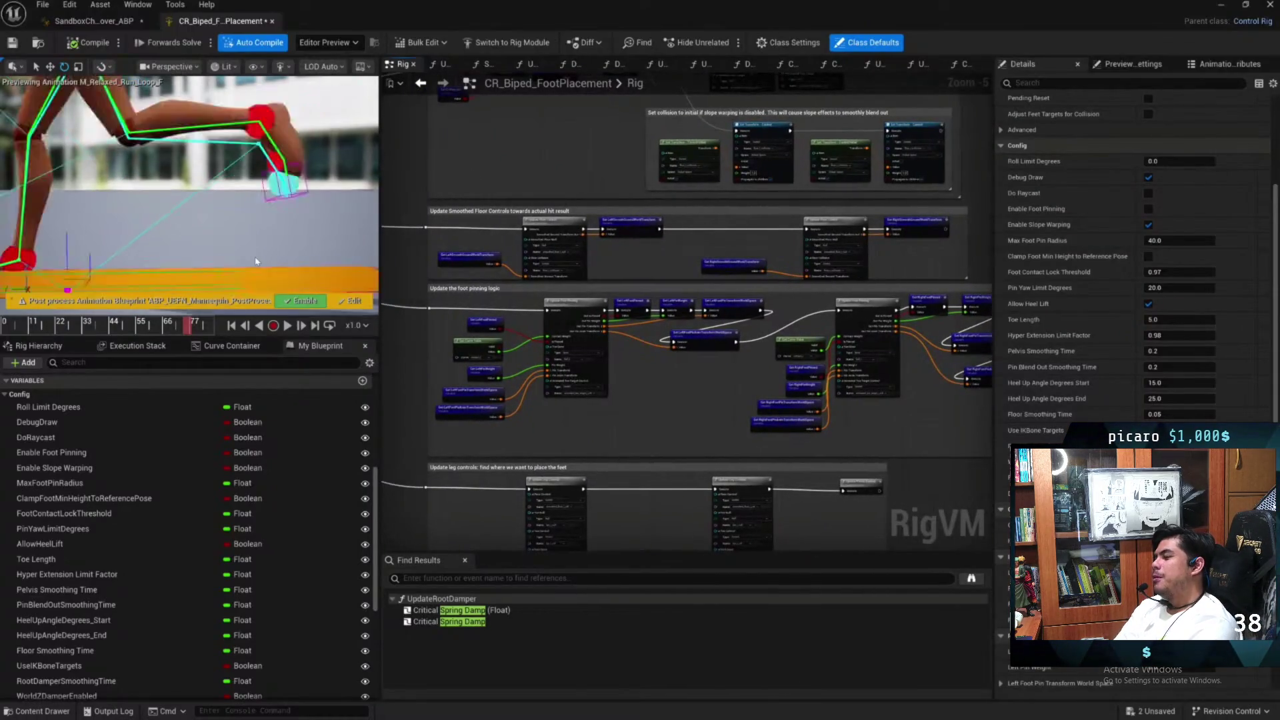
pyautogui.moveTo(450, 239); pyautogui.dragTo(485, 225)
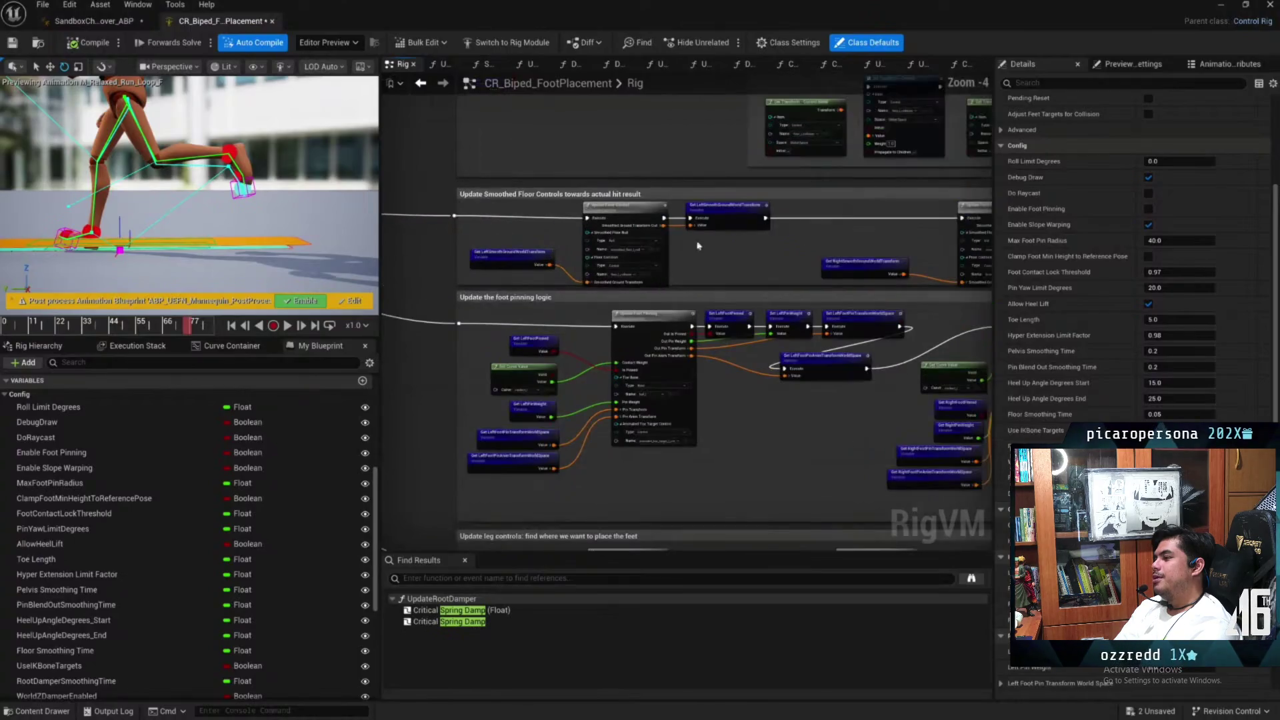
pyautogui.scroll(1, 642, 305)
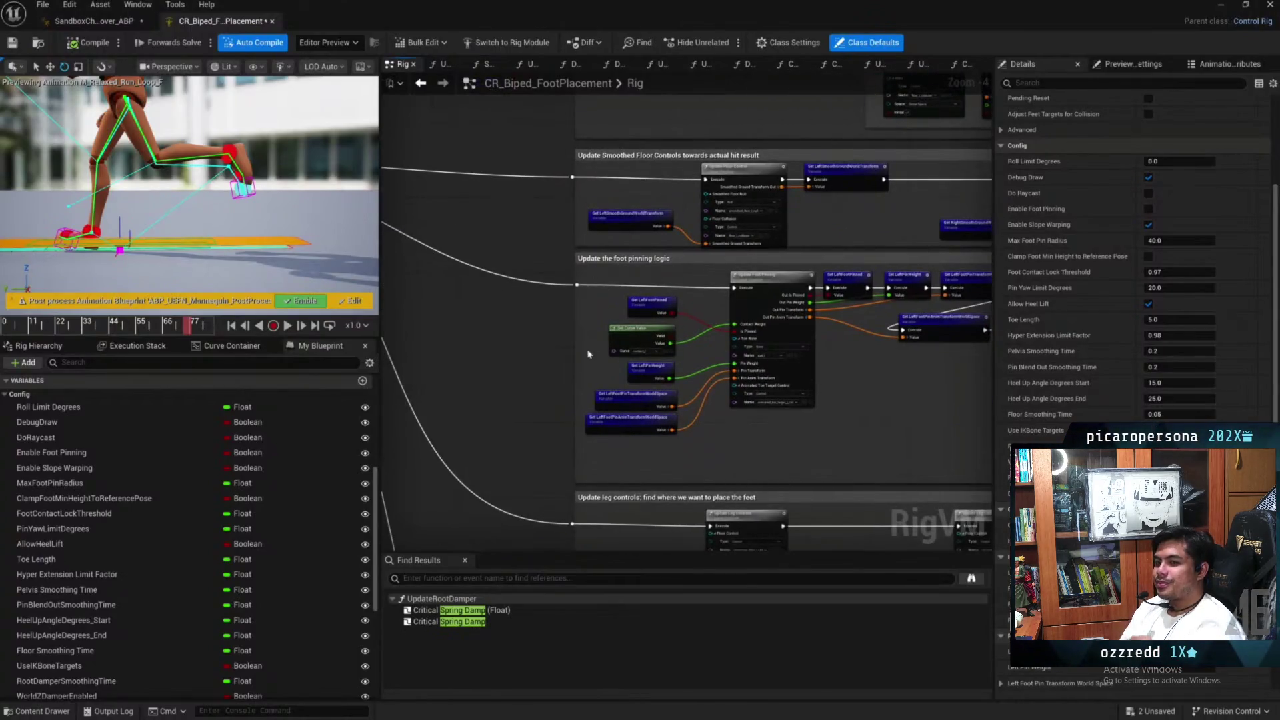
pyautogui.moveTo(588, 353); pyautogui.dragTo(458, 270)
pyautogui.moveTo(845, 338); pyautogui.dragTo(680, 337)
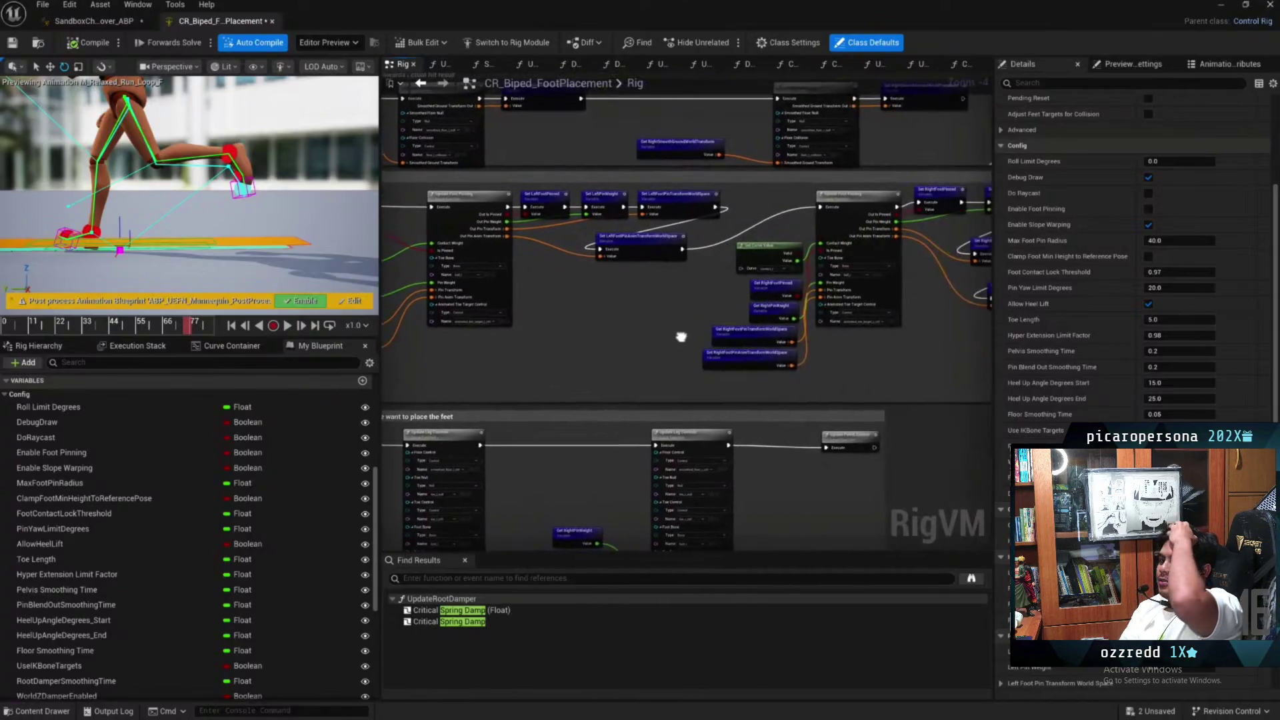
pyautogui.scroll(-1, 680, 340)
# Frame the Get Curve Value lookup, then locate preview animation M_Relaxed_Run_Loop_F
pyautogui.moveTo(415, 218); pyautogui.dragTo(528, 232)
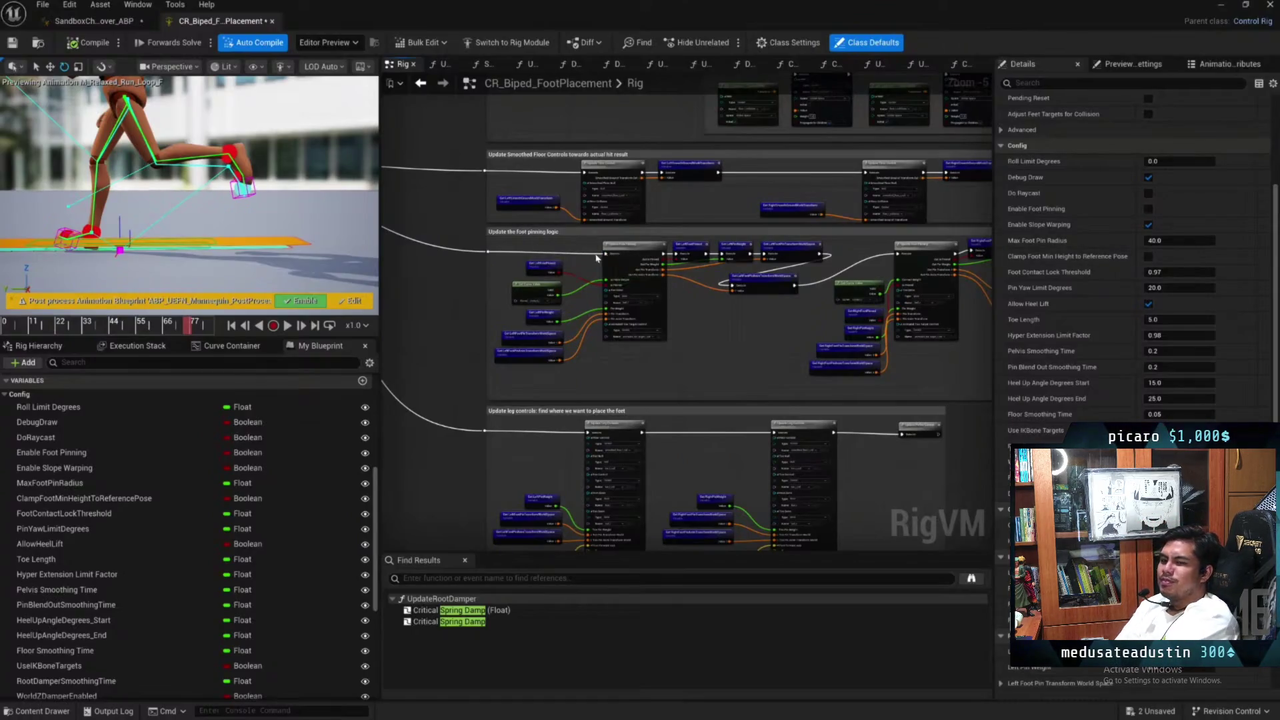
pyautogui.scroll(2, 597, 258)
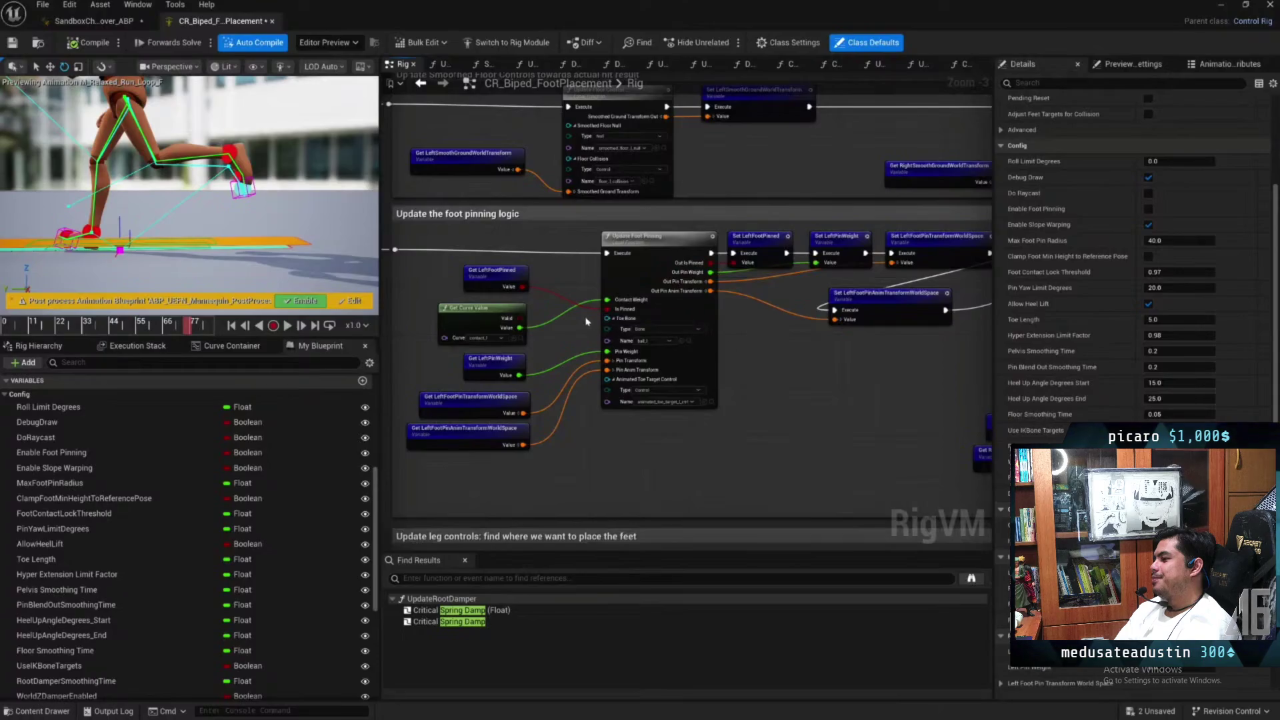
pyautogui.scroll(3, 455, 314)
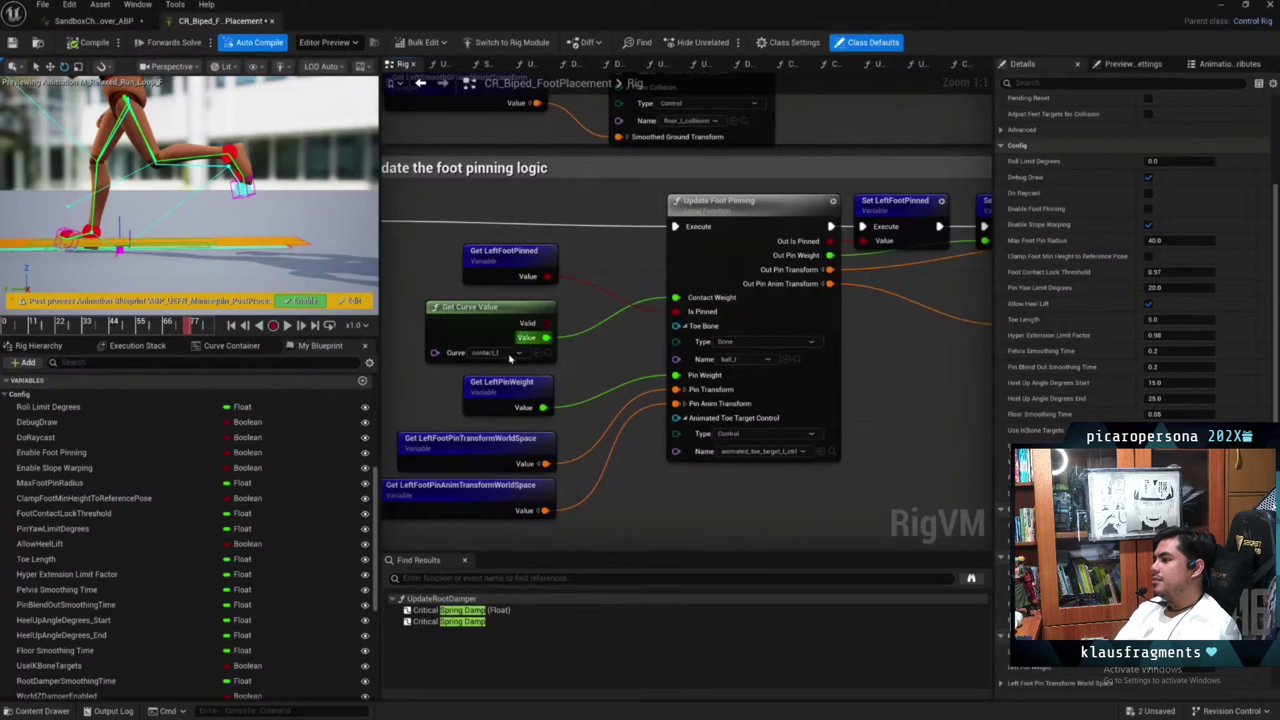
pyautogui.click(1134, 64)
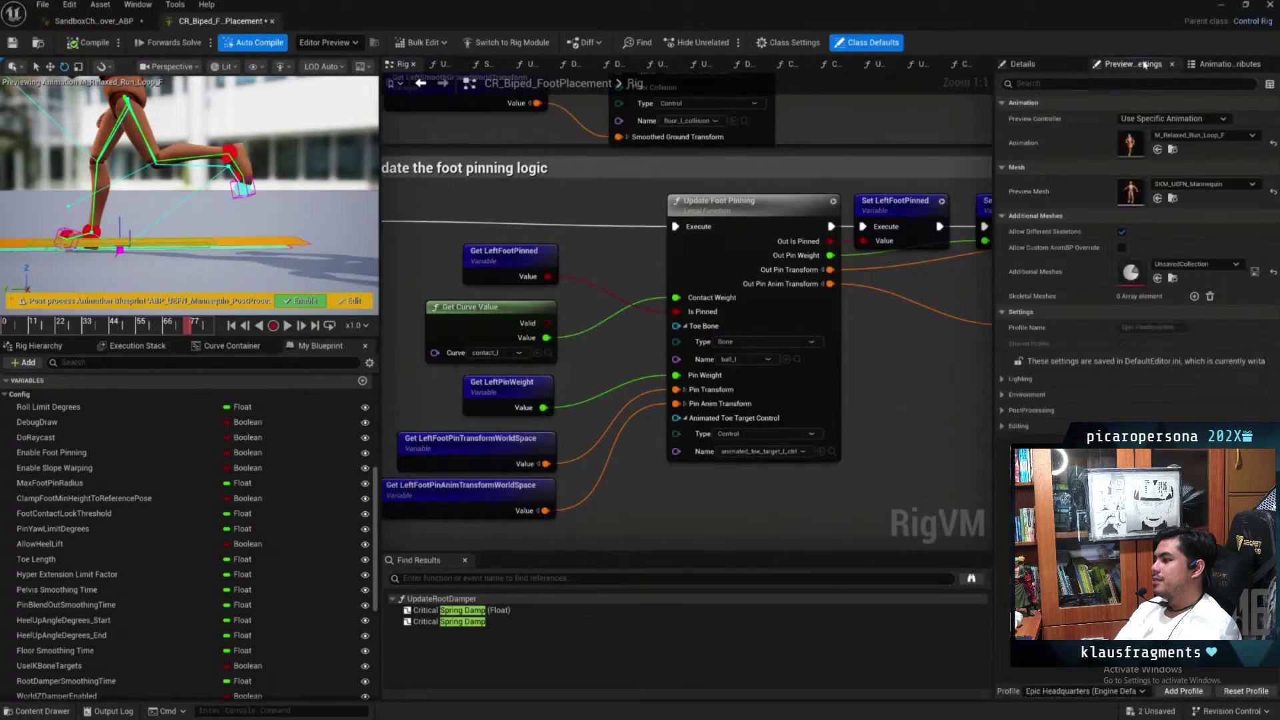
pyautogui.click(1172, 150)
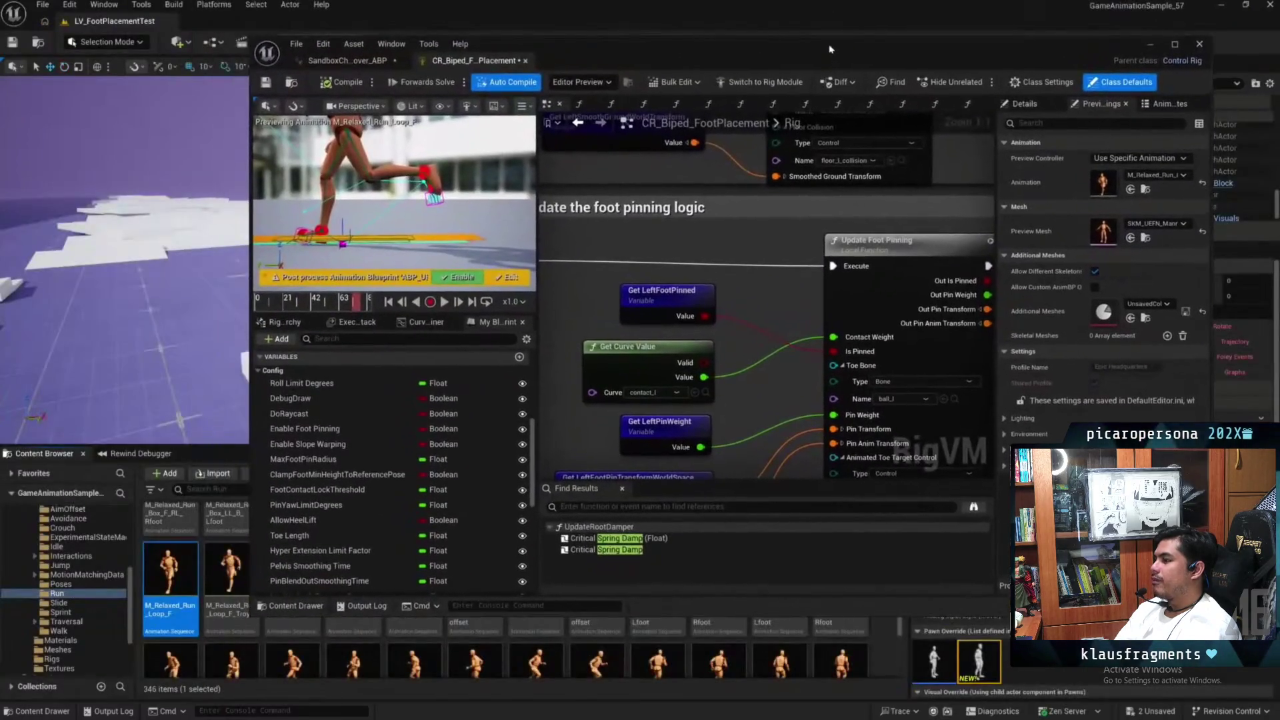
# Open M_Relaxed_Run_Loop_F and check its contact_l curve between frames 9 and 18
pyautogui.doubleClick(189, 623)
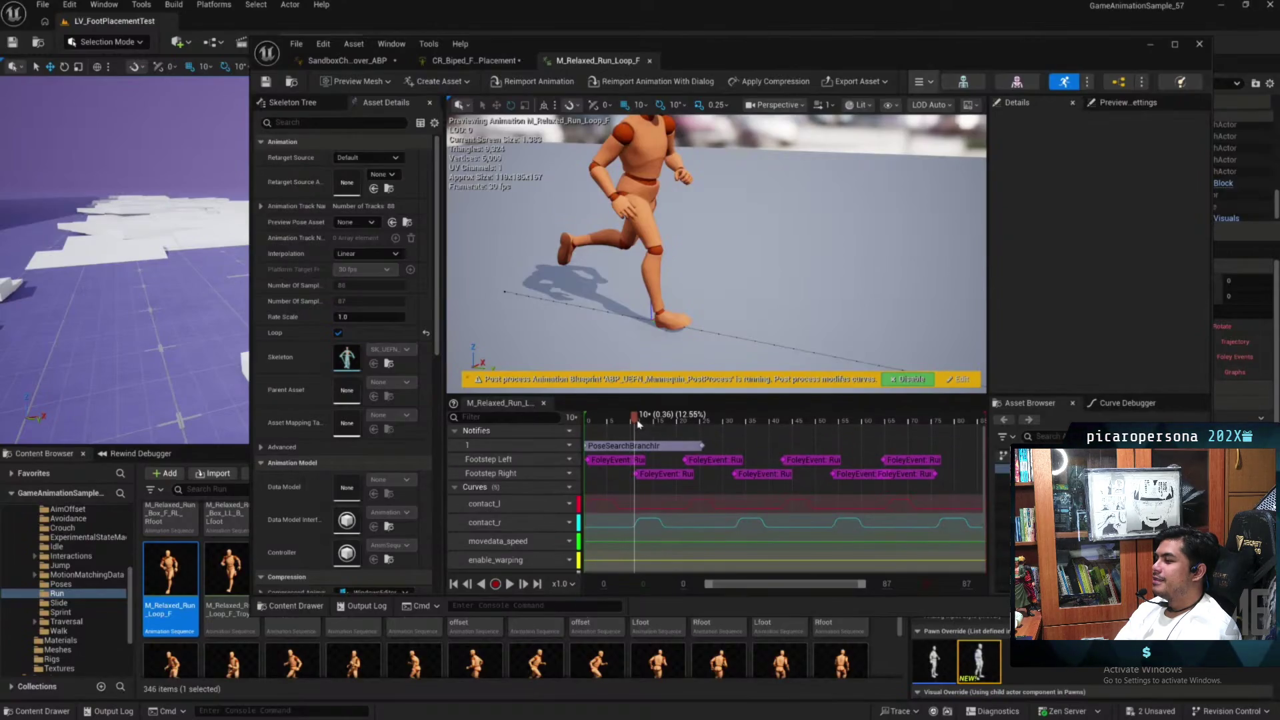
pyautogui.moveTo(635, 422)
pyautogui.mouseDown()
pyautogui.moveTo(673, 424)
pyautogui.moveTo(600, 426)
pyautogui.moveTo(627, 427)
pyautogui.mouseUp()
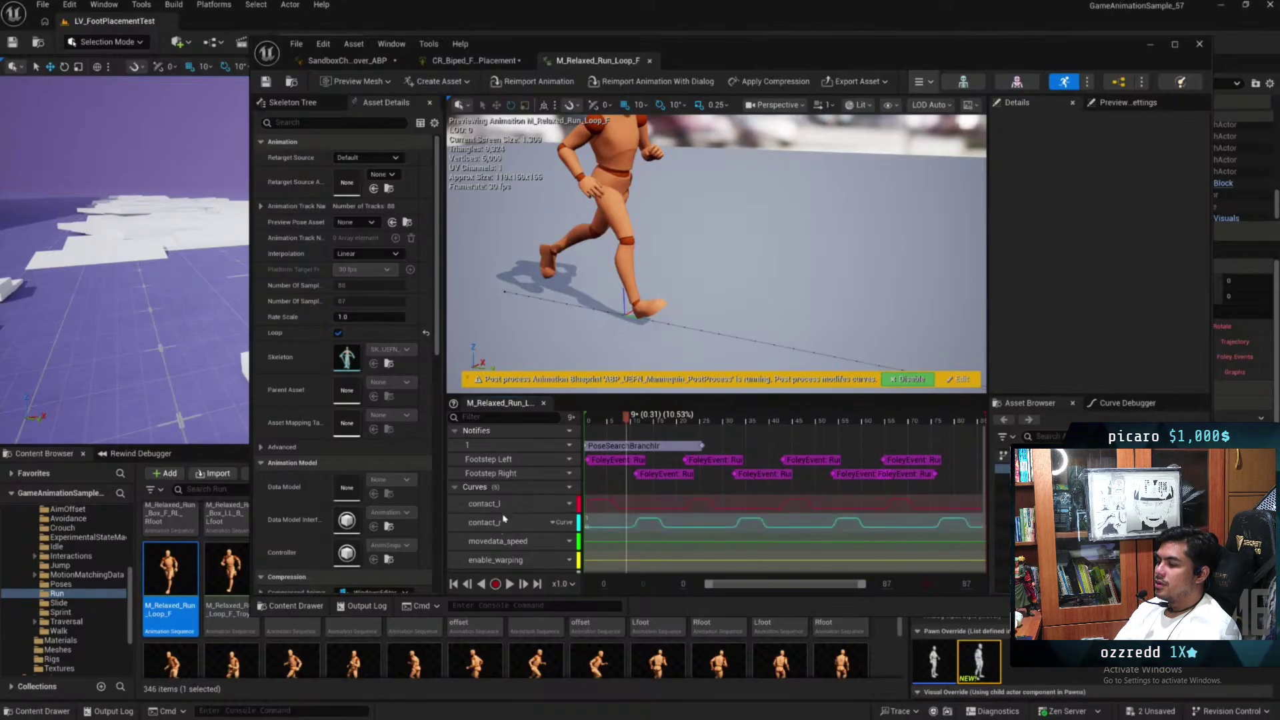
pyautogui.click(598, 511)
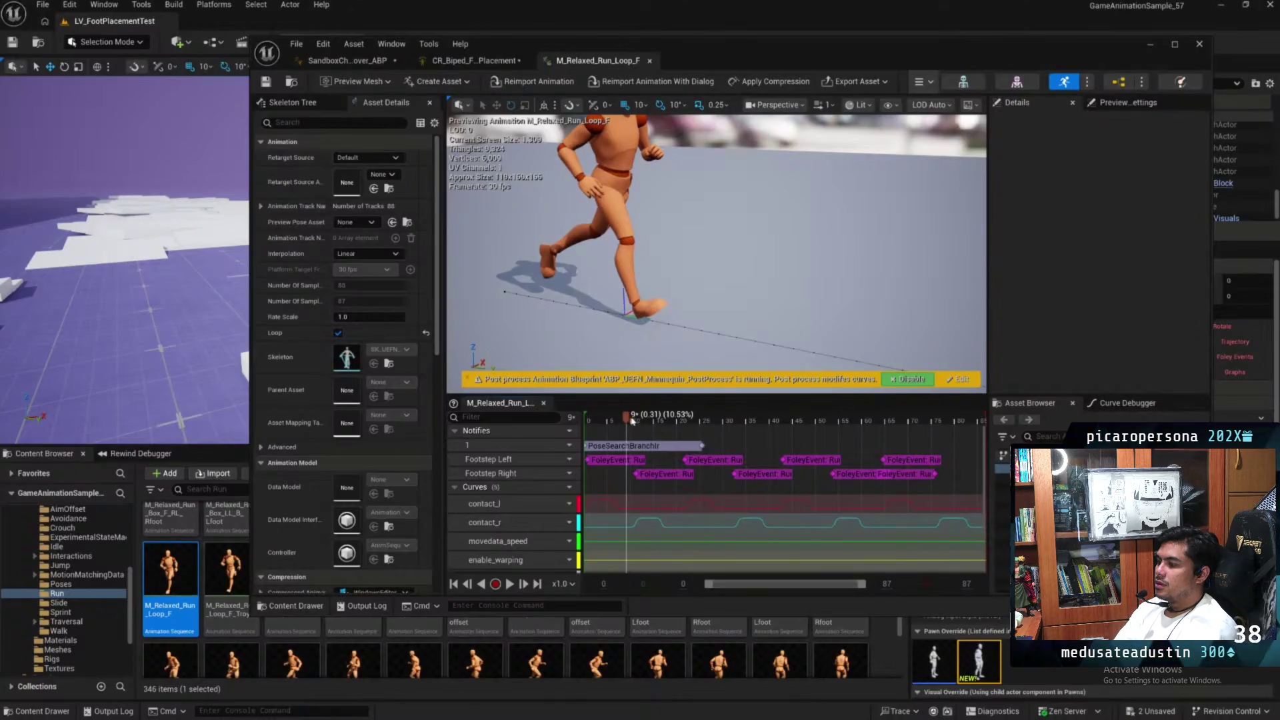
pyautogui.moveTo(645, 422)
pyautogui.mouseDown()
pyautogui.moveTo(734, 420)
pyautogui.moveTo(600, 420)
pyautogui.moveTo(626, 420)
pyautogui.mouseUp()
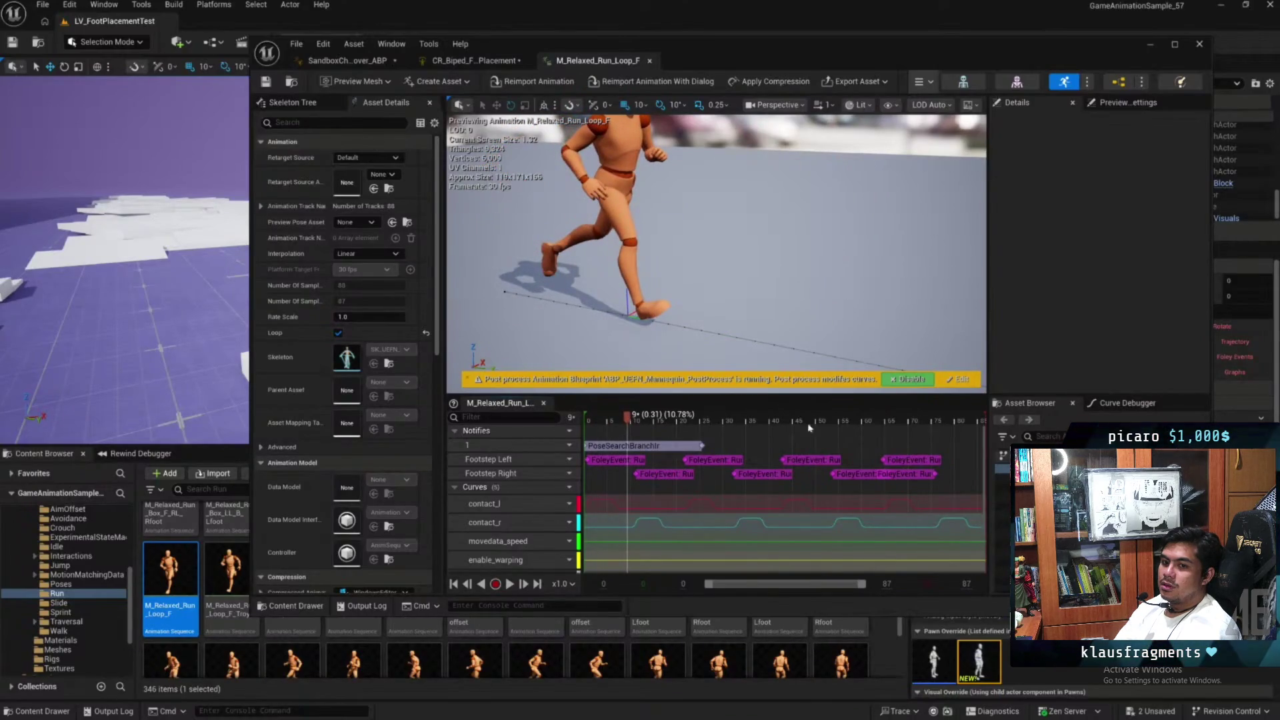
# Bring the preview camera lower and closer, then compare the curves across frames 16 to 26
pyautogui.moveTo(833, 280)
pyautogui.mouseDown()
pyautogui.moveTo(820, 253)
pyautogui.moveTo(740, 256)
pyautogui.mouseUp()
pyautogui.press('f')
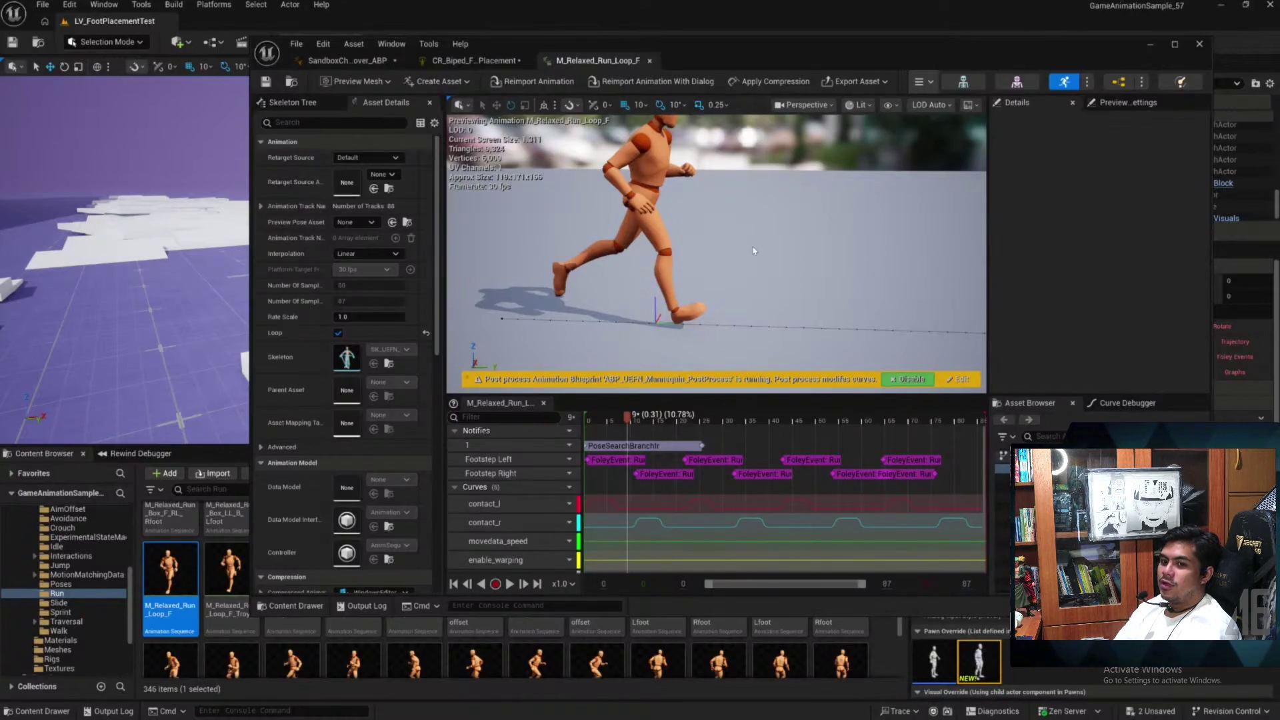
pyautogui.click(662, 422)
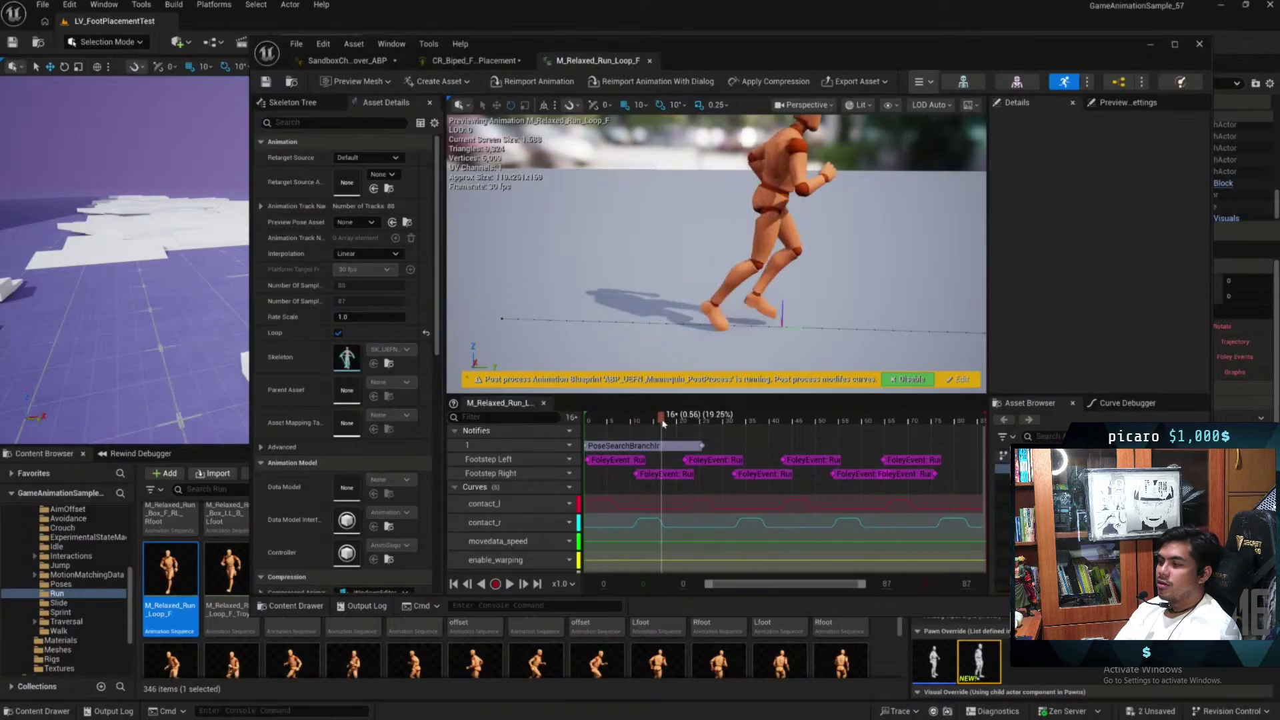
pyautogui.moveTo(664, 424)
pyautogui.mouseDown()
pyautogui.moveTo(708, 423)
pyautogui.moveTo(712, 440)
pyautogui.moveTo(622, 442)
pyautogui.moveTo(641, 444)
pyautogui.mouseUp()
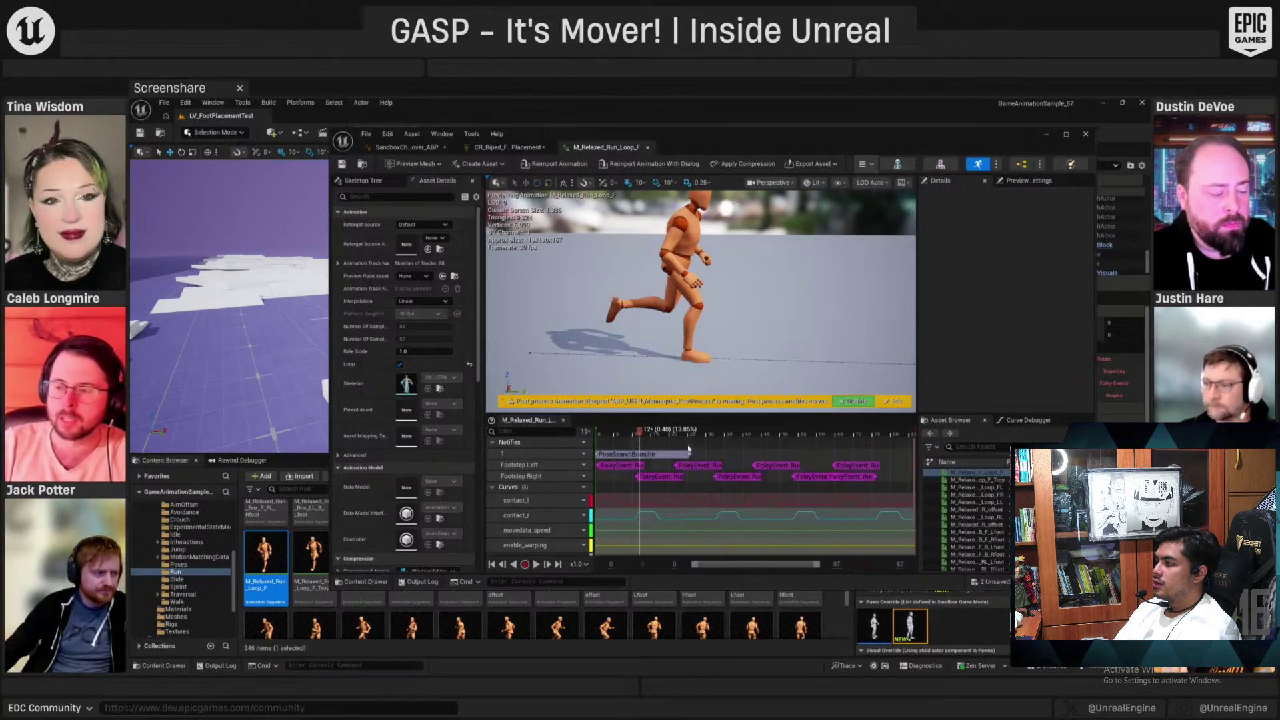
# Check frames 13 and 10 of the F loop, then preview M_Relaxed_Run_Loop_LL at frame 12
pyautogui.click(647, 432)
pyautogui.moveTo(649, 432); pyautogui.dragTo(639, 432)
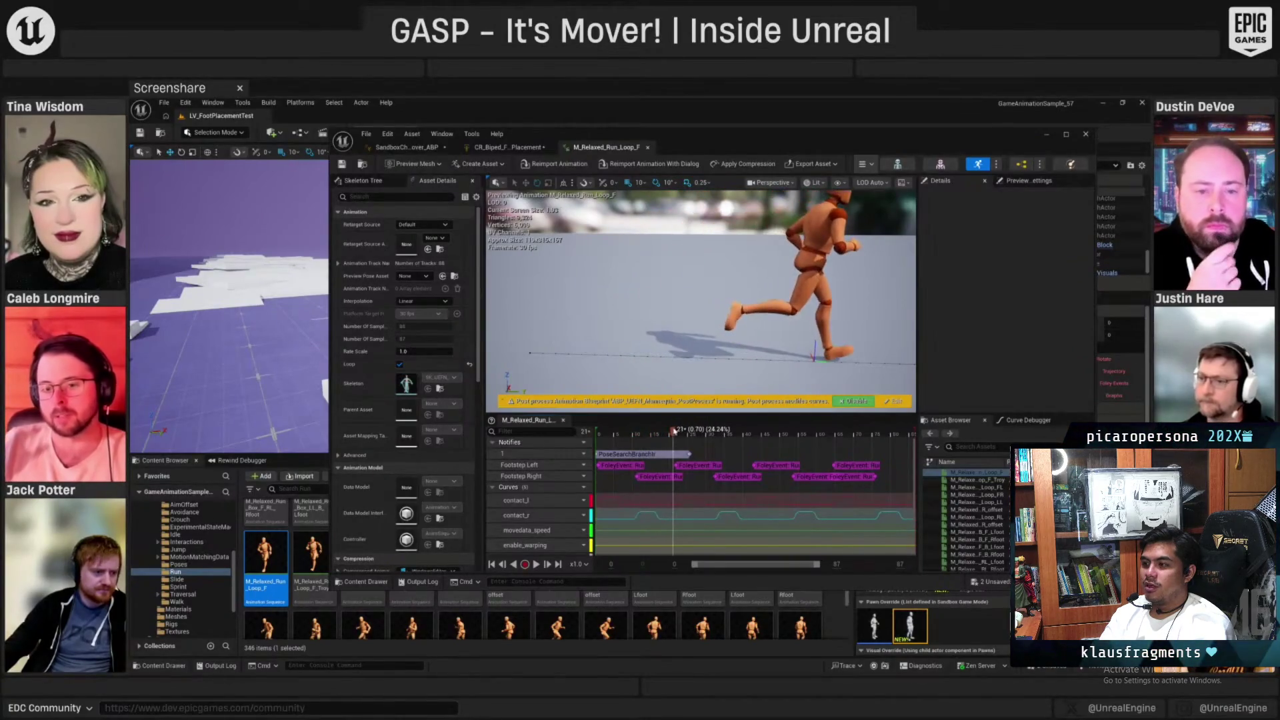
pyautogui.click(977, 502)
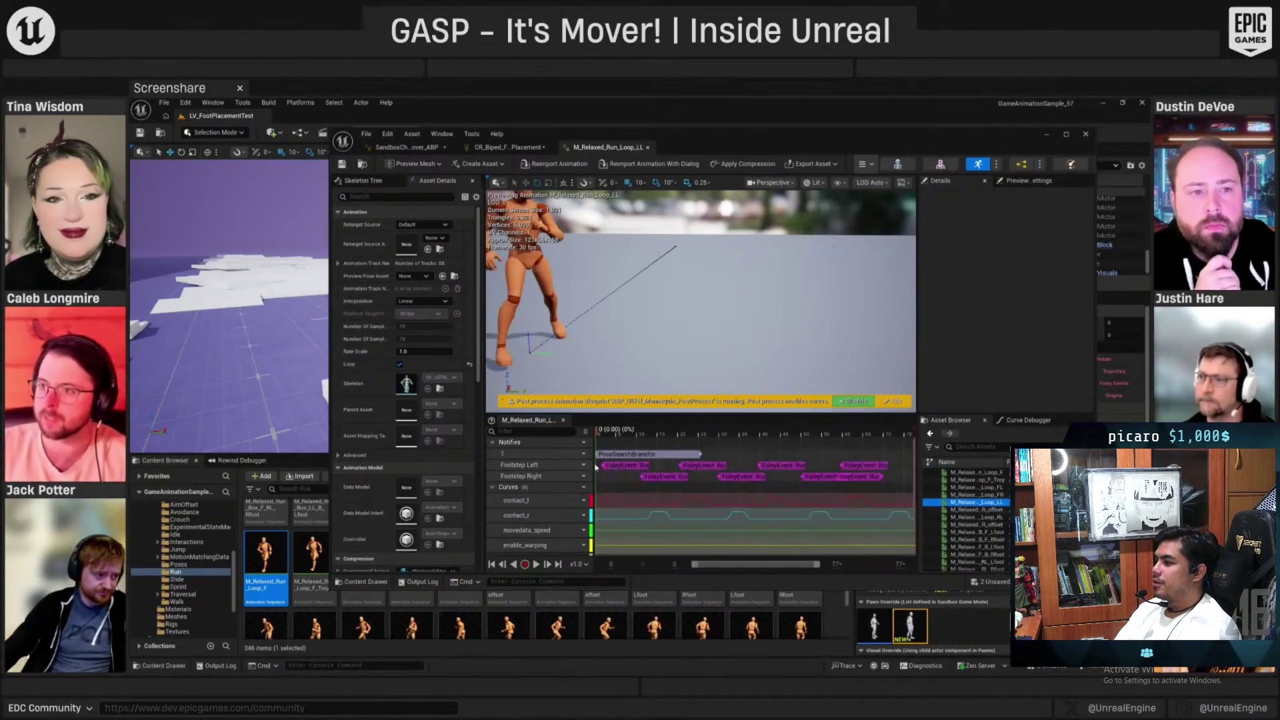
pyautogui.moveTo(601, 433); pyautogui.dragTo(659, 442)
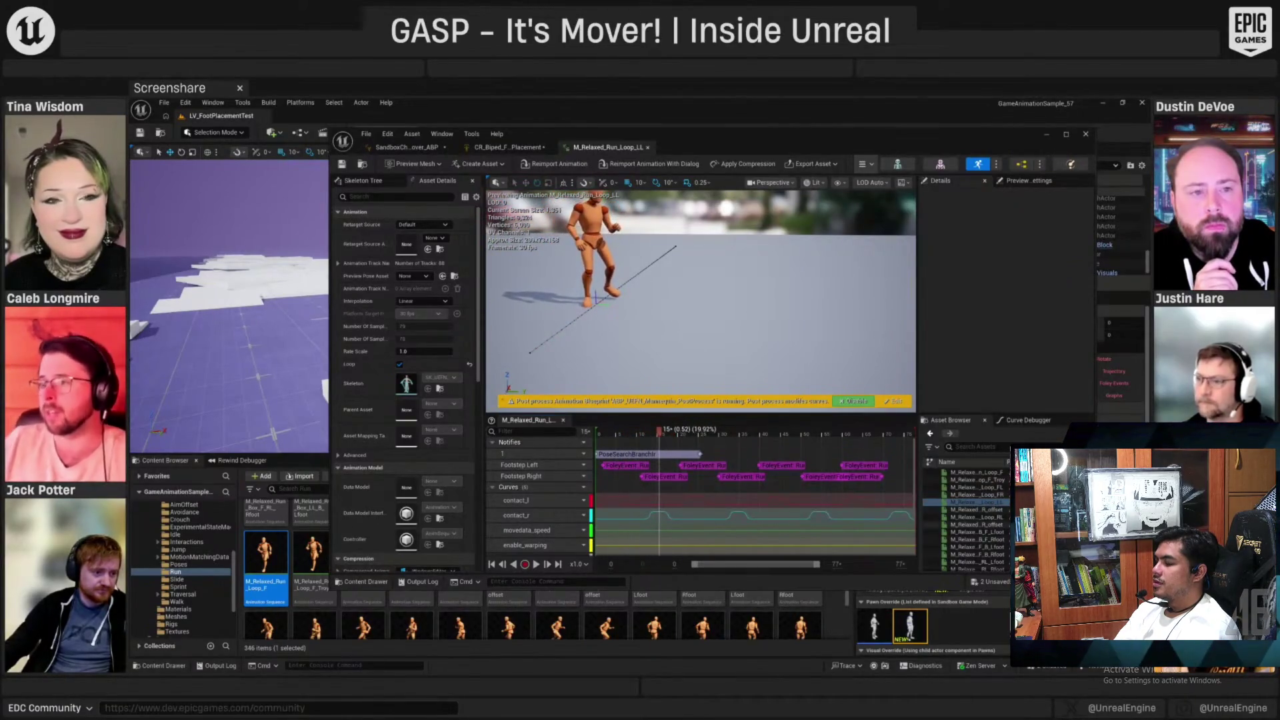
# Compare M_Relaxed_Run_Pivot_RL_LL_Lfoot at frames 12 and 70, then maximize the editor and show the contact_r options
pyautogui.click(998, 531)
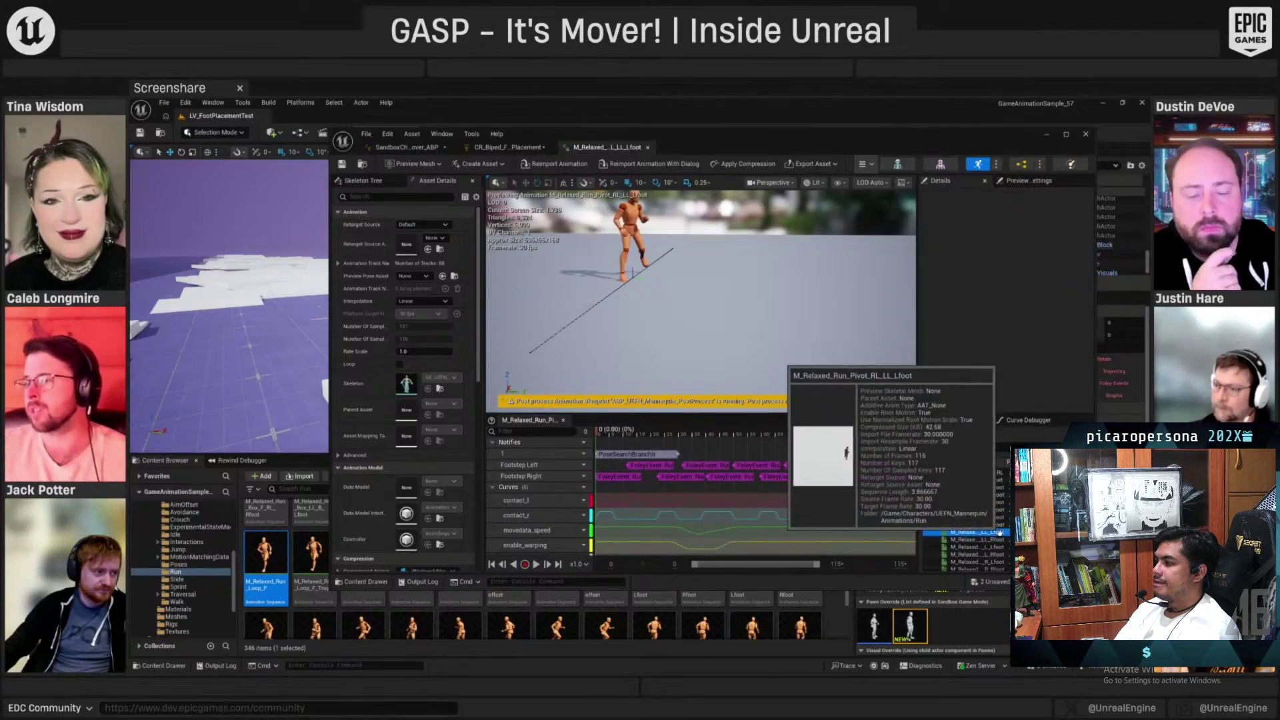
pyautogui.moveTo(600, 434); pyautogui.dragTo(801, 450)
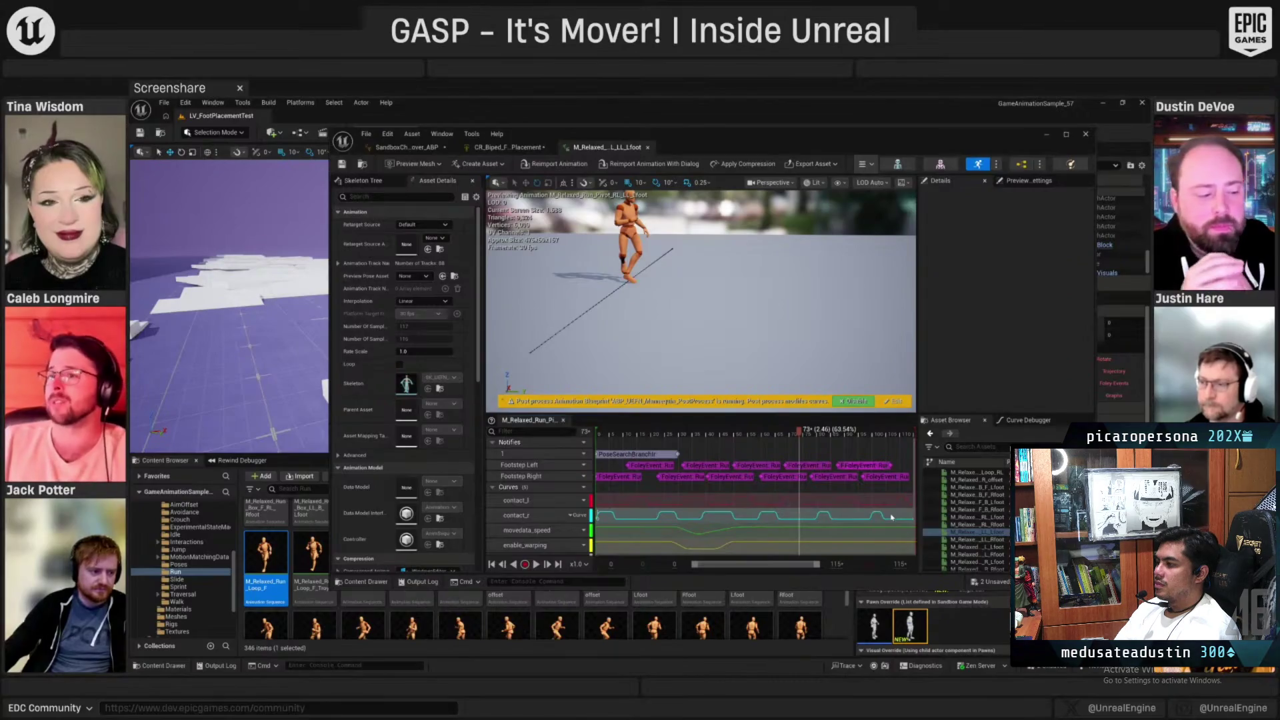
pyautogui.moveTo(799, 432)
pyautogui.mouseDown()
pyautogui.moveTo(608, 439)
pyautogui.moveTo(640, 457)
pyautogui.moveTo(767, 460)
pyautogui.moveTo(691, 467)
pyautogui.moveTo(707, 467)
pyautogui.mouseUp()
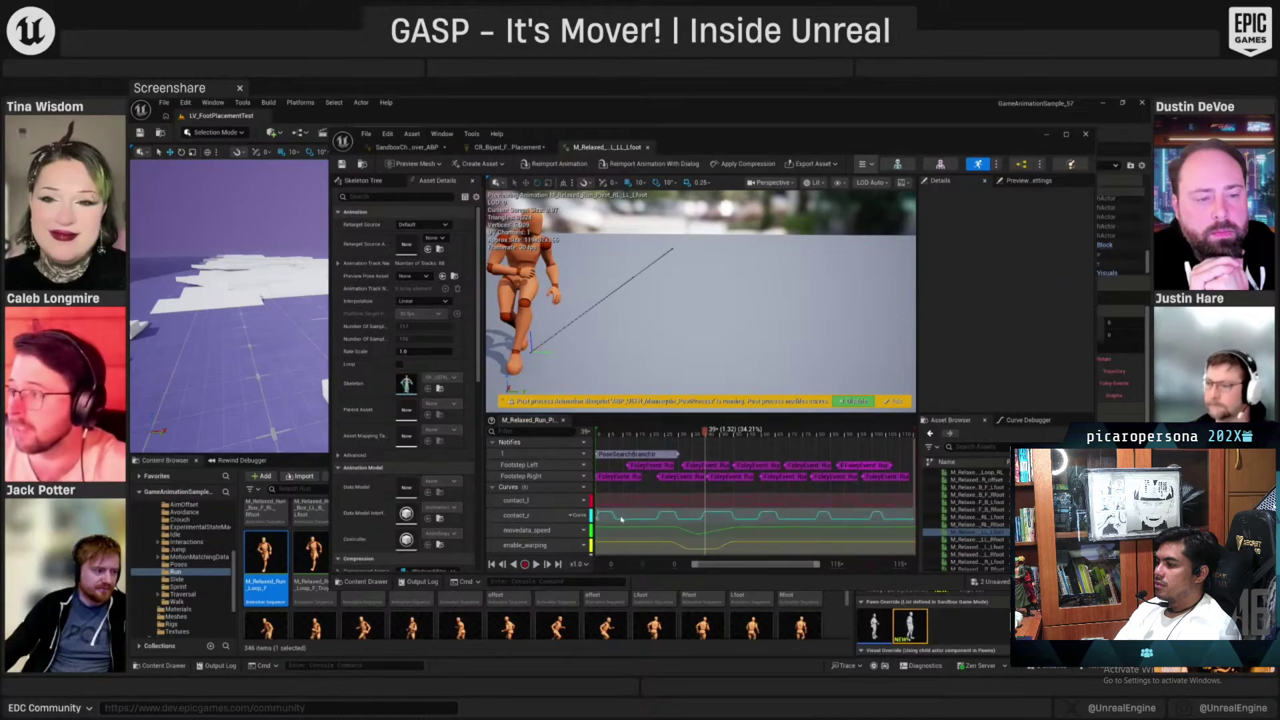
pyautogui.click(1067, 135)
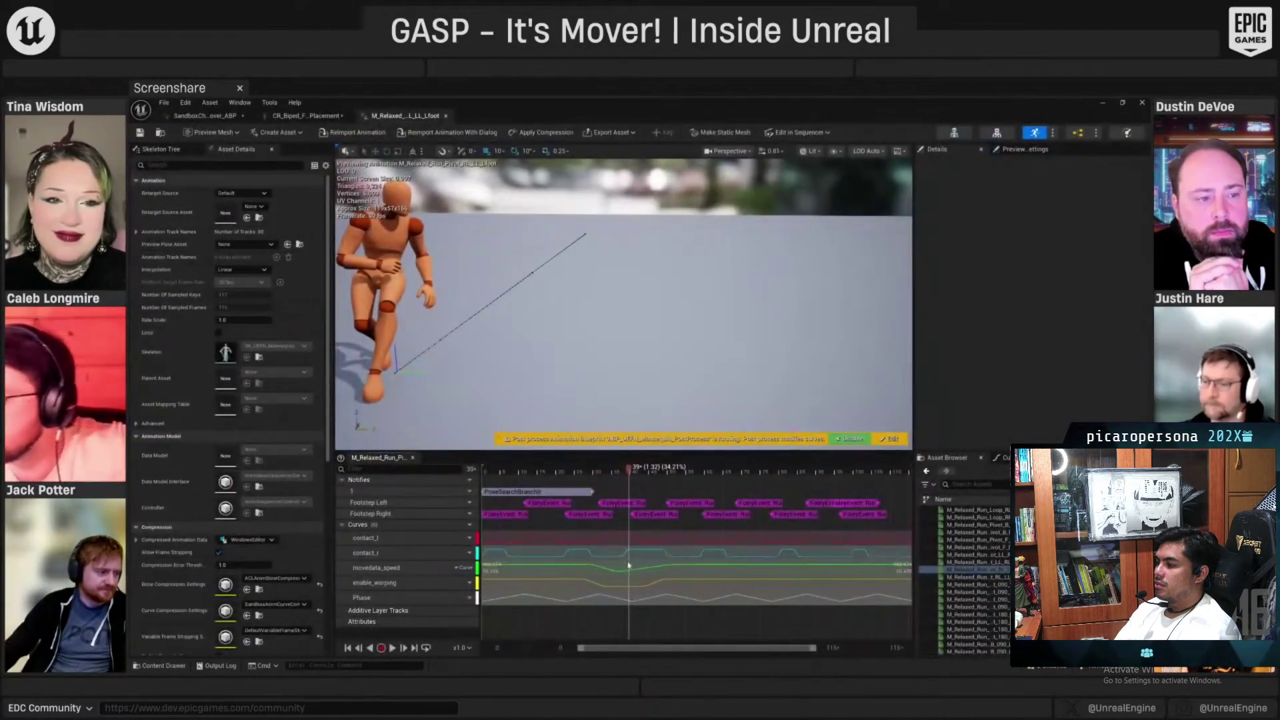
pyautogui.click(458, 554)
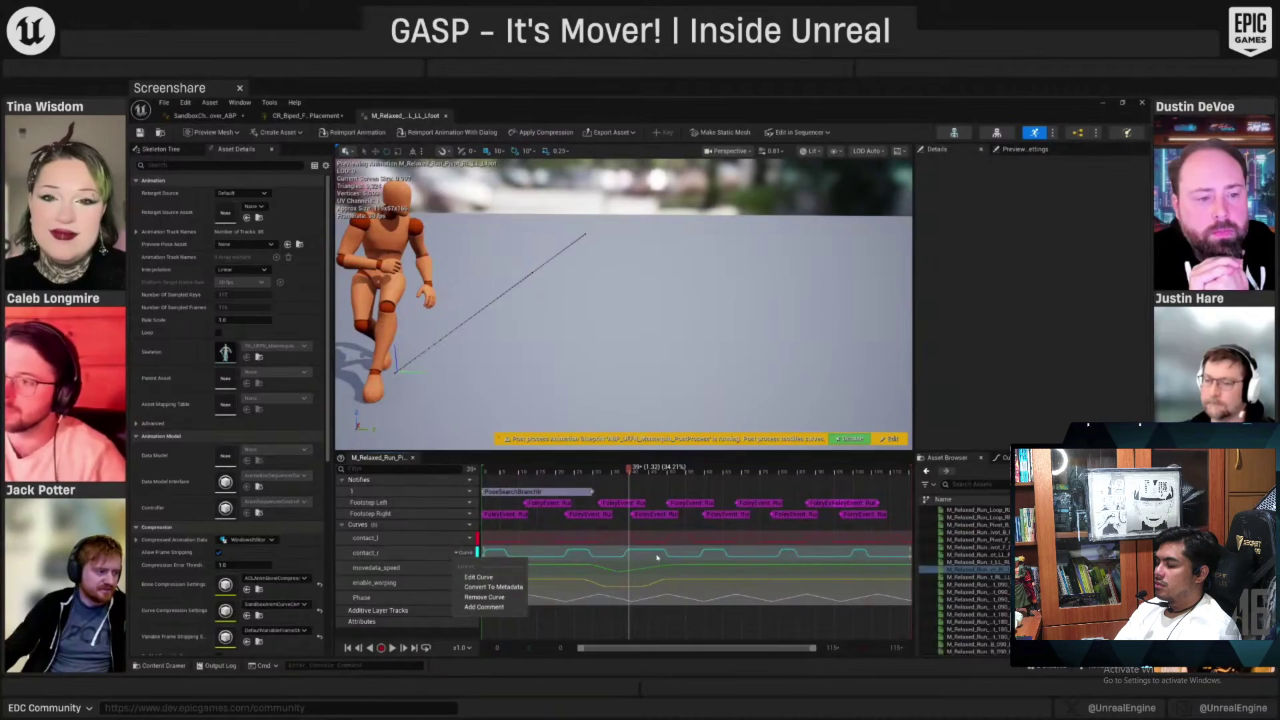
# Open contact_r in the Curve Editor and delete the extra keys of its third pulse
pyautogui.click(482, 577)
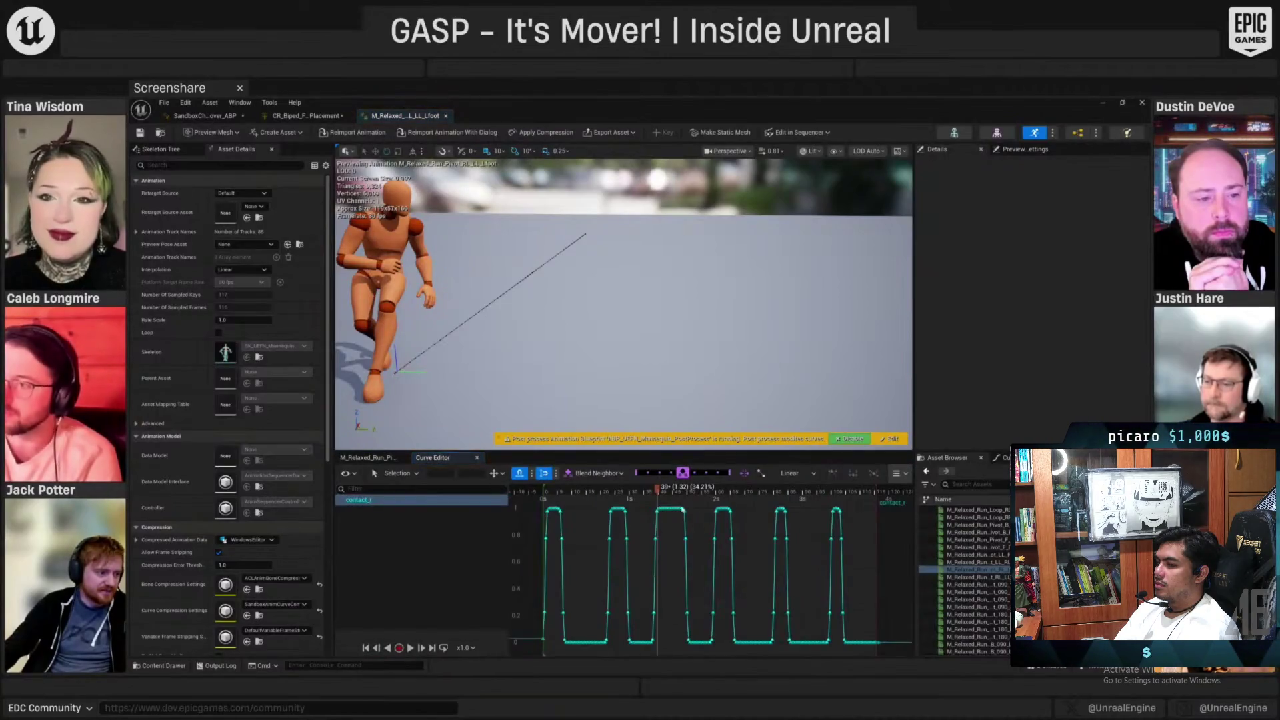
pyautogui.moveTo(654, 507); pyautogui.dragTo(661, 539)
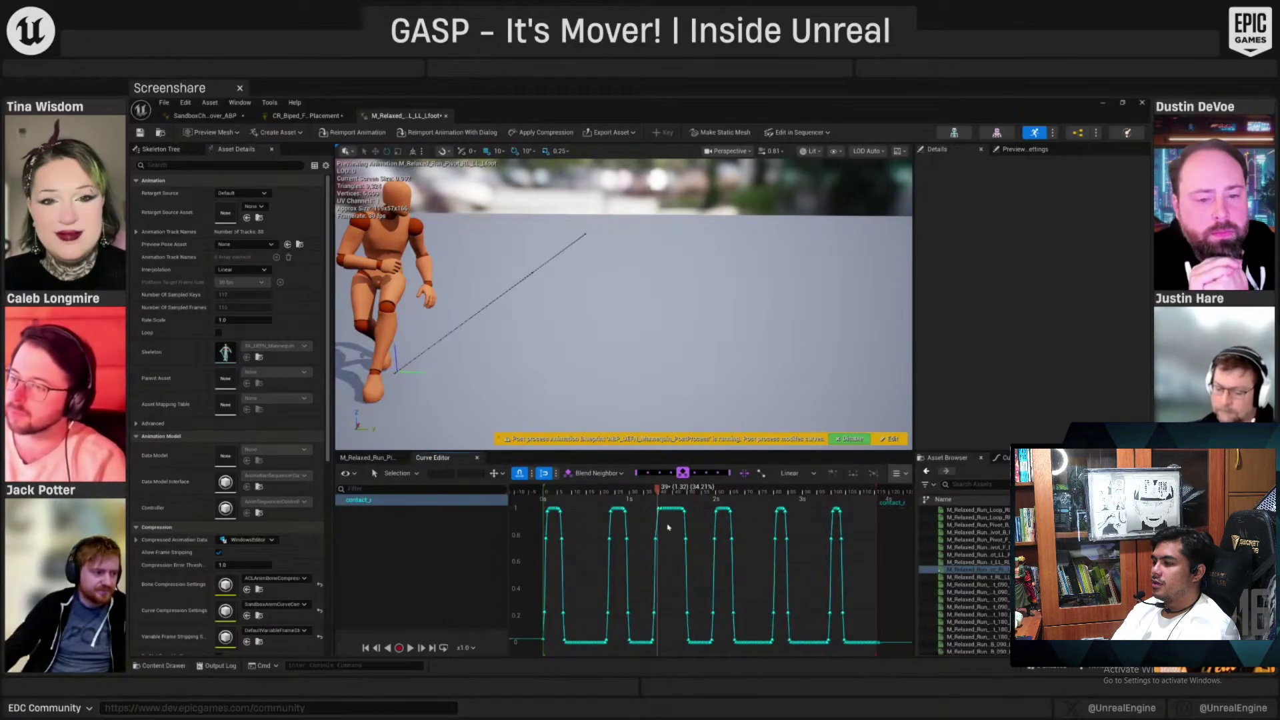
pyautogui.moveTo(674, 629); pyautogui.dragTo(687, 643)
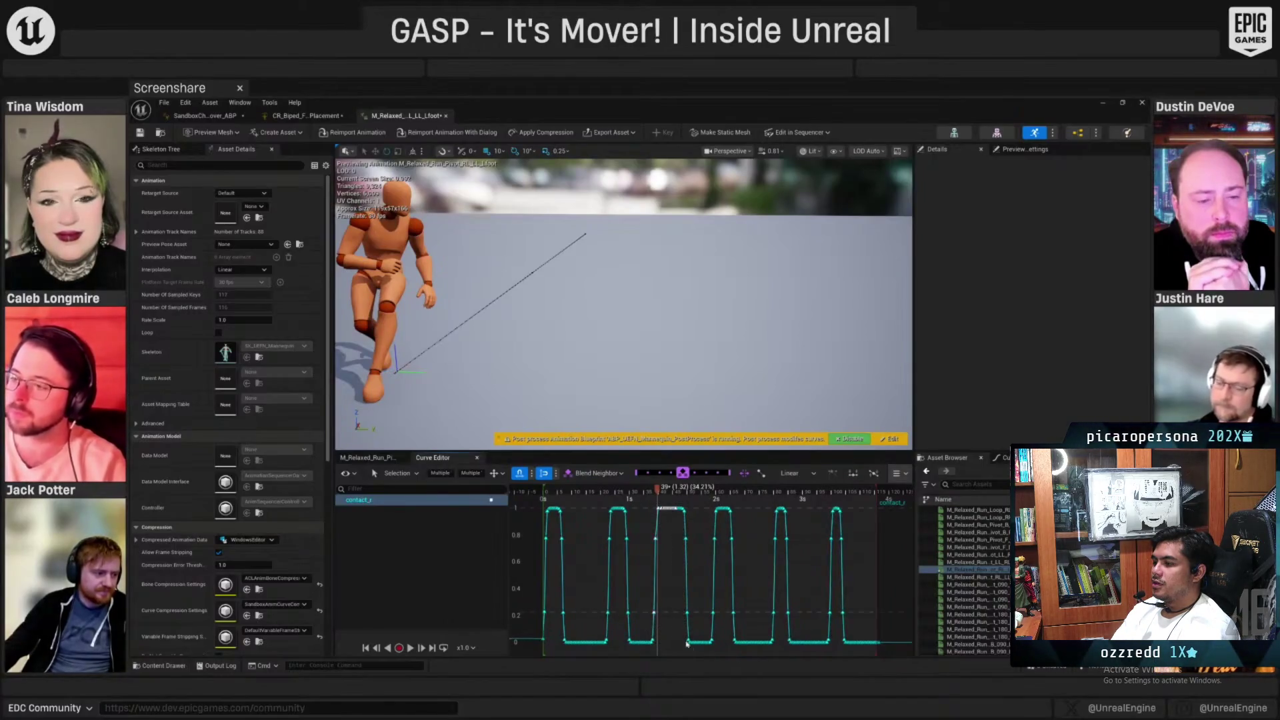
pyautogui.moveTo(644, 507); pyautogui.dragTo(658, 598)
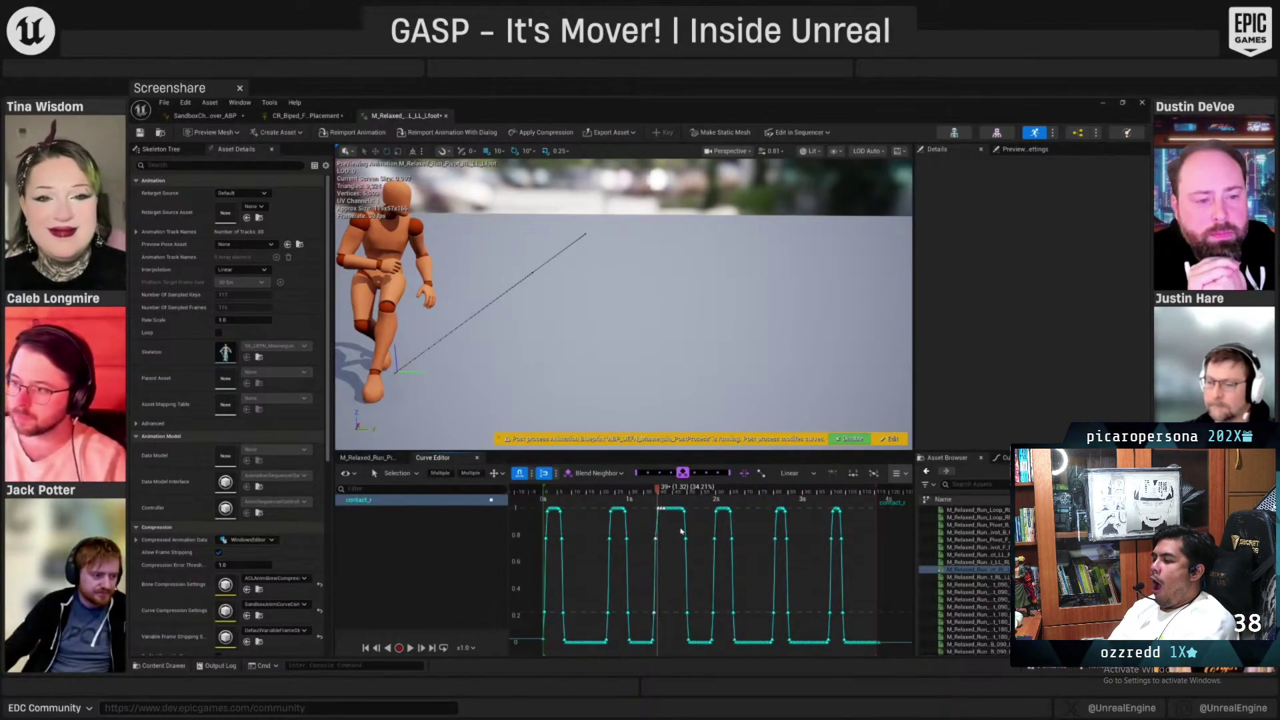
pyautogui.press('Delete')
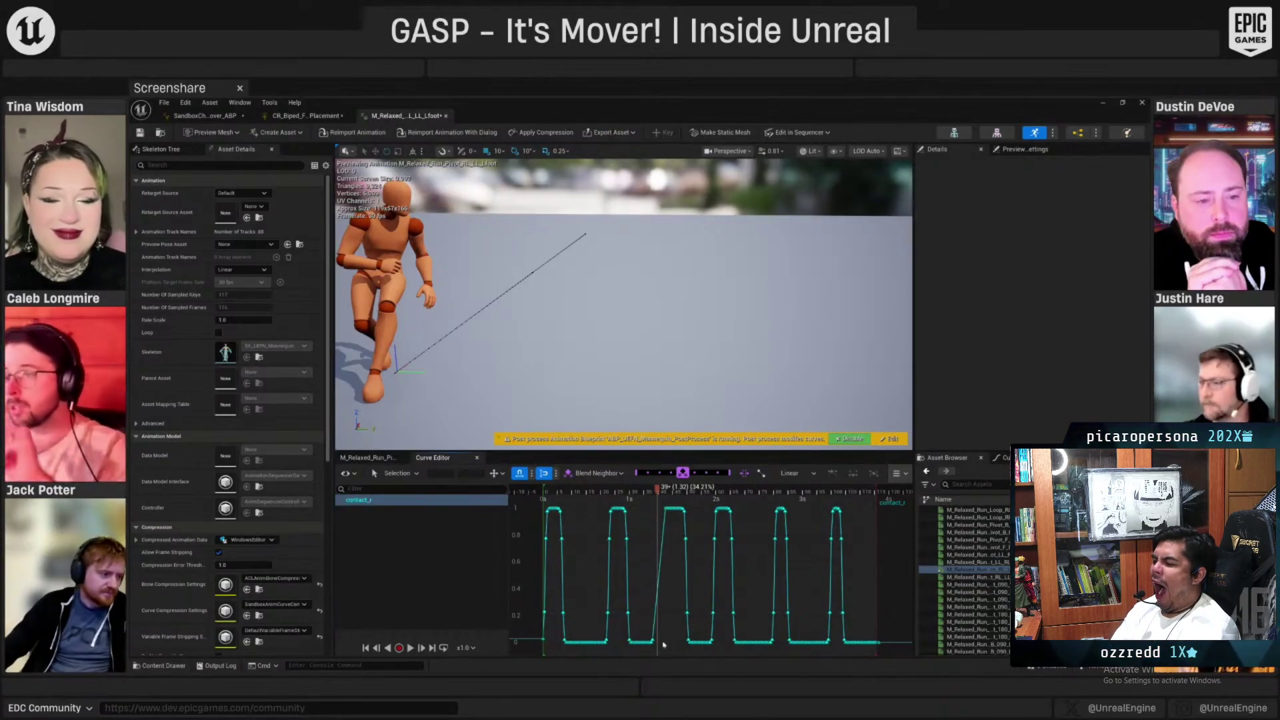
# Move the third pulse's bottom key to 1.3 s and check frames 39 to 53
pyautogui.click(814, 548)
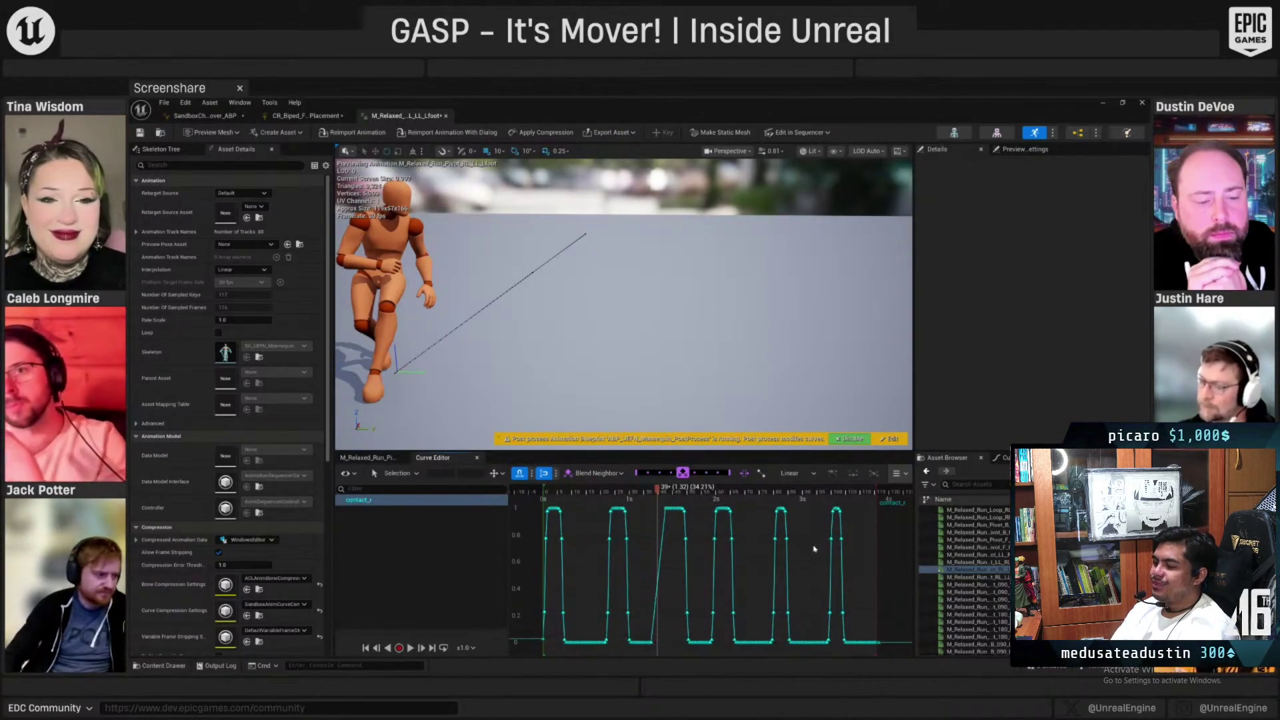
pyautogui.click(663, 511)
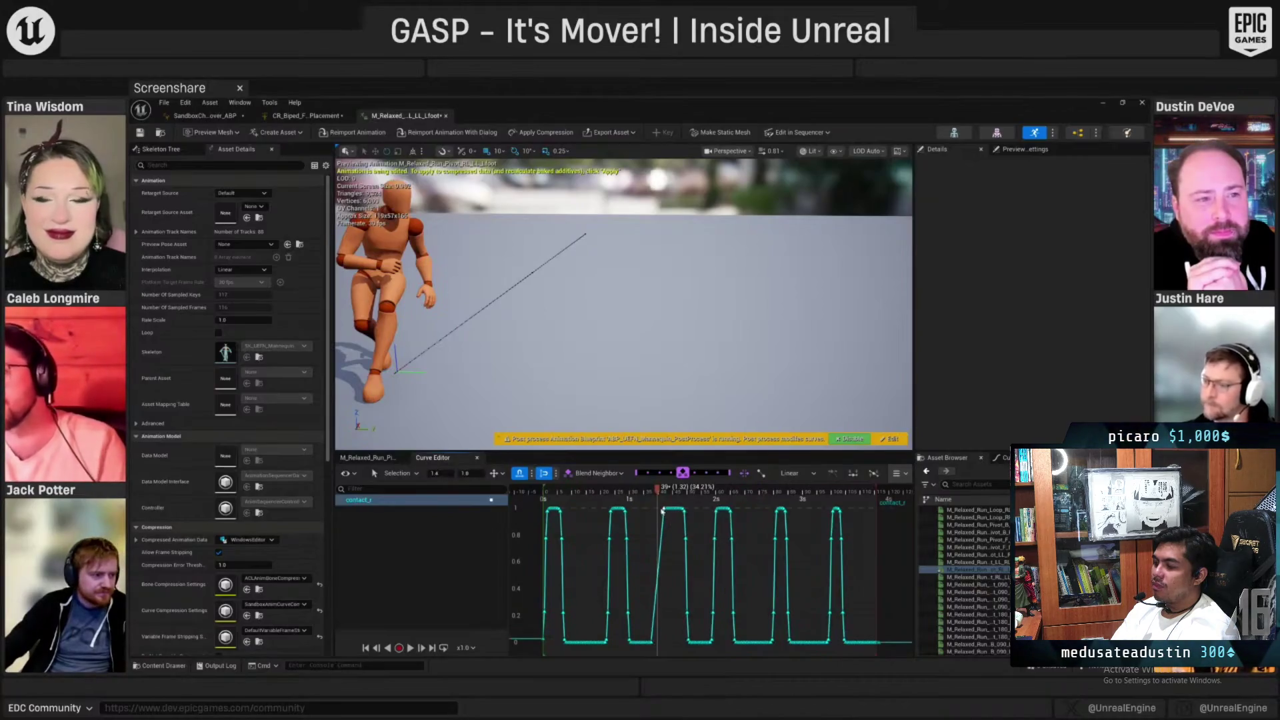
pyautogui.click(653, 643)
pyautogui.moveTo(652, 645); pyautogui.dragTo(657, 645)
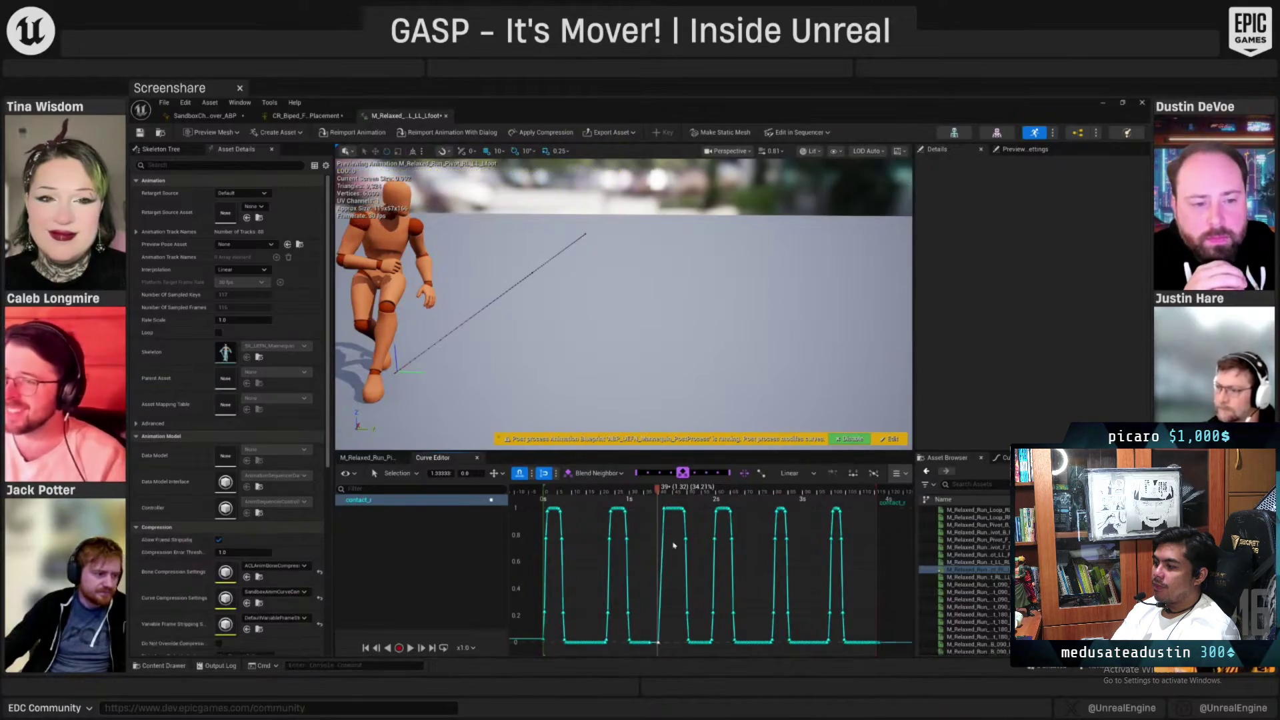
pyautogui.moveTo(659, 491); pyautogui.dragTo(709, 494)
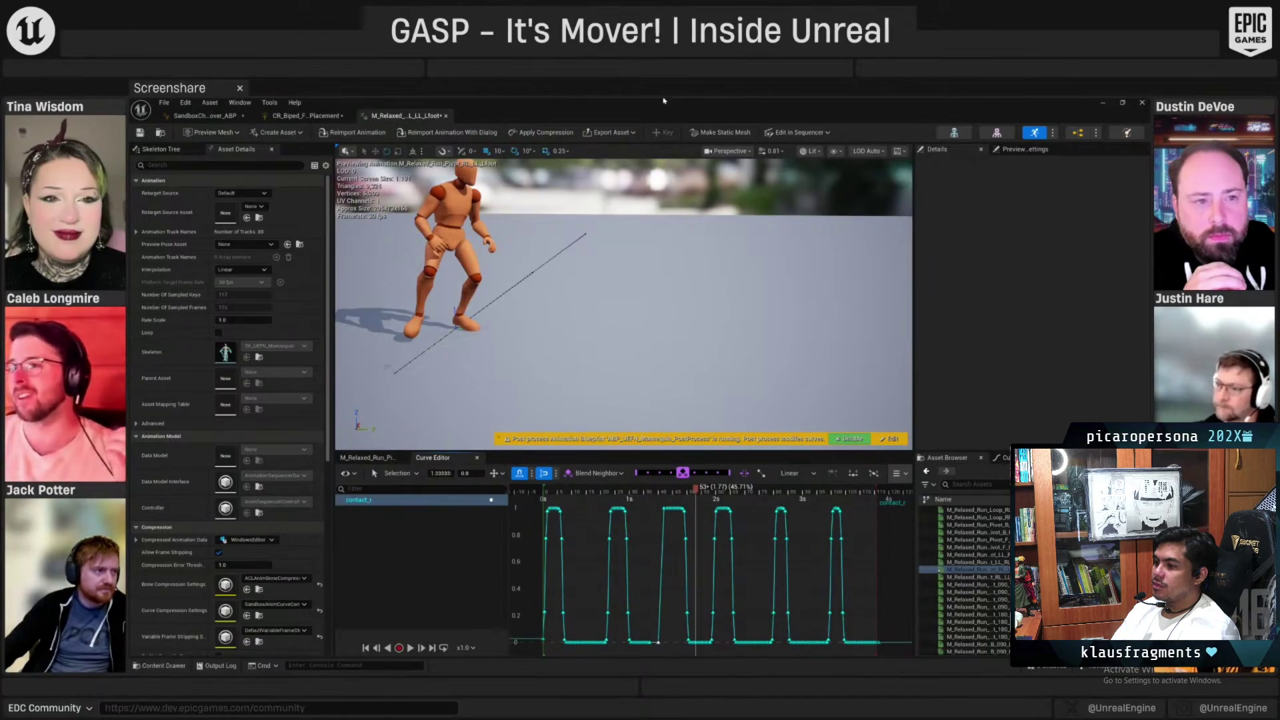